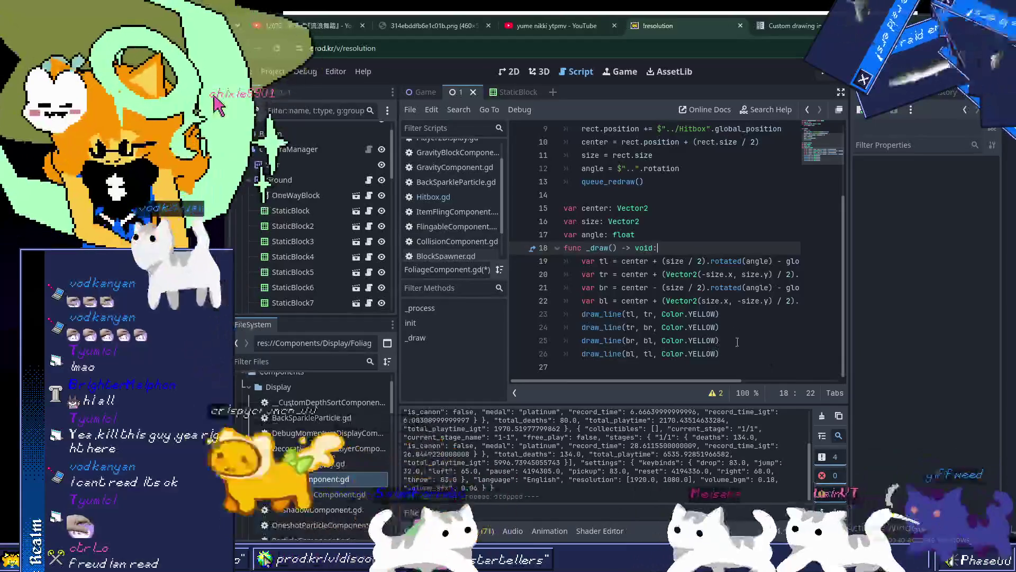
Delete the 'var angle: float' declaration and find-and-replace '.rotated(angle)' with nothing in _draw.
{"action": "left_click_drag", "start_coordinate": [736, 353], "coordinate": [725, 200]}
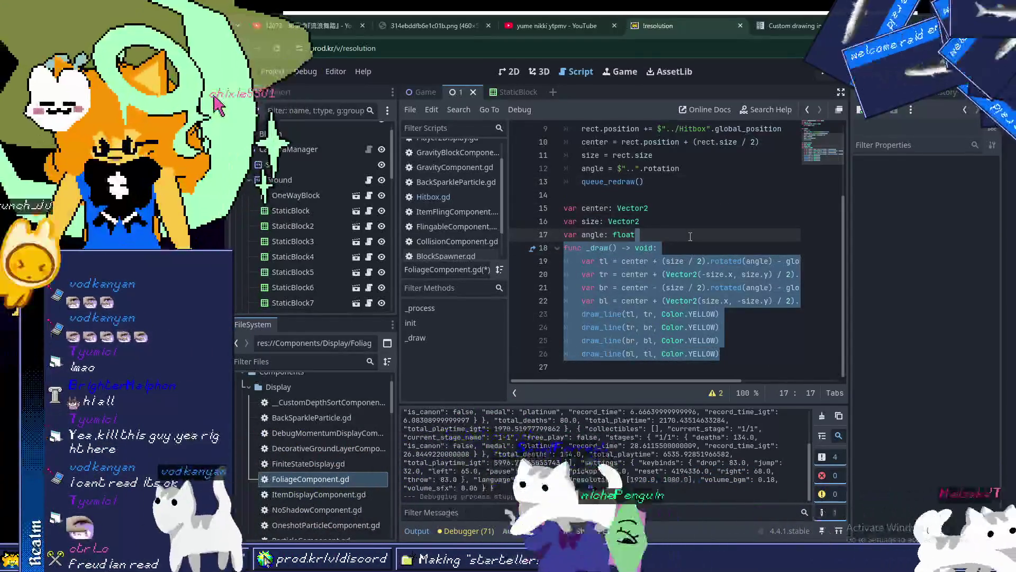
{"action": "scroll", "coordinate": [690, 236], "scroll_direction": "up", "scroll_amount": 1}
{"action": "left_click", "coordinate": [690, 236]}
{"action": "key", "text": "shift+Down"}
{"action": "key", "text": "BackSpace"}
{"action": "left_click", "coordinate": [701, 208]}
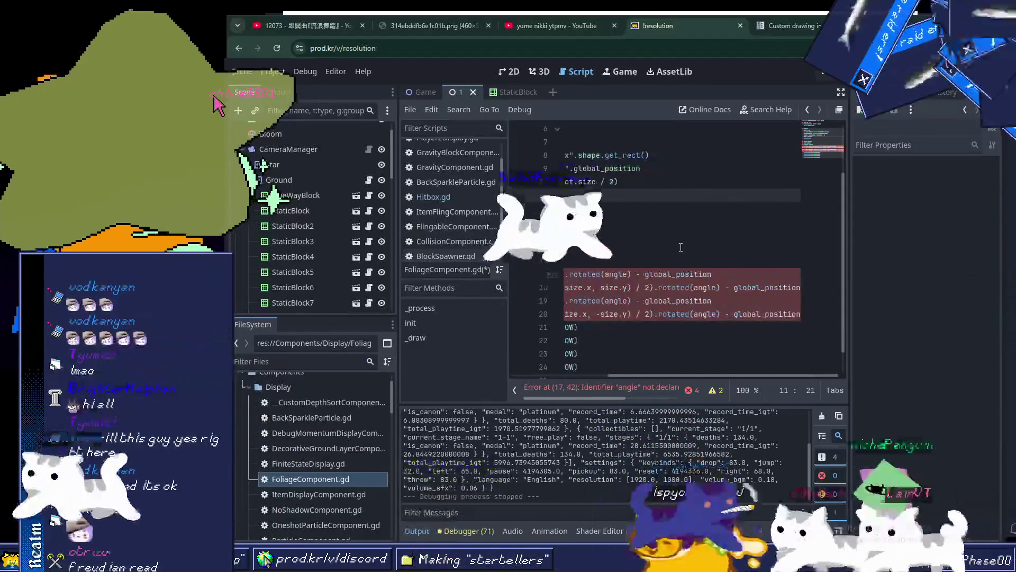
{"action": "left_click", "coordinate": [668, 270]}
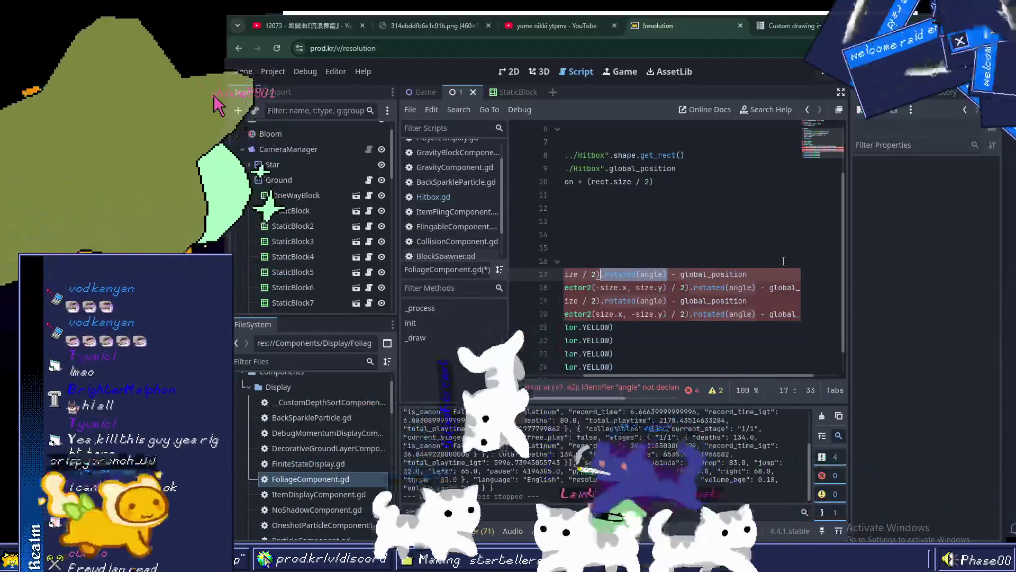
{"action": "key", "text": "ctrl+r"}
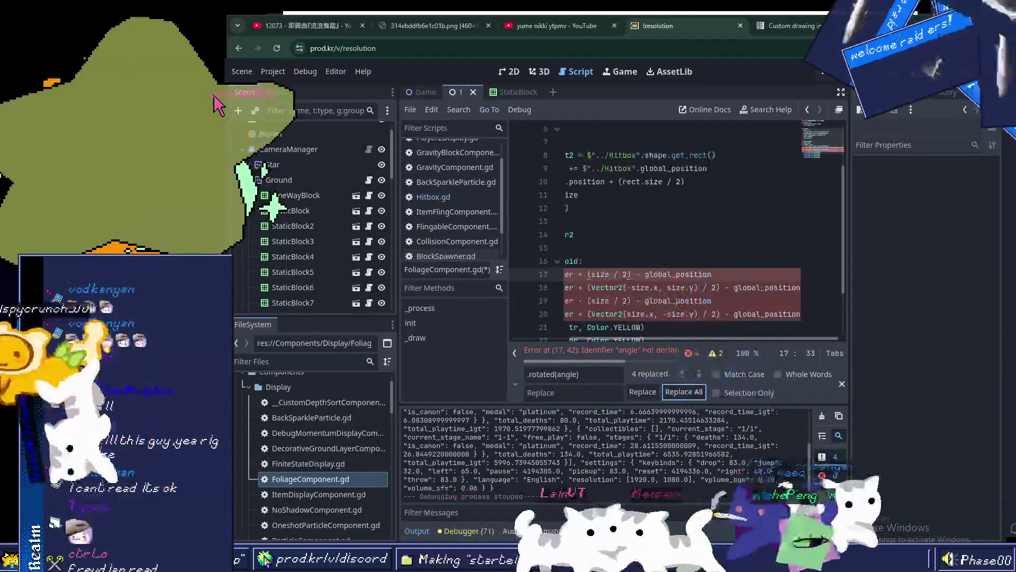
Test-run the game and go to File Select, choosing File 2.
{"action": "key", "text": "F5"}
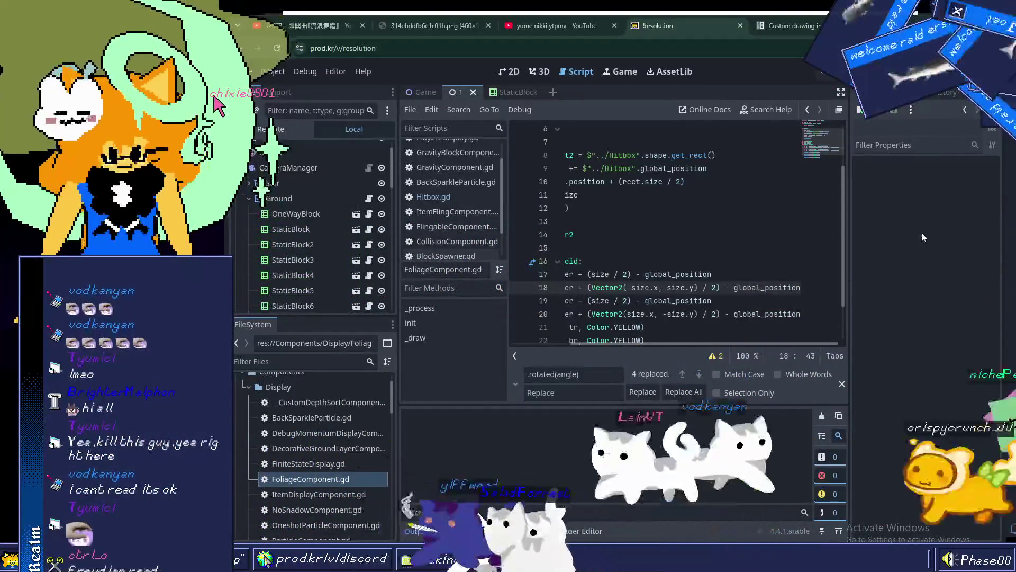
{"action": "key", "text": "Return"}
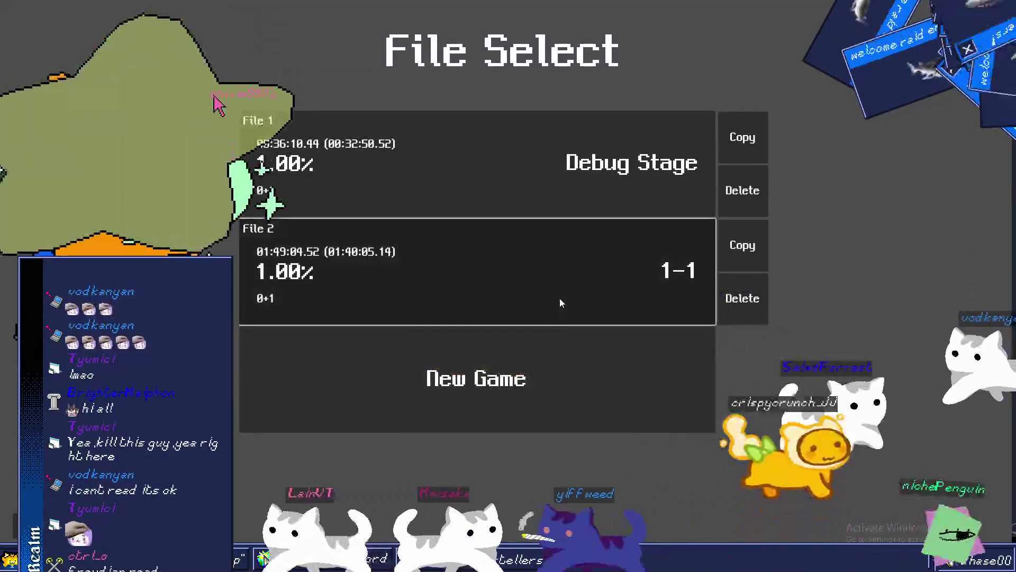
{"action": "left_click", "coordinate": [561, 302]}
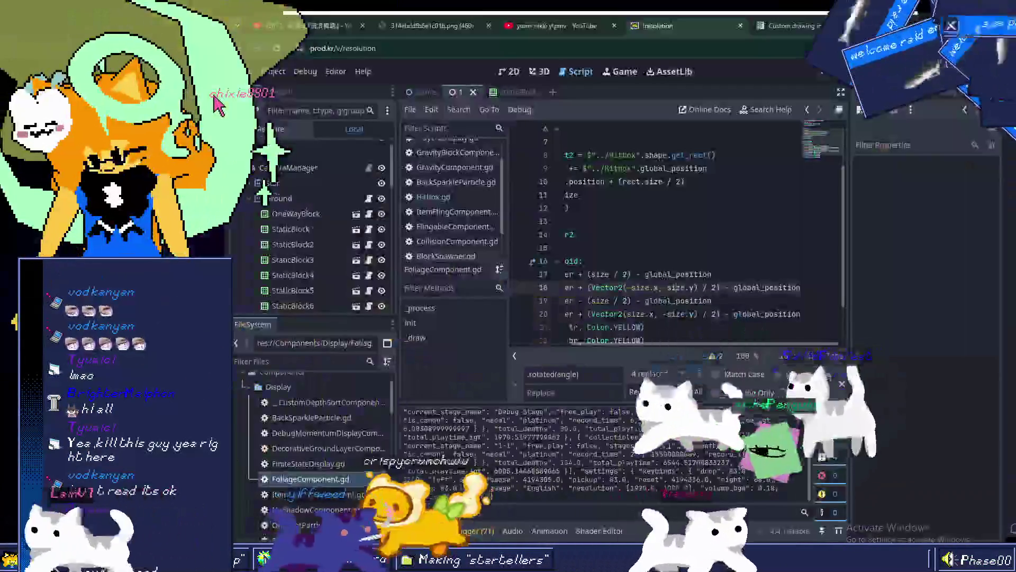
Replace All to remove every '.rotated(angle)' call, keeping the removal after an undo/redo.
{"action": "key", "text": "shift+Right"}
{"action": "left_click", "coordinate": [688, 391]}
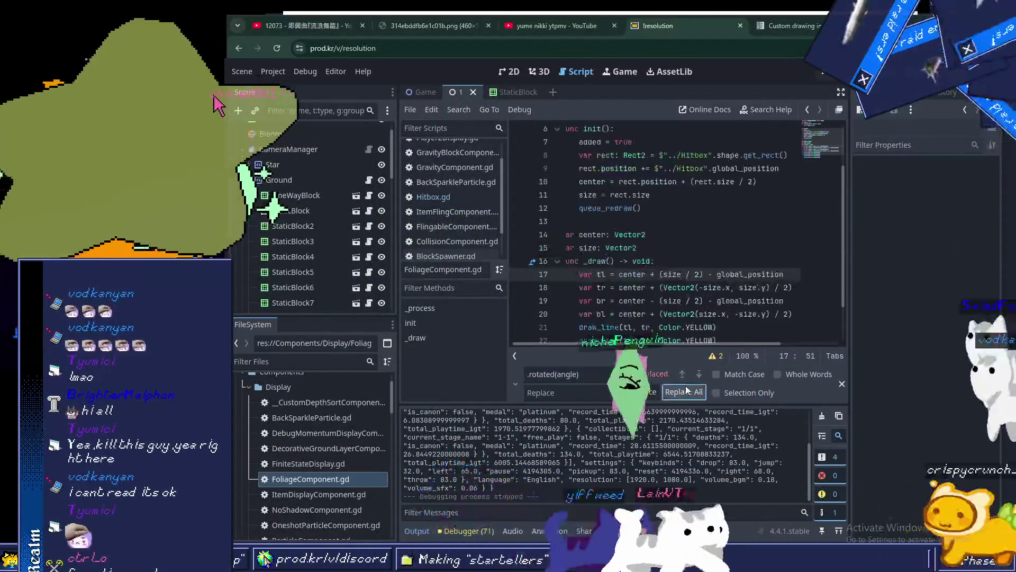
{"action": "key", "text": "ctrl+z"}
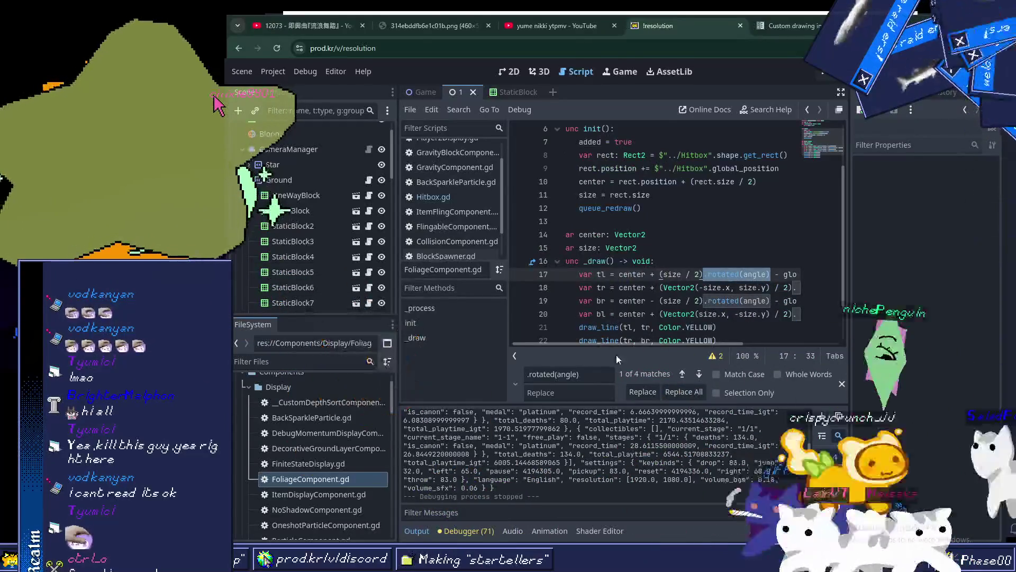
{"action": "key", "text": "ctrl+shift+z"}
Remove ' - global_position' from all four corner lines with Replace All.
{"action": "scroll", "coordinate": [716, 223], "scroll_direction": "down", "scroll_amount": 3}
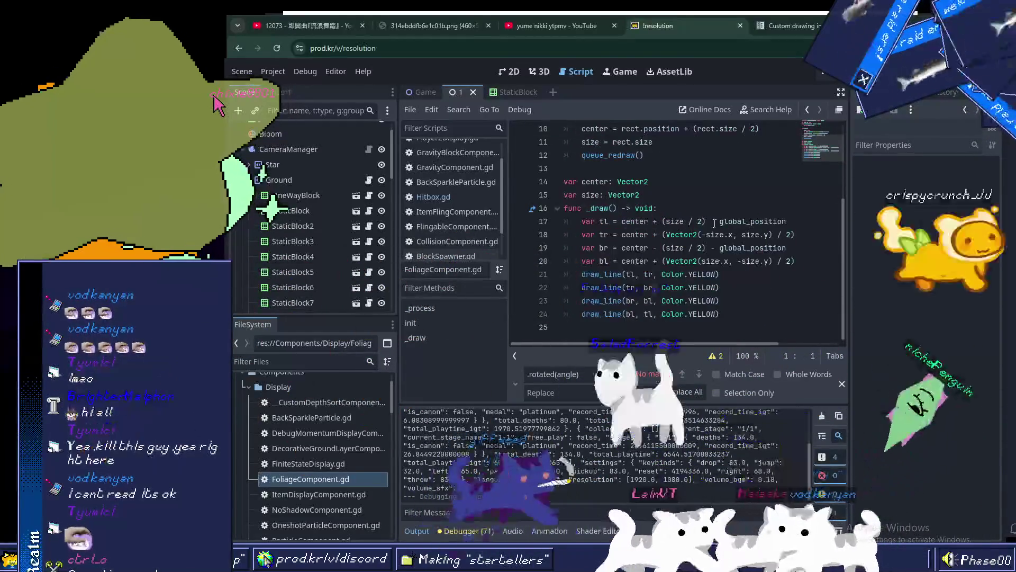
{"action": "left_click_drag", "start_coordinate": [708, 221], "coordinate": [783, 221]}
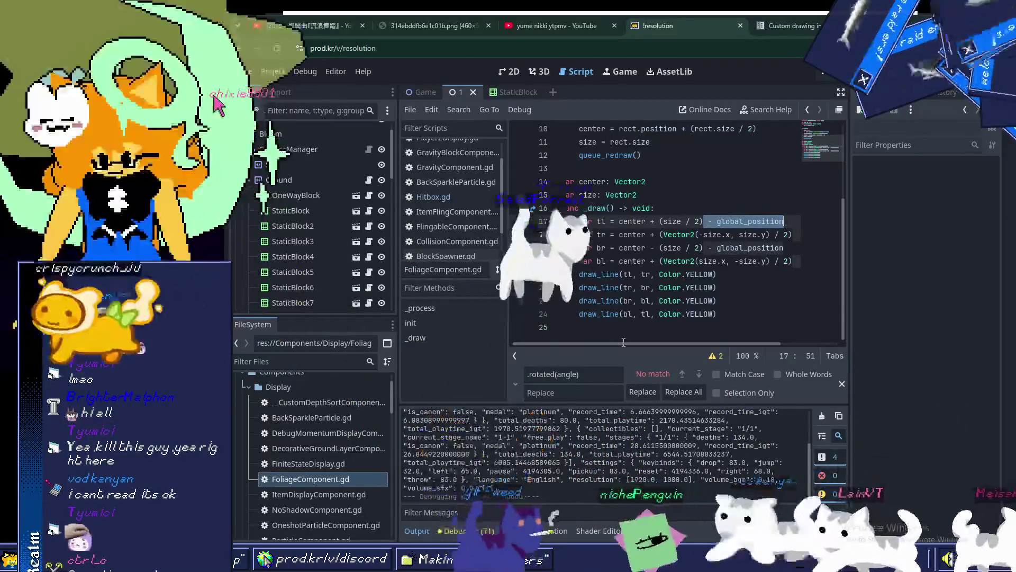
{"action": "key", "text": "ctrl+f"}
{"action": "left_click", "coordinate": [684, 392]}
Move through the init lines near the Hitbox position and delete the center variable declaration.
{"action": "scroll", "coordinate": [724, 227], "scroll_direction": "up", "scroll_amount": 2}
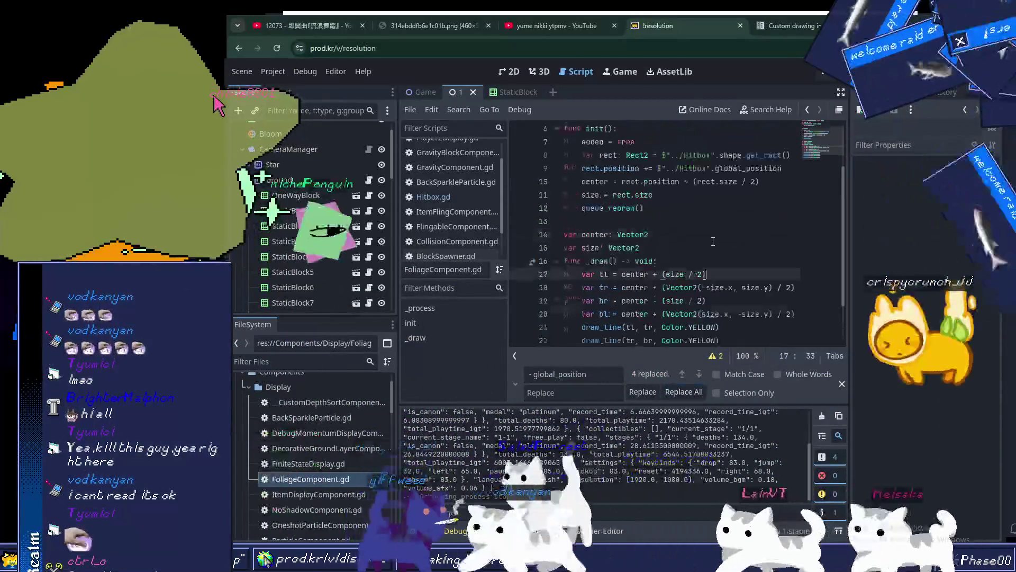
{"action": "key", "text": "Down"}
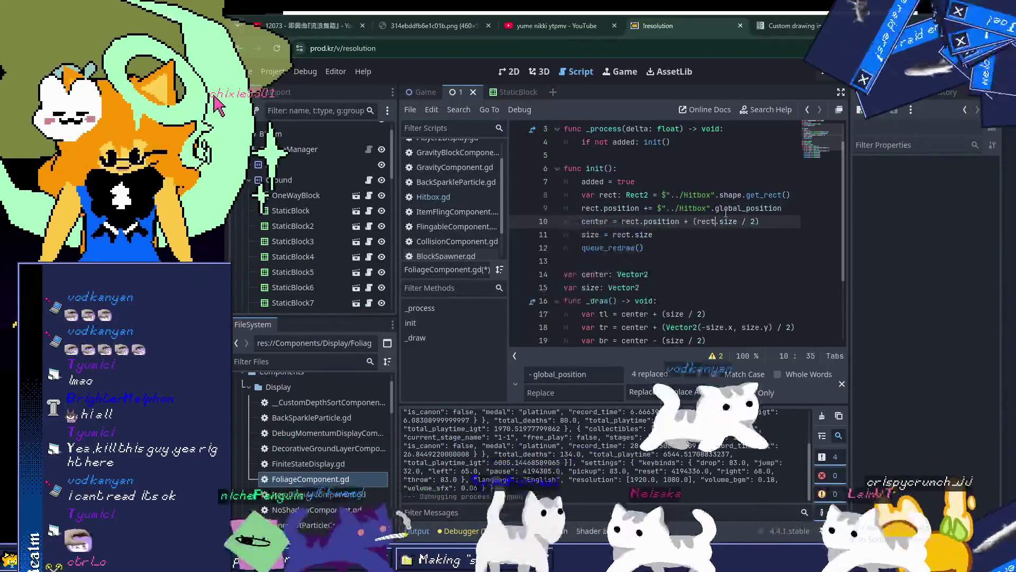
{"action": "key", "text": "Up"}
{"action": "key", "text": "ctrl+Left"}
{"action": "key", "text": "ctrl+Left"}
{"action": "key", "text": "ctrl+Left"}
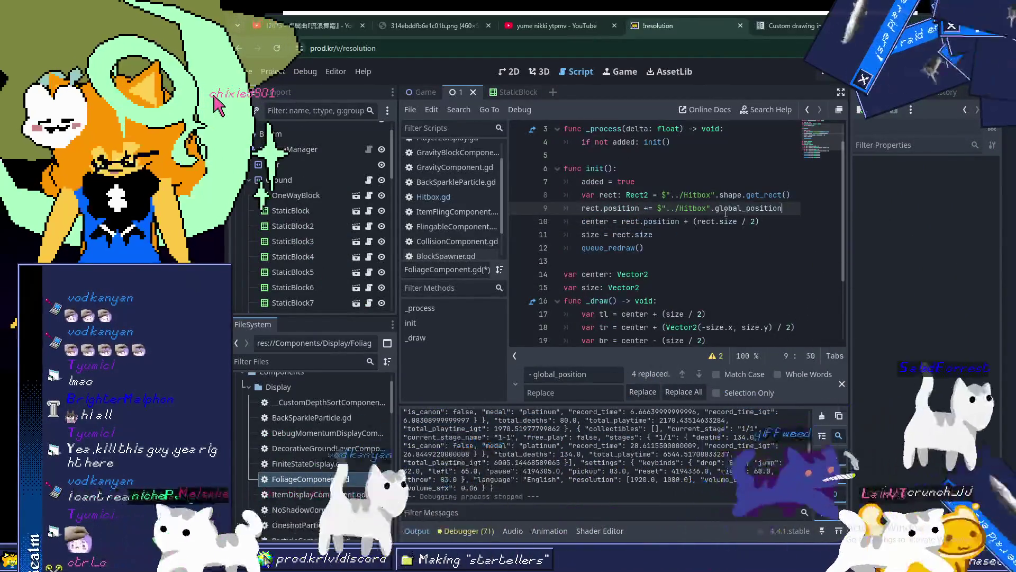
{"action": "key", "text": "ctrl+shift+Left"}
{"action": "key", "text": "Left"}
{"action": "key", "text": "Left"}
{"action": "key", "text": "Left"}
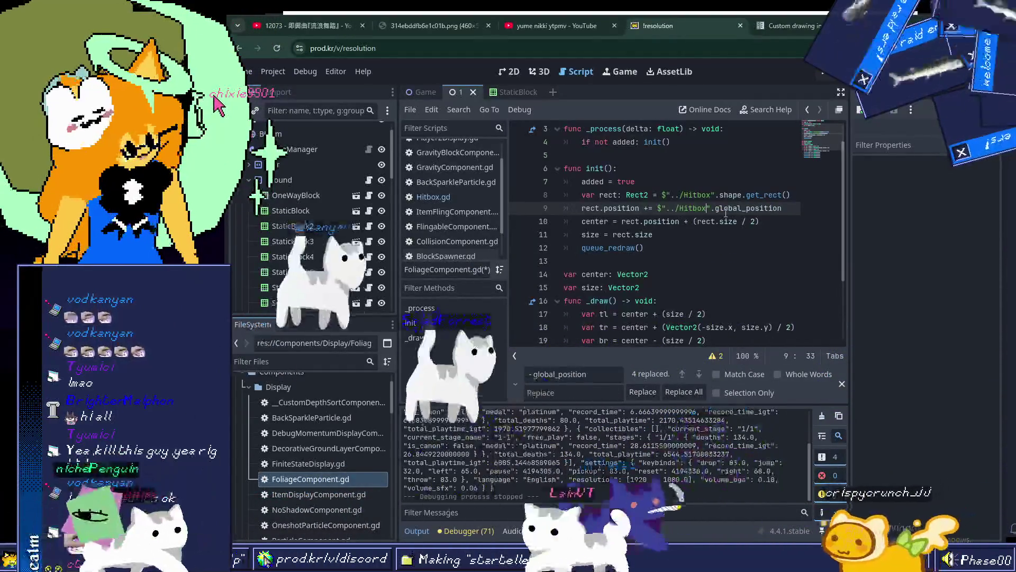
{"action": "key", "text": "ctrl+Left"}
{"action": "key", "text": "ctrl+Left"}
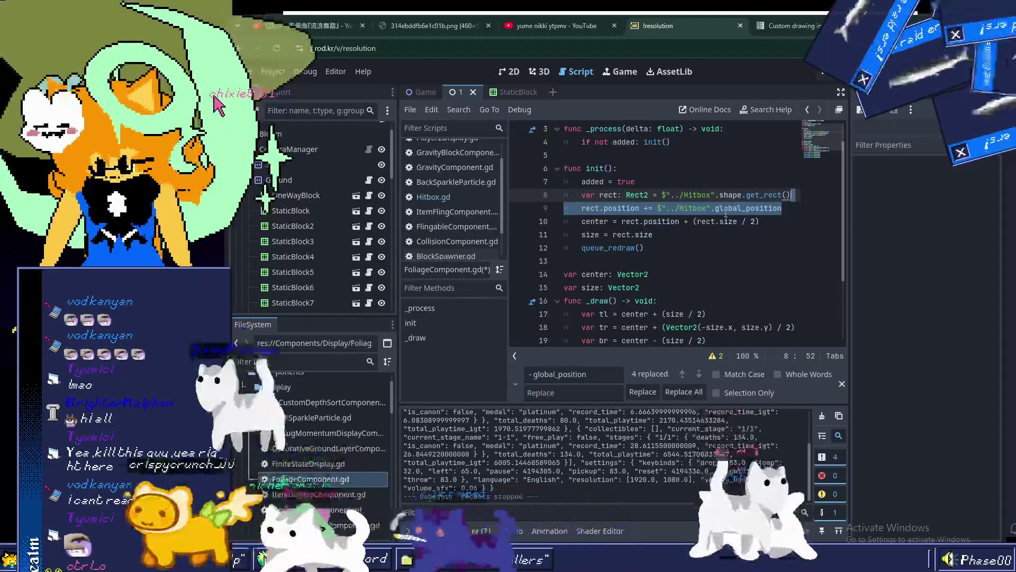
{"action": "key", "text": "shift+Down"}
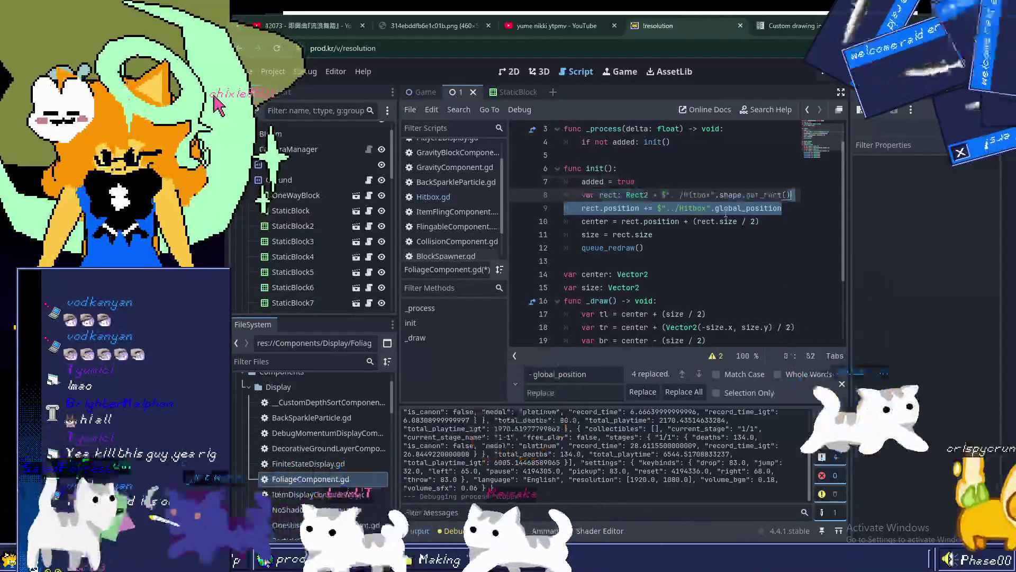
{"action": "key", "text": "shift+Down"}
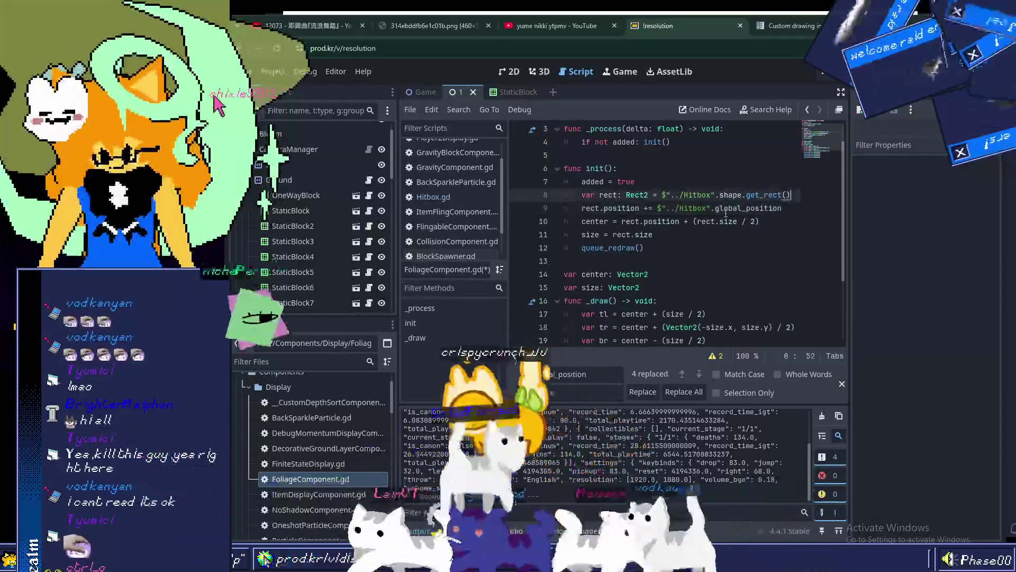
{"action": "key", "text": "Down"}
{"action": "key", "text": "Down"}
{"action": "key", "text": "Down"}
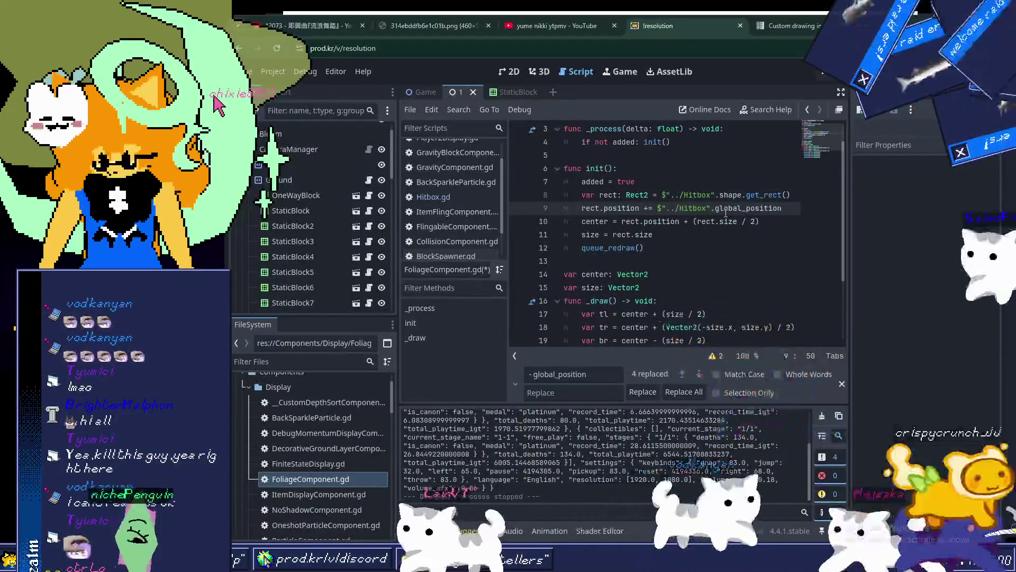
{"action": "key", "text": "Down"}
{"action": "key", "text": "Down"}
{"action": "key", "text": "Down"}
{"action": "key", "text": "ctrl+shift+k"}
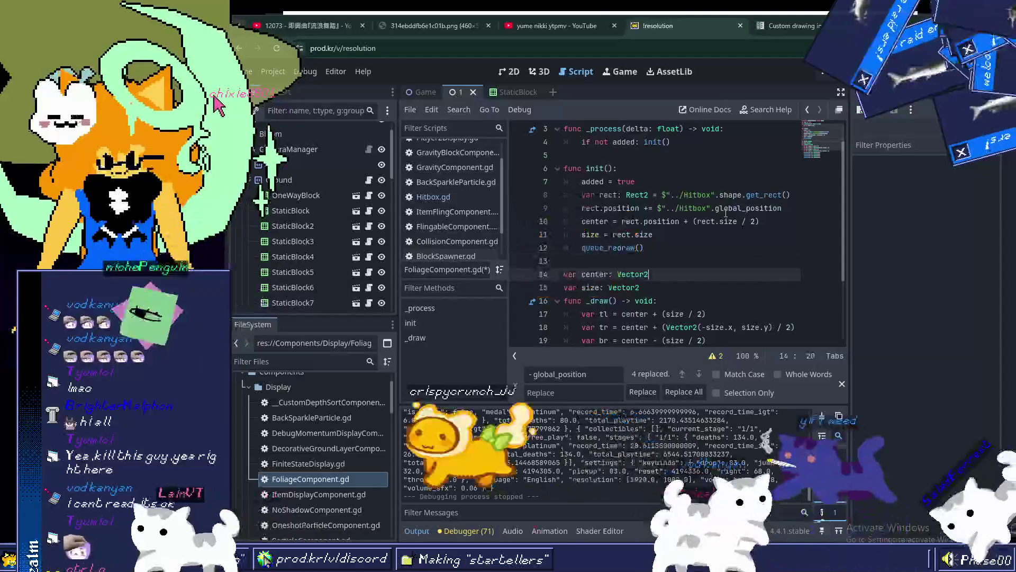
Delete the center assignment line and the hitbox position offset line.
{"action": "key", "text": "Up"}
{"action": "key", "text": "Up"}
{"action": "key", "text": "Up"}
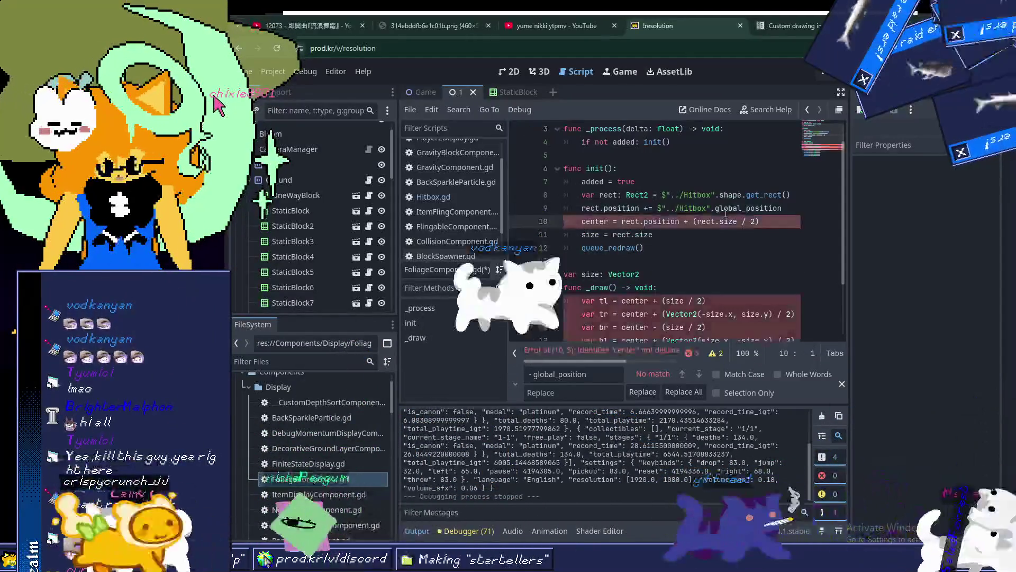
{"action": "key", "text": "End"}
{"action": "key", "text": "shift+Up"}
{"action": "key", "text": "shift+End"}
{"action": "key", "text": "BackSpace"}
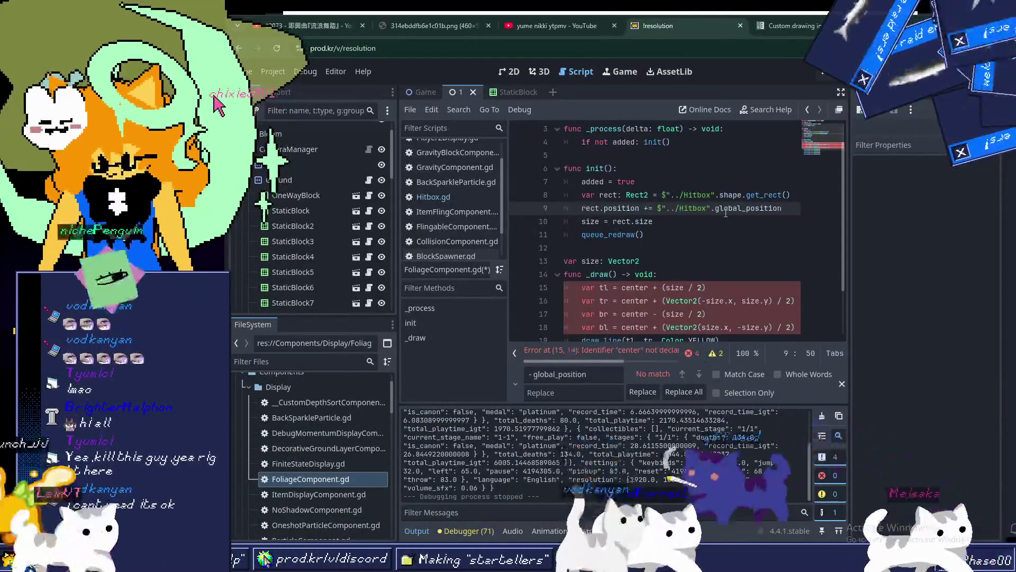
{"action": "key", "text": "shift+Up"}
{"action": "key", "text": "BackSpace"}
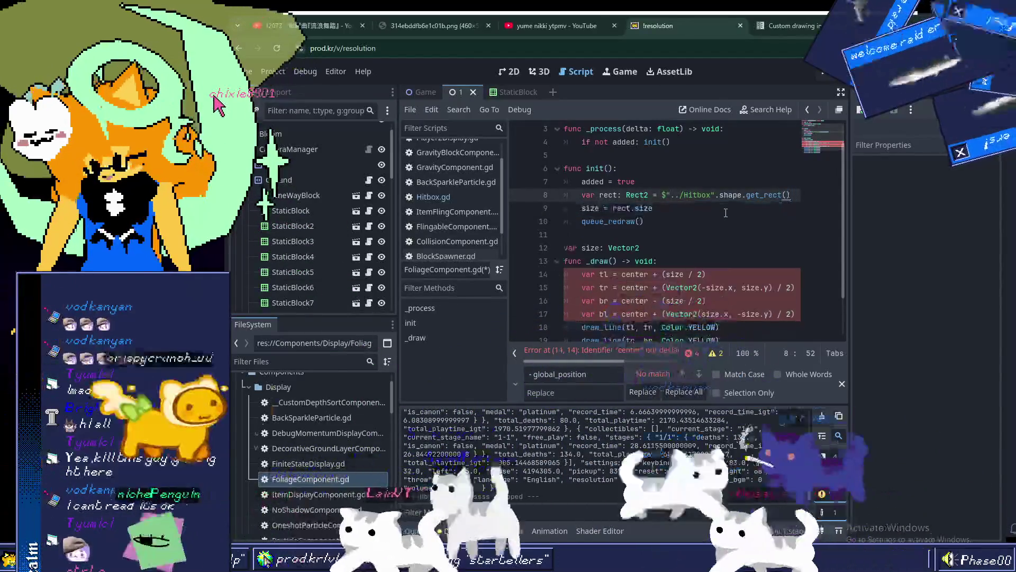
{"action": "key", "text": "Down"}
{"action": "key", "text": "Down"}
{"action": "key", "text": "Down"}
{"action": "key", "text": "Down"}
{"action": "key", "text": "Down"}
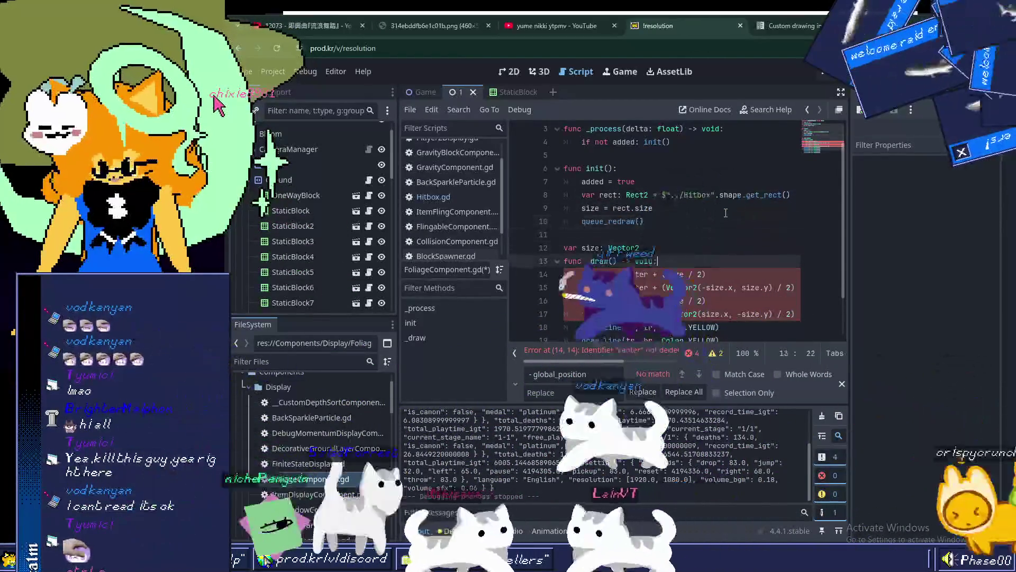
Erase the 'center' terms from the tl, br and bl corner lines, then save and run.
{"action": "key", "text": "End"}
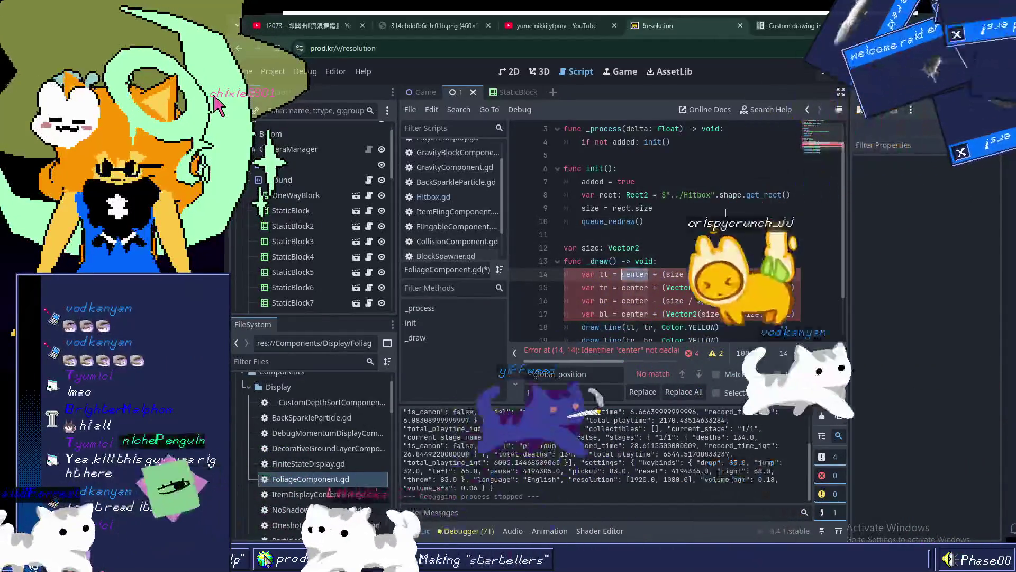
{"action": "key", "text": "BackSpace"}
{"action": "key", "text": "BackSpace"}
{"action": "key", "text": "BackSpace"}
{"action": "type", "text": "gl"}
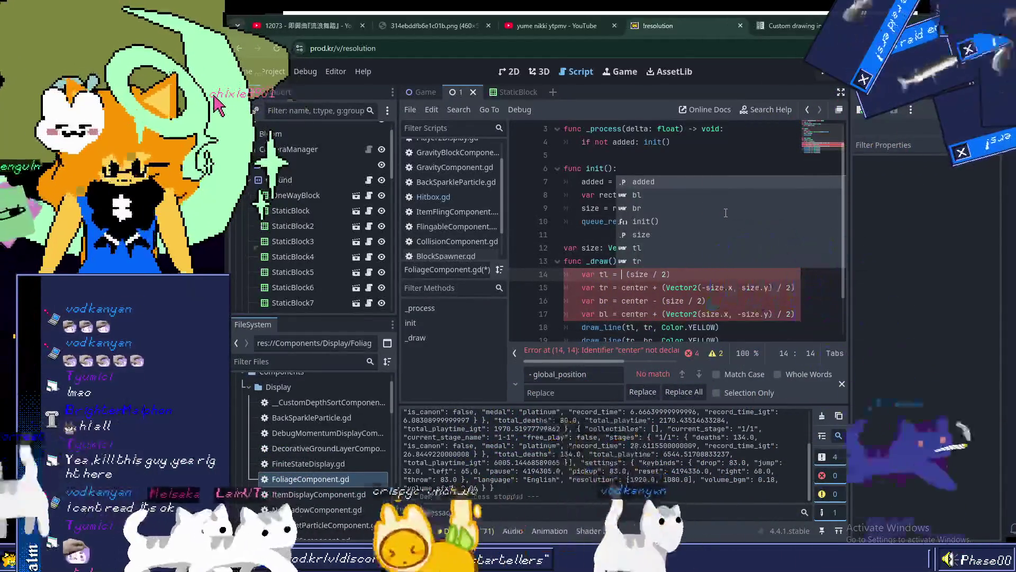
{"action": "key", "text": "Right"}
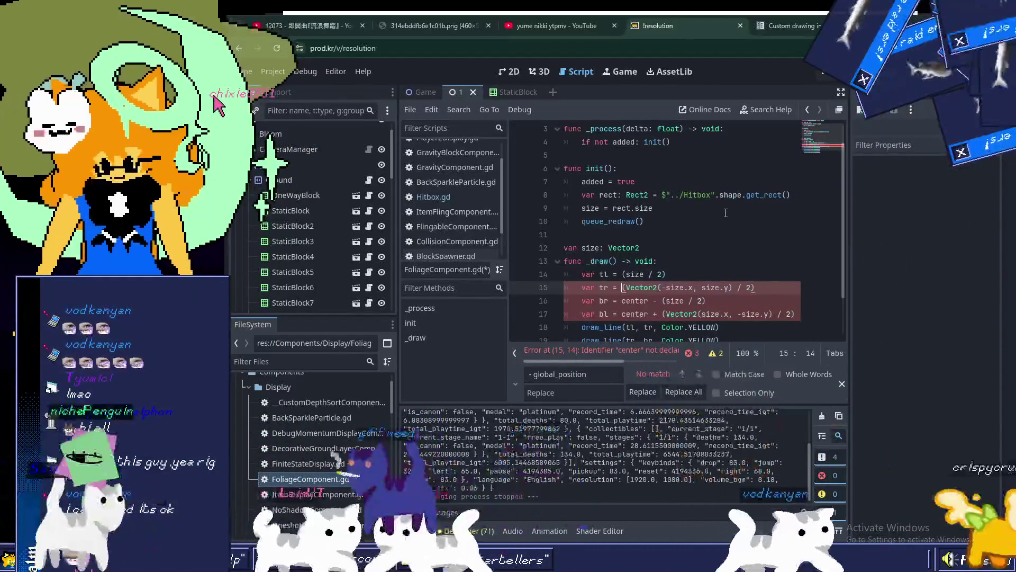
{"action": "key", "text": "Down"}
{"action": "key", "text": "Delete"}
{"action": "key", "text": "Delete"}
{"action": "key", "text": "Delete"}
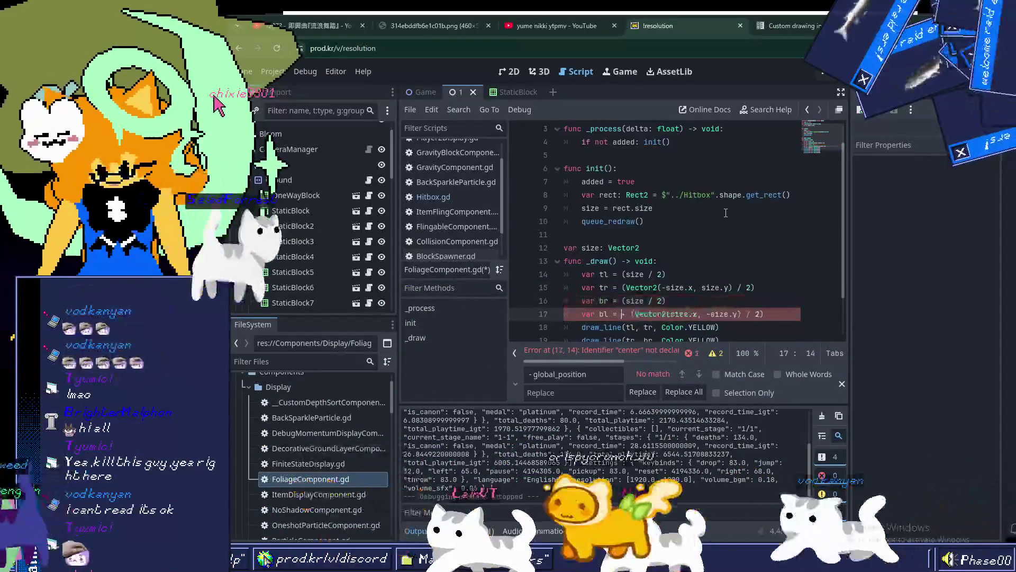
{"action": "key", "text": "Delete"}
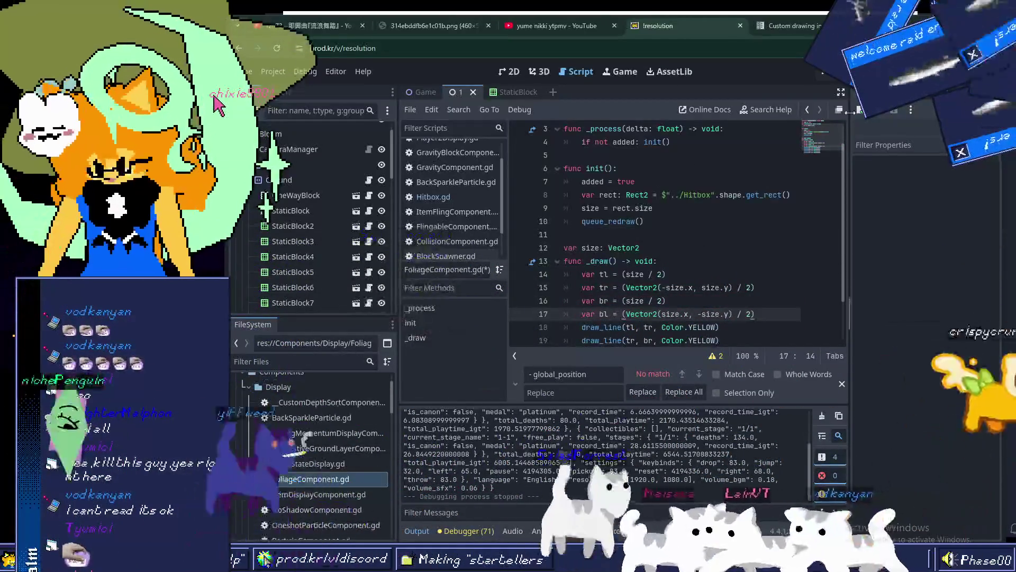
{"action": "left_click", "coordinate": [827, 77]}
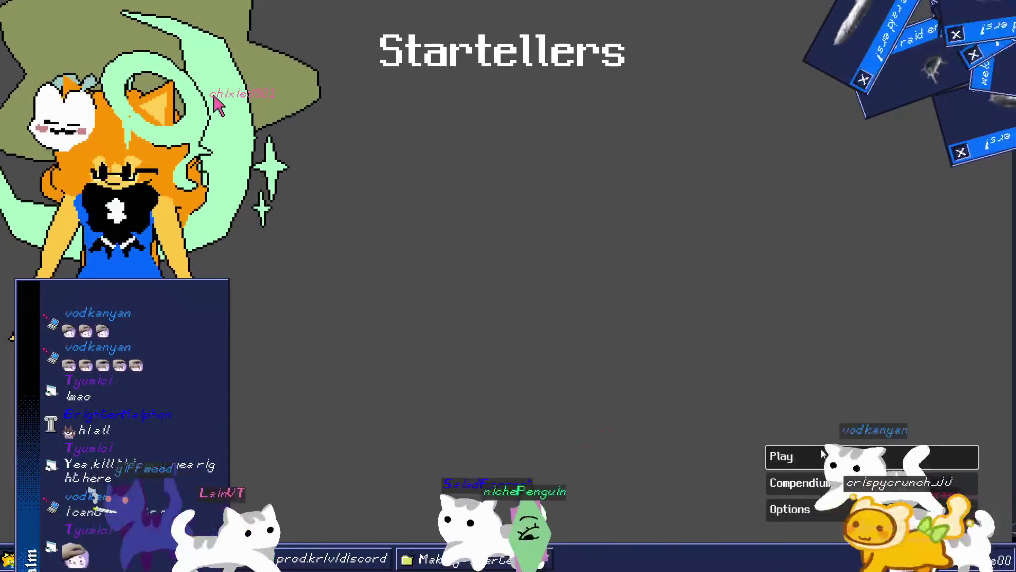
Start the game from the title menu, load a save file, then stop the run with F8.
{"action": "left_click", "coordinate": [822, 453]}
{"action": "left_click", "coordinate": [624, 290]}
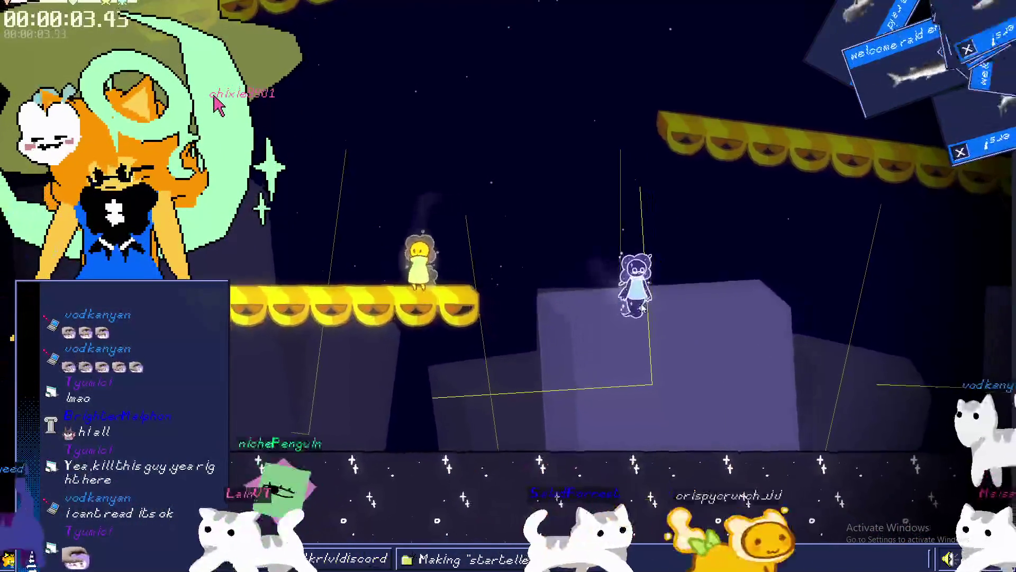
{"action": "key", "text": "F8"}
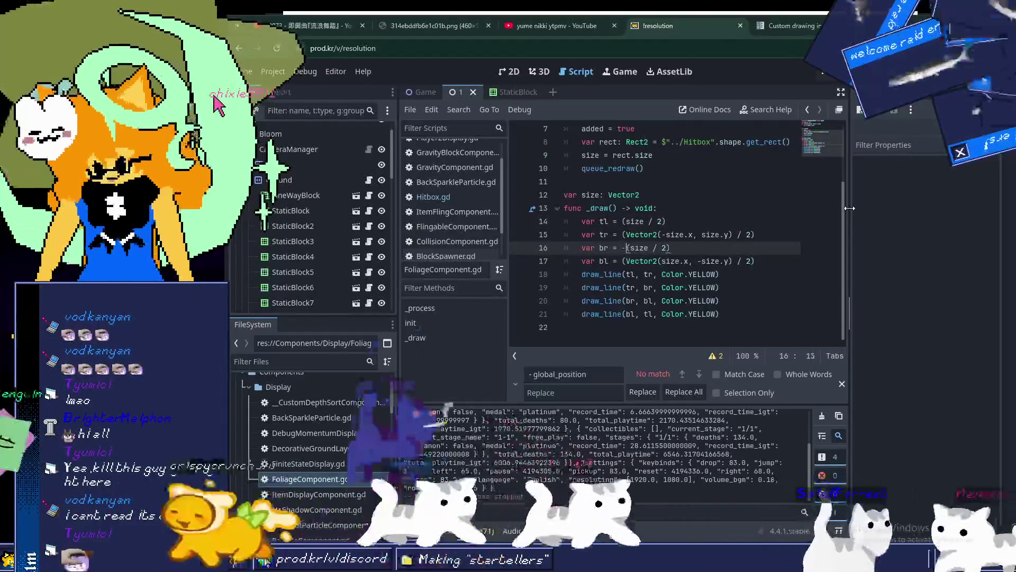
Set tl to Vector2(0, 0) and tr to Vector2(size.x, 0).
{"action": "key", "text": "Up"}
{"action": "key", "text": "Up"}
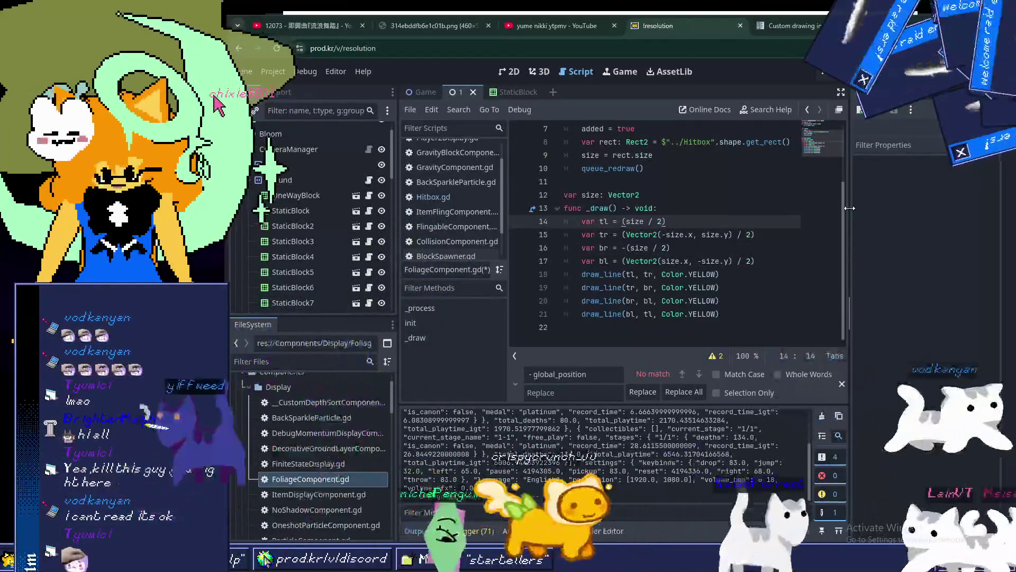
{"action": "key", "text": "shift+End"}
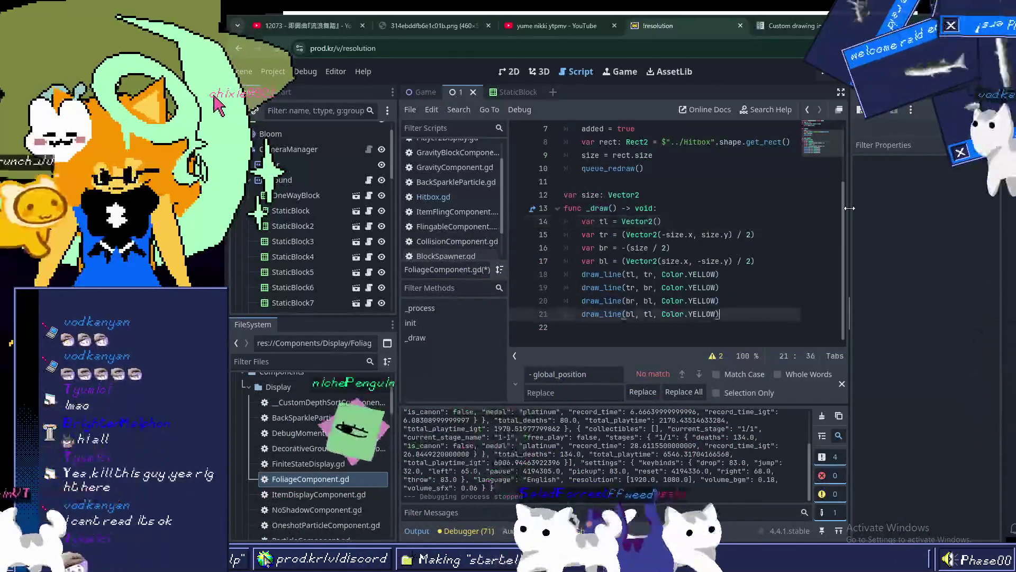
{"action": "key", "text": "Up"}
{"action": "key", "text": "Up"}
{"action": "key", "text": "Up"}
{"action": "key", "text": "Left"}
{"action": "type", "text": "0, 0"}
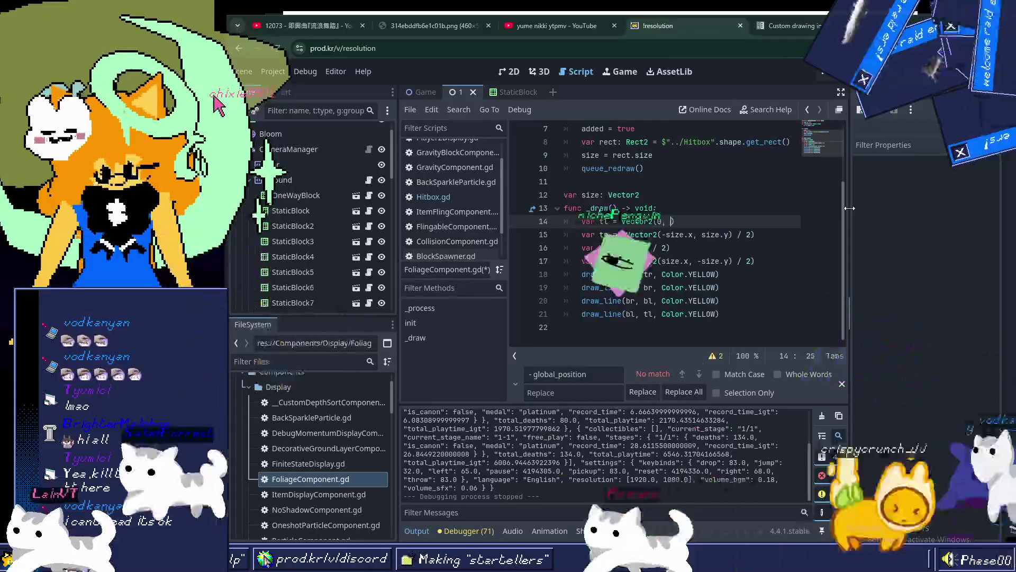
{"action": "key", "text": "ctrl+Left"}
{"action": "key", "text": "ctrl+Left"}
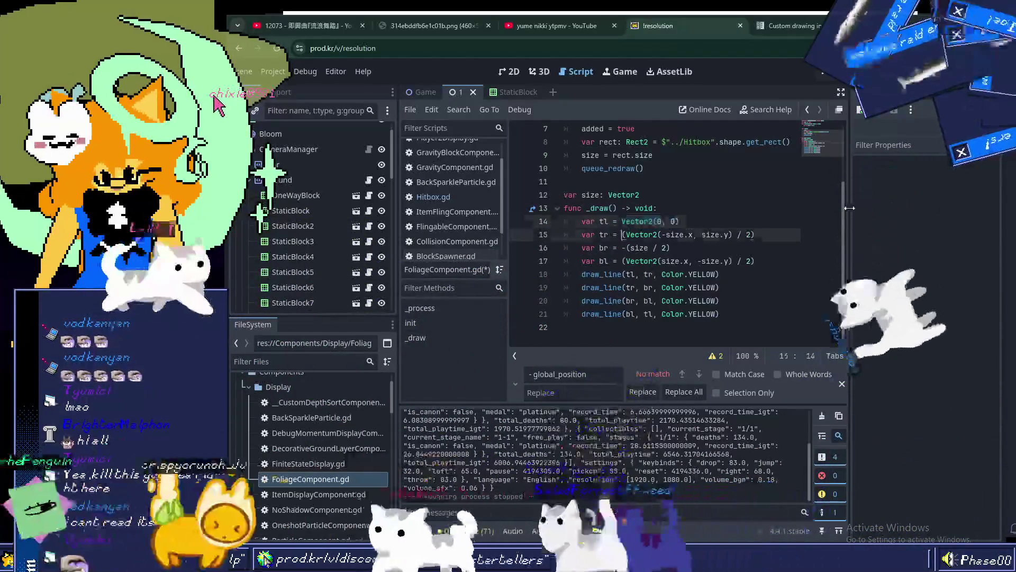
{"action": "key", "text": "Left"}
{"action": "key", "text": "Left"}
{"action": "key", "text": "Left"}
{"action": "key", "text": "BackSpace"}
{"action": "type", "text": "siz"}
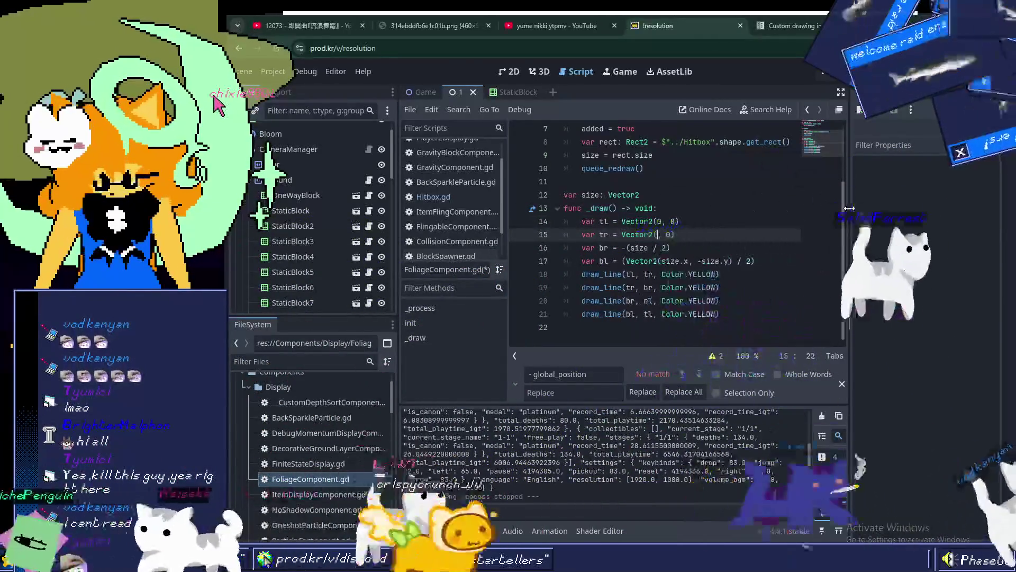
{"action": "type", "text": "e.x"}
Set br to Vector2(size.x, size.y) and bl to Vector2(0, size.y).
{"action": "key", "text": "Down"}
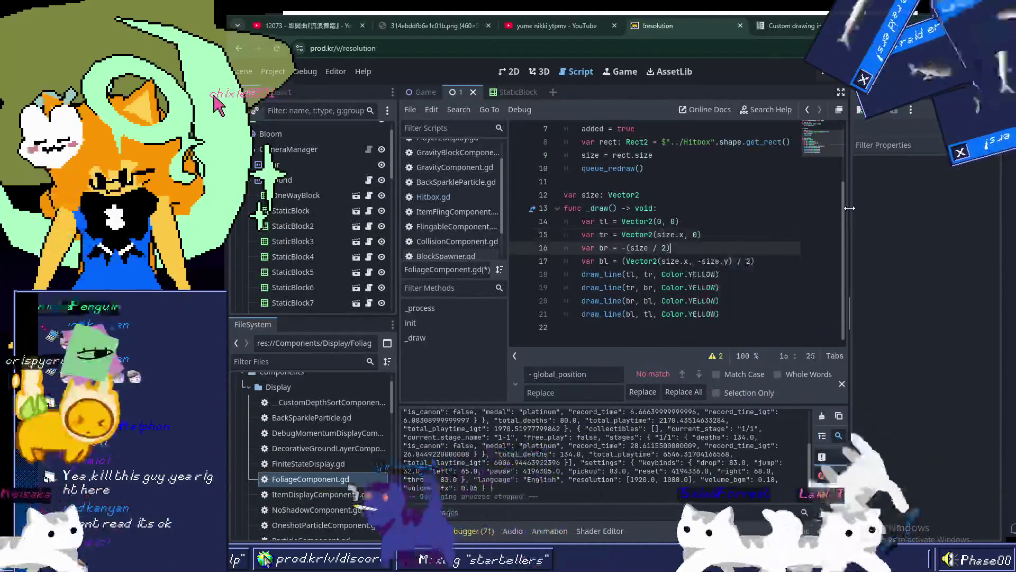
{"action": "key", "text": "ctrl+z"}
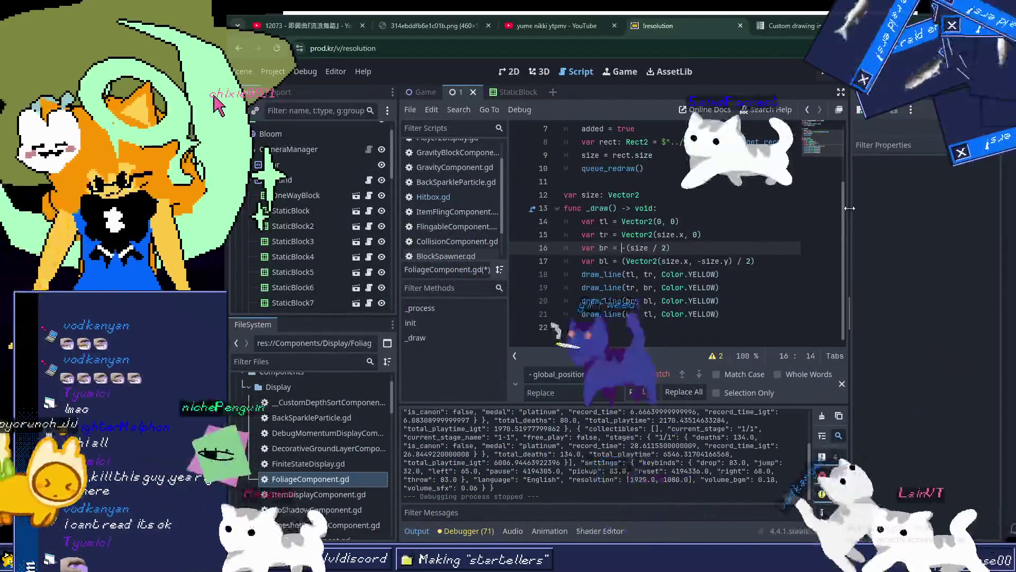
{"action": "key", "text": "Left"}
{"action": "key", "text": "Left"}
{"action": "key", "text": "Left"}
{"action": "key", "text": "BackSpace"}
{"action": "type", "text": "size.x"}
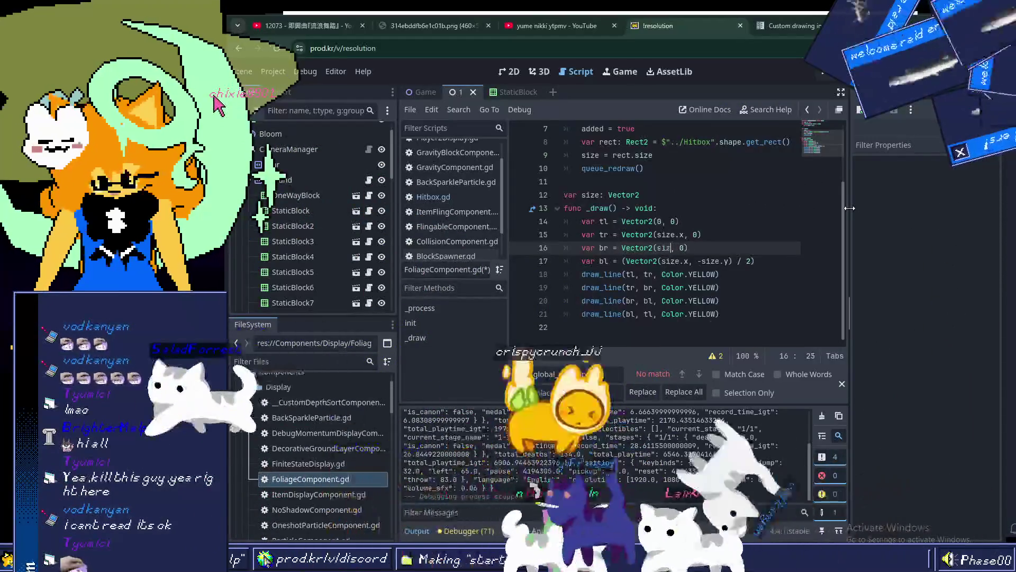
{"action": "type", "text": ", size.y"}
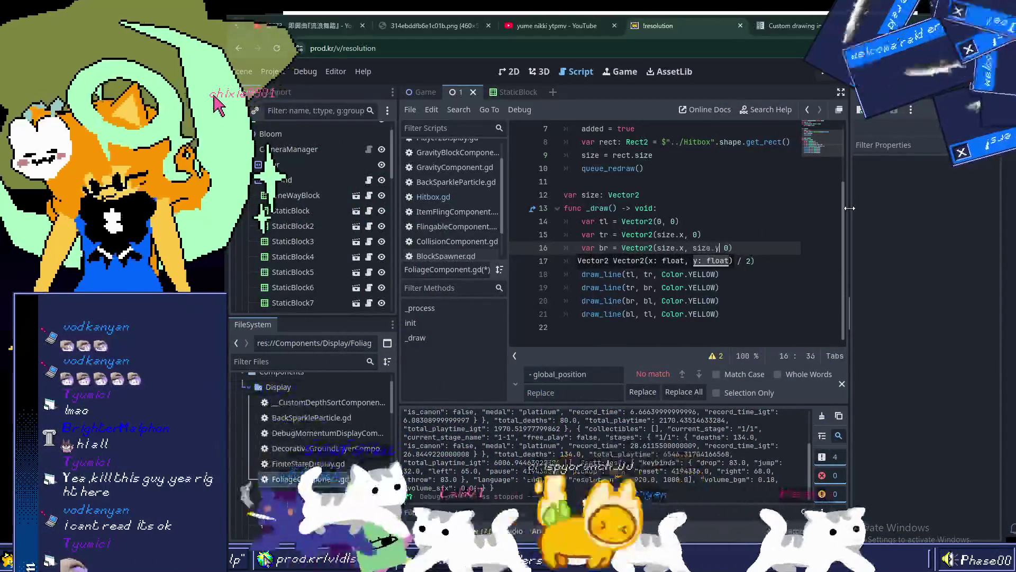
{"action": "key", "text": "Down"}
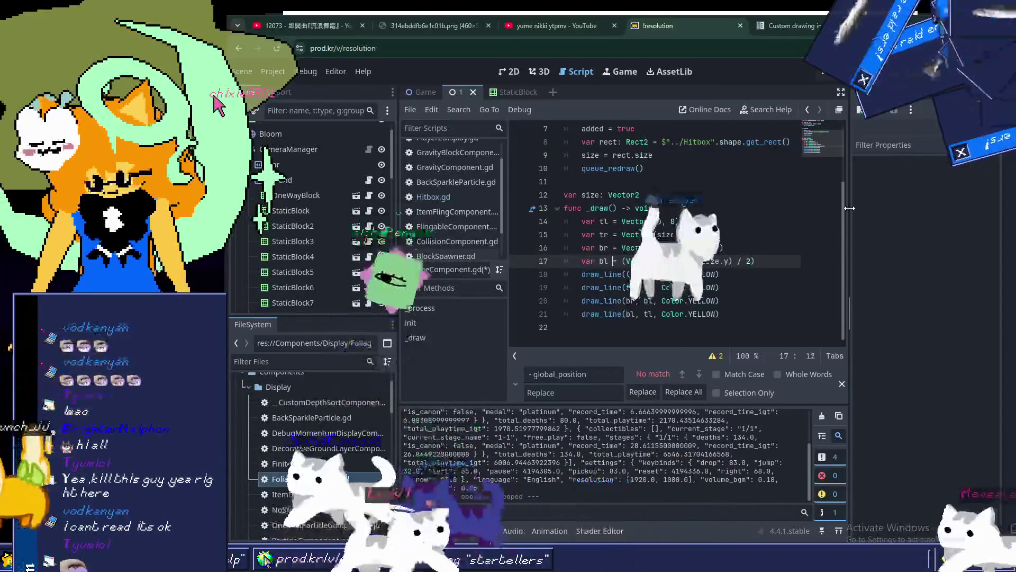
{"action": "key", "text": "Right"}
{"action": "key", "text": "Right"}
{"action": "key", "text": "Left"}
{"action": "key", "text": "BackSpace"}
{"action": "type", "text": "size.y"}
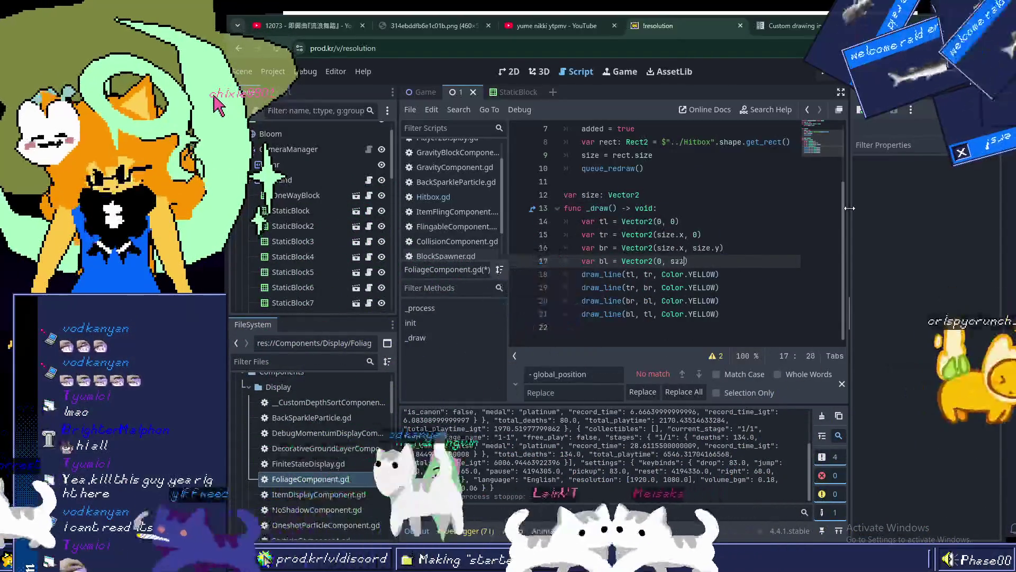
Save and run the game, getting past the title screen.
{"action": "key", "text": "Escape"}
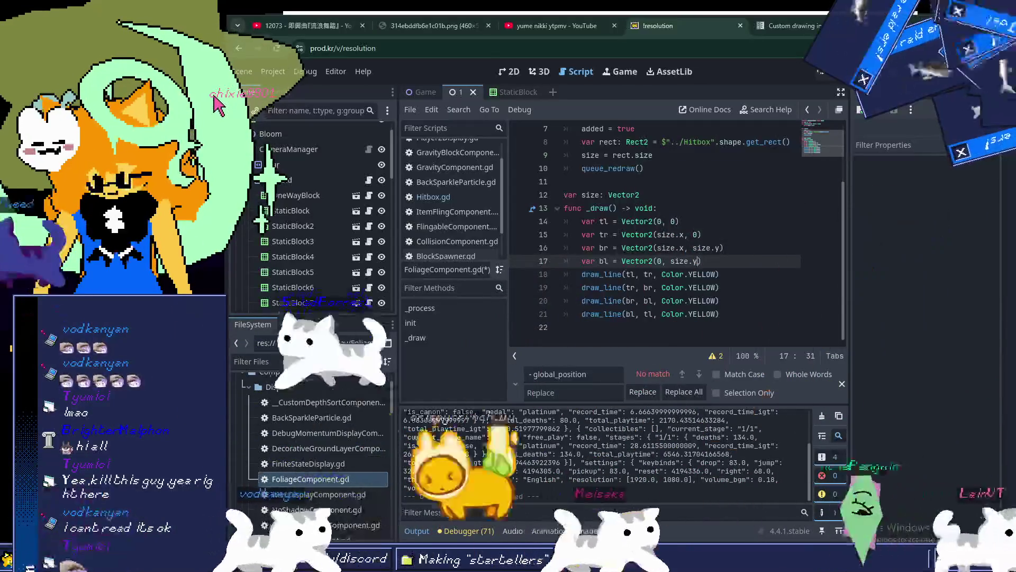
{"action": "key", "text": "F5"}
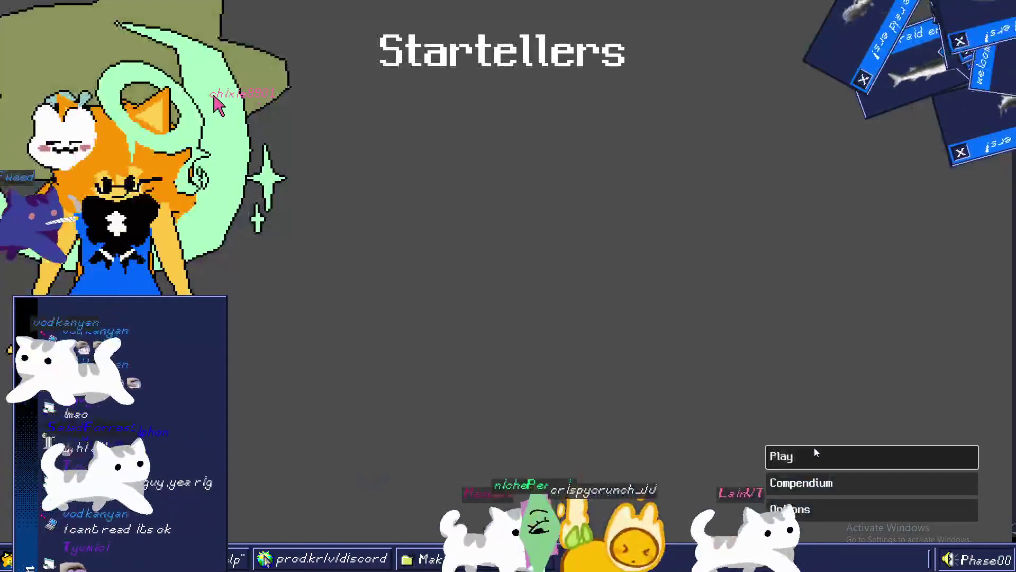
{"action": "left_click", "coordinate": [814, 451]}
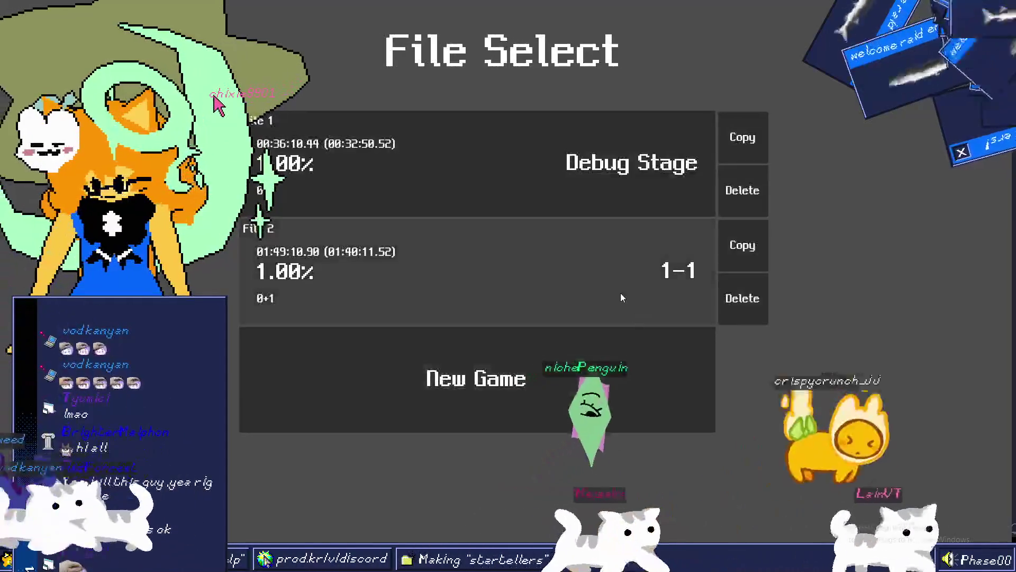
Load the save, walk and jump across the blocks and golden platforms, then quit with Alt+F4.
{"action": "left_click", "coordinate": [608, 288]}
{"action": "key", "text": "space"}
{"action": "key", "text": "Right"}
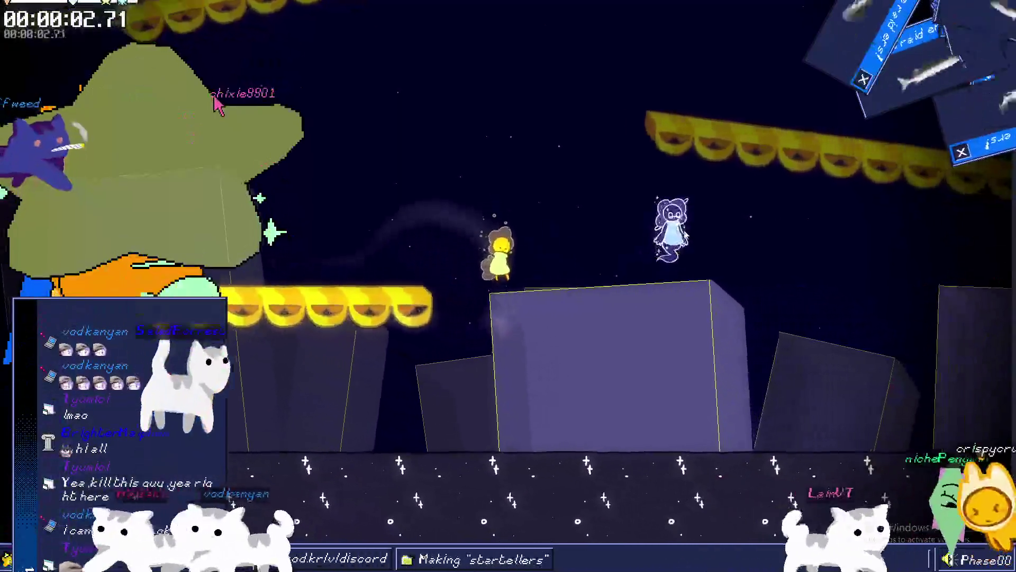
{"action": "key", "text": "Right"}
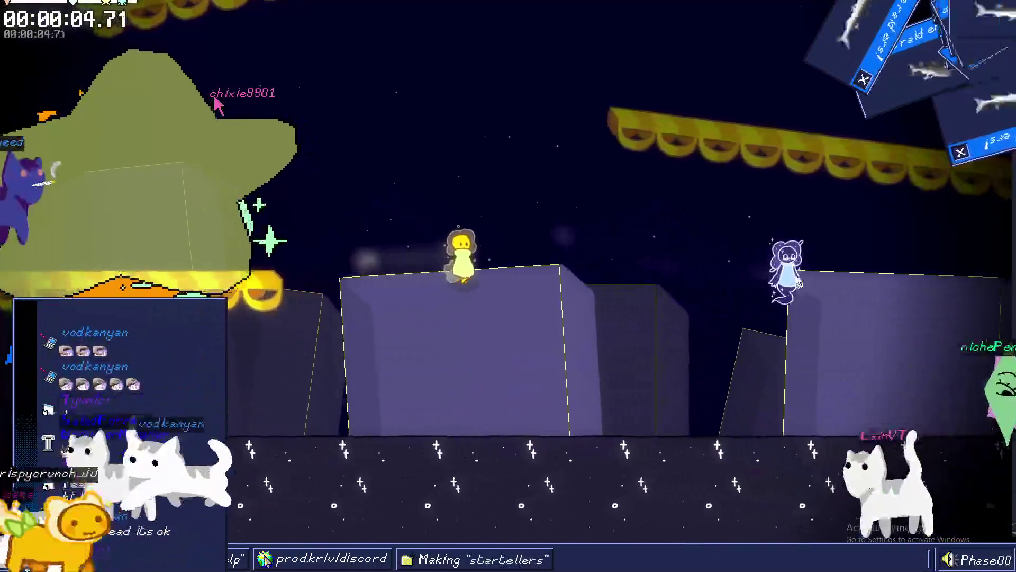
{"action": "key", "text": "Right"}
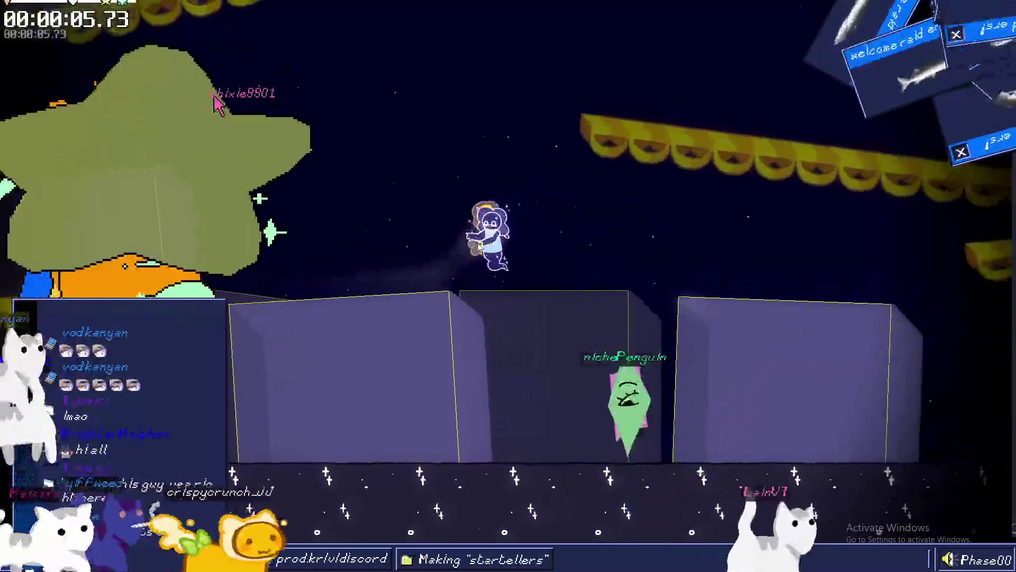
{"action": "key", "text": "space"}
{"action": "key", "text": "Right"}
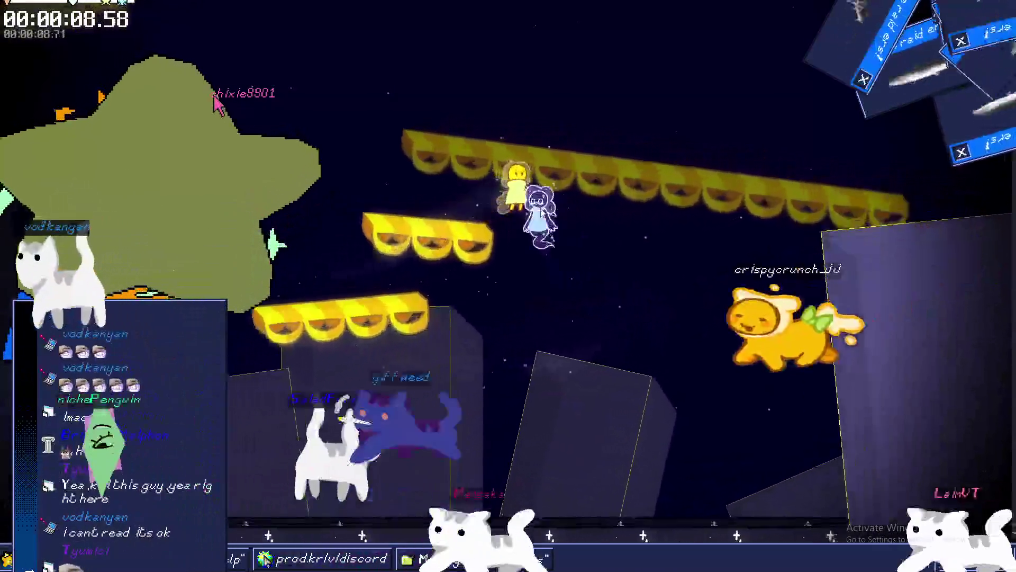
{"action": "key", "text": "Right"}
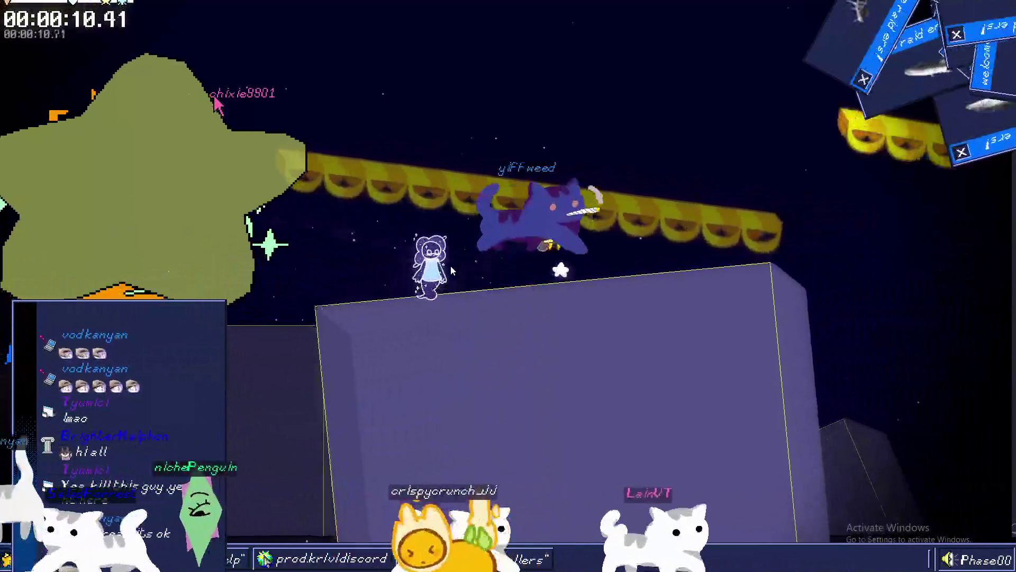
{"action": "key", "text": "Right"}
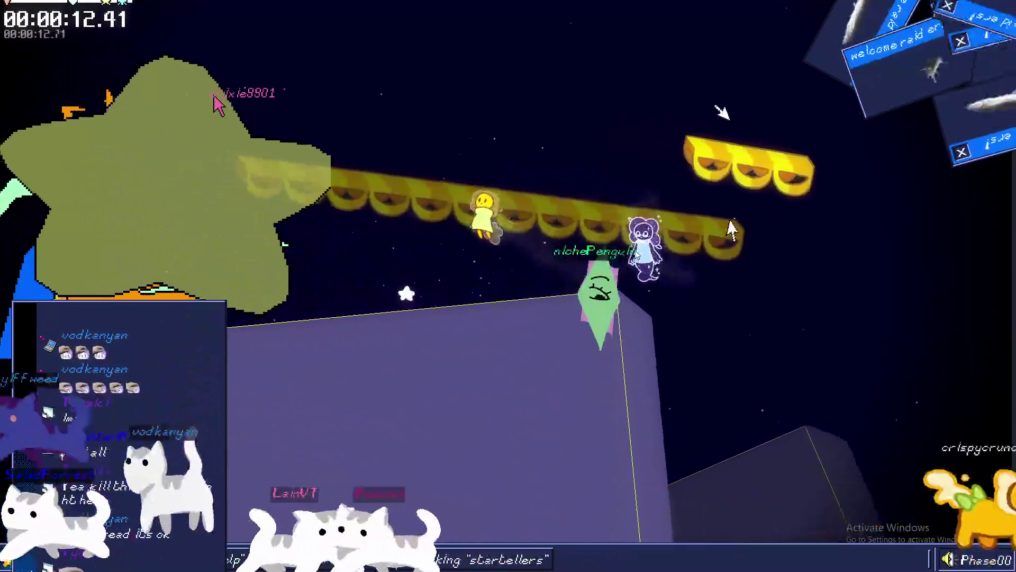
{"action": "key", "text": "Left"}
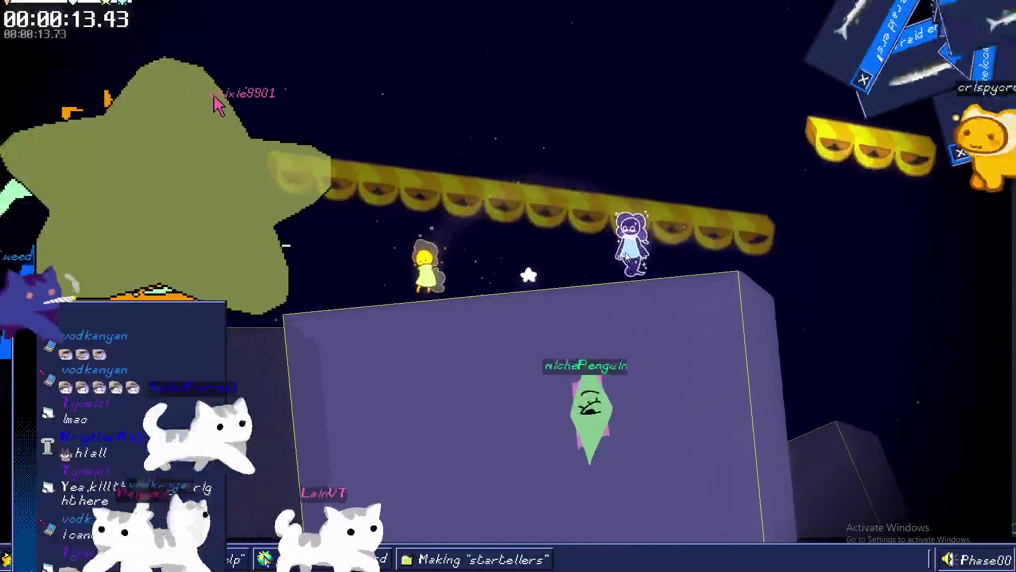
{"action": "key", "text": "alt+F4"}
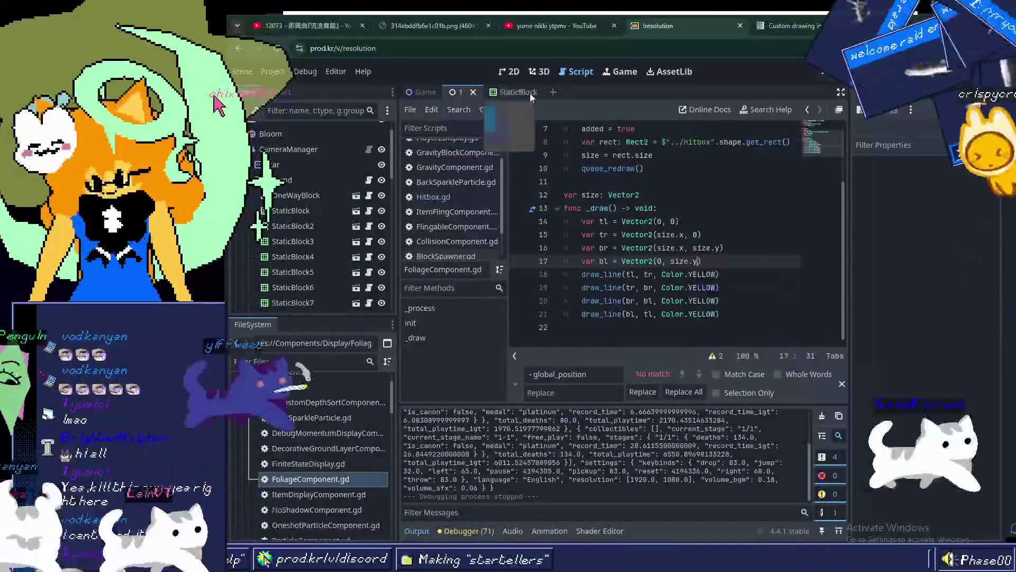
Inspect the Hitbox node in the StaticBlock scene, then return to the script.
{"action": "left_click", "coordinate": [507, 72]}
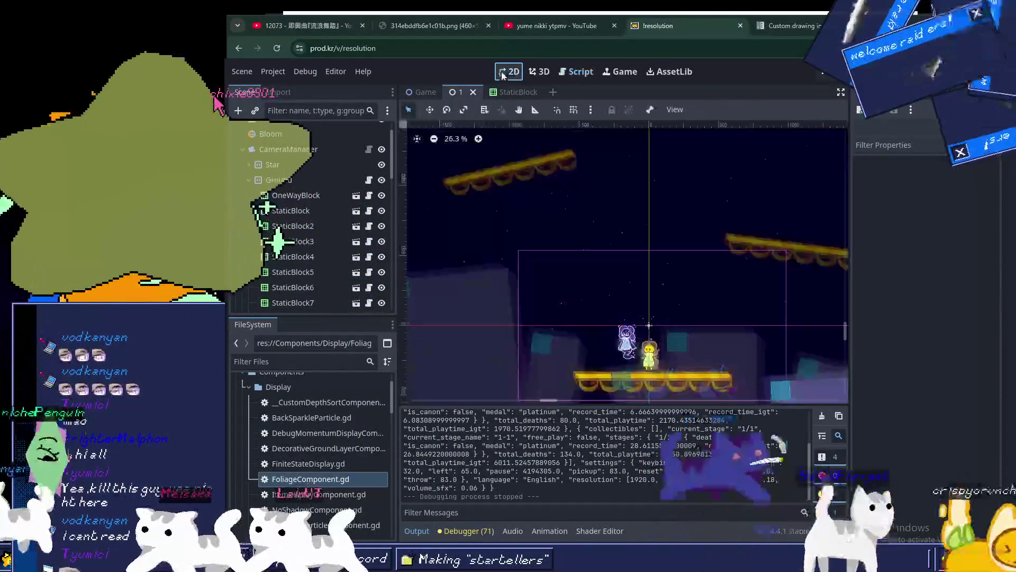
{"action": "left_click", "coordinate": [528, 93]}
{"action": "scroll", "coordinate": [505, 197], "scroll_direction": "up", "scroll_amount": 5}
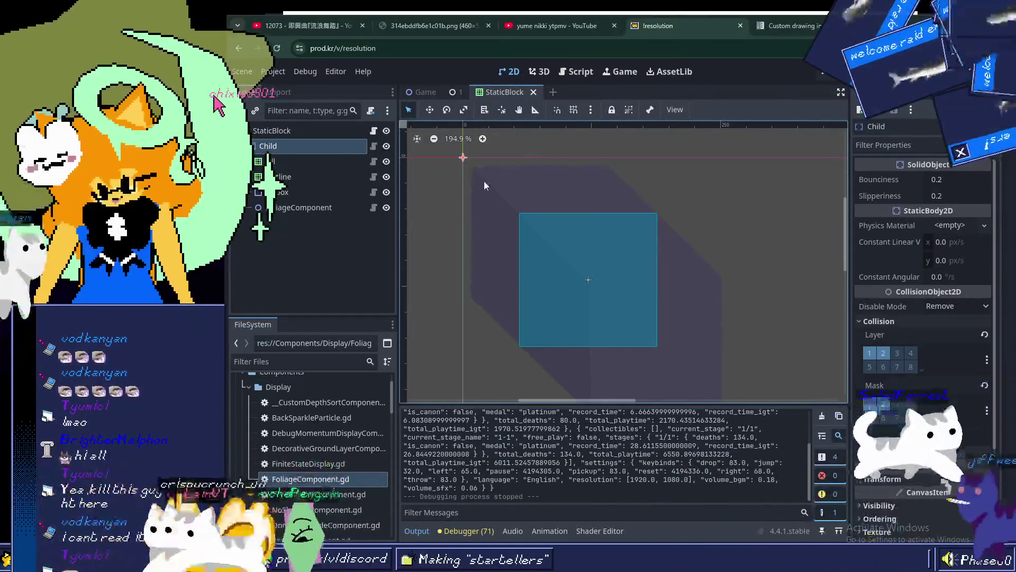
{"action": "left_click", "coordinate": [602, 249]}
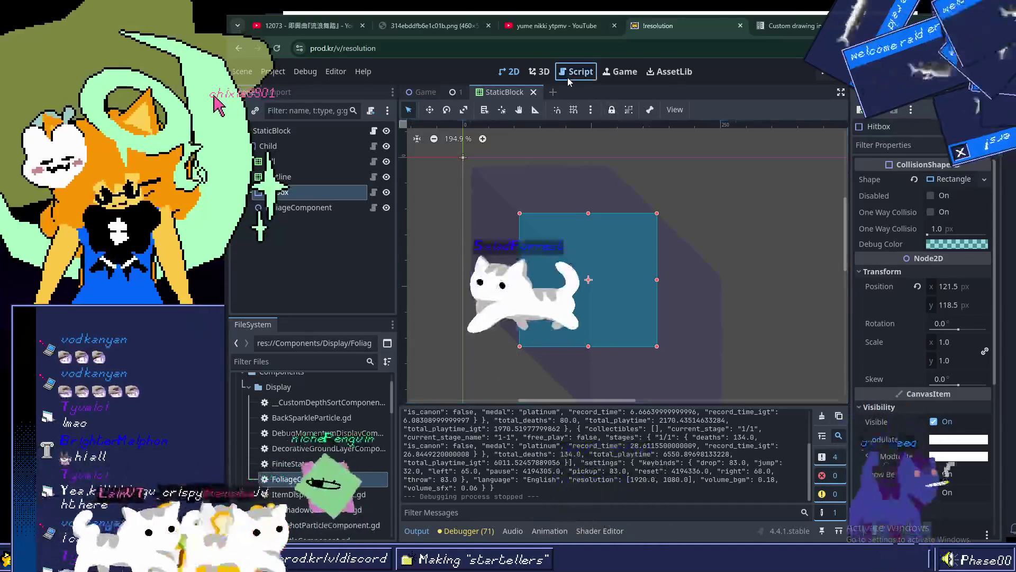
{"action": "left_click", "coordinate": [576, 73]}
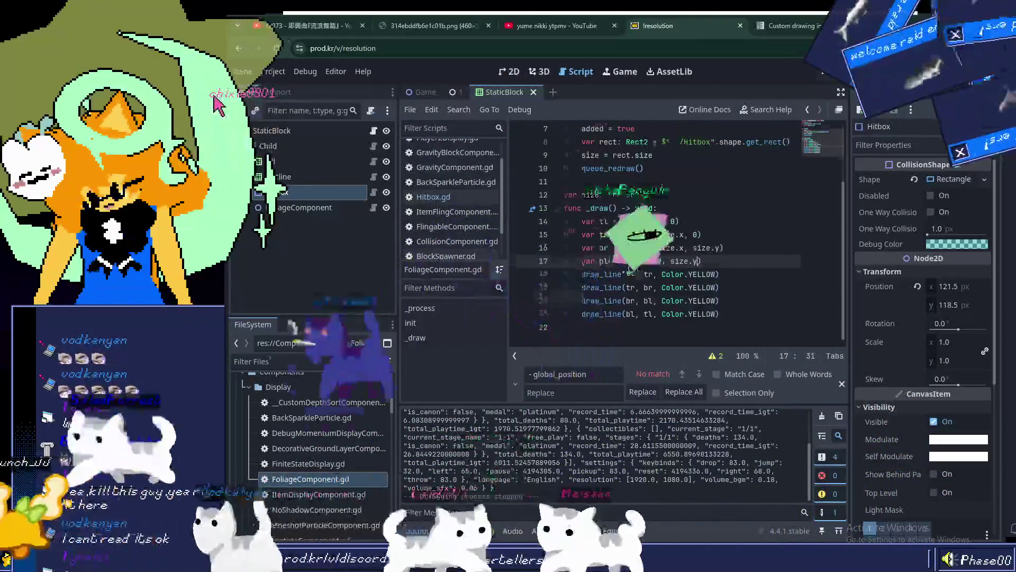
{"action": "scroll", "coordinate": [658, 225], "scroll_direction": "up", "scroll_amount": 2}
Declare a new variable 'var corner: Vector2' on line 11.
{"action": "left_click", "coordinate": [652, 261]}
{"action": "key", "text": "Return"}
{"action": "type", "text": "var center: Ve"}
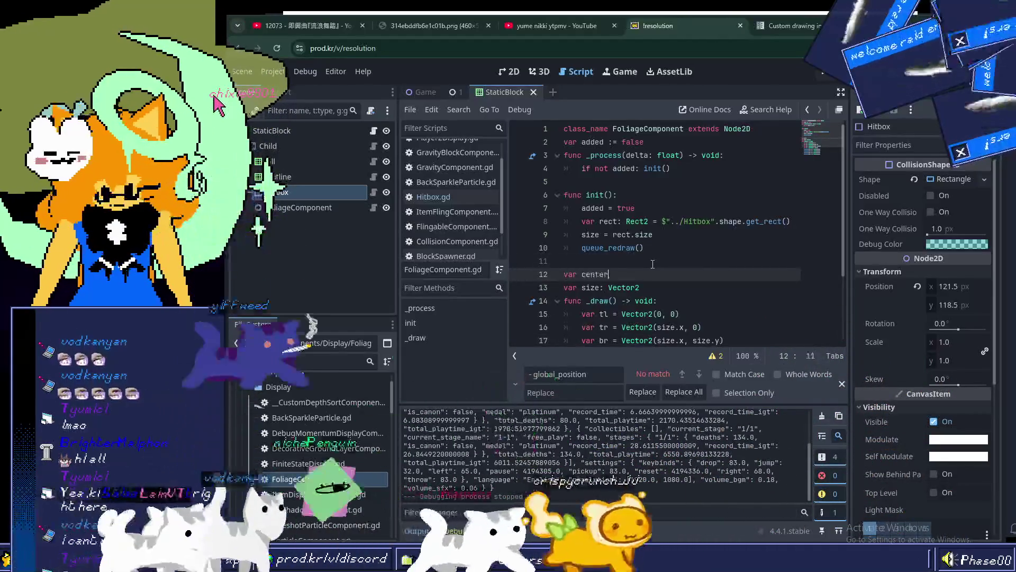
{"action": "type", "text": "ctor2"}
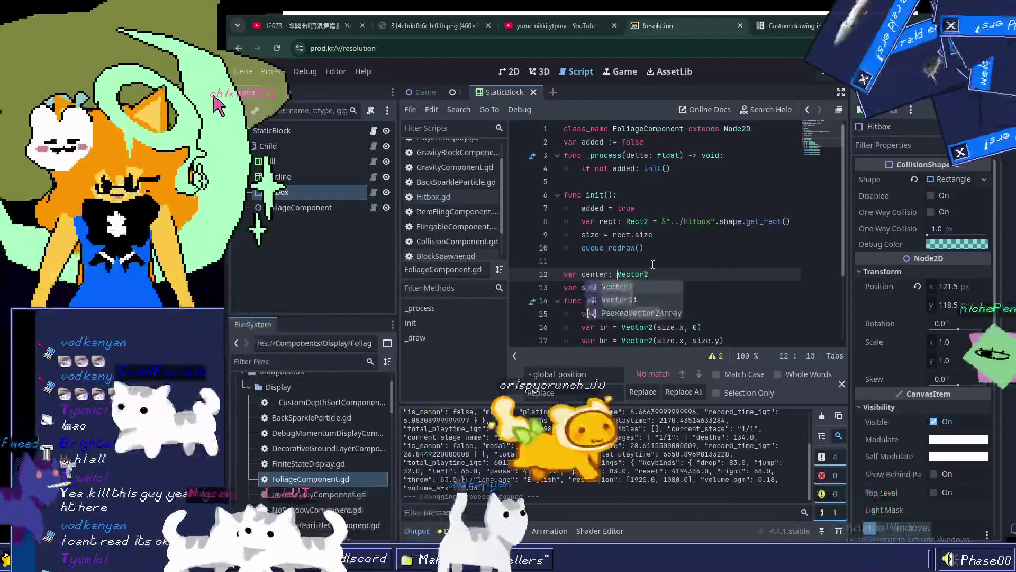
{"action": "key", "text": "Left"}
{"action": "key", "text": "Left"}
{"action": "key", "text": "Left"}
{"action": "key", "text": "ctrl+shift+Left"}
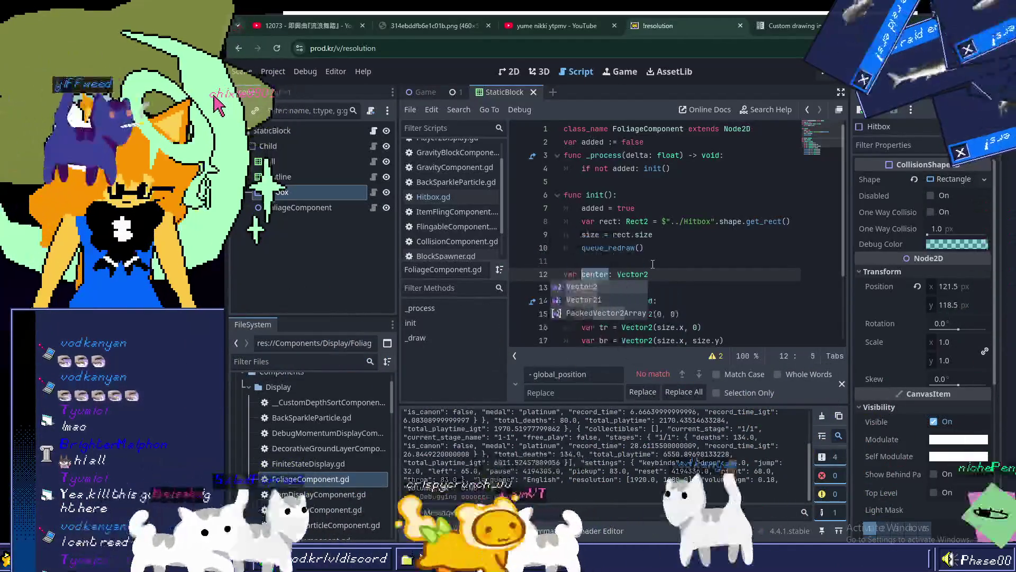
{"action": "type", "text": "corner"}
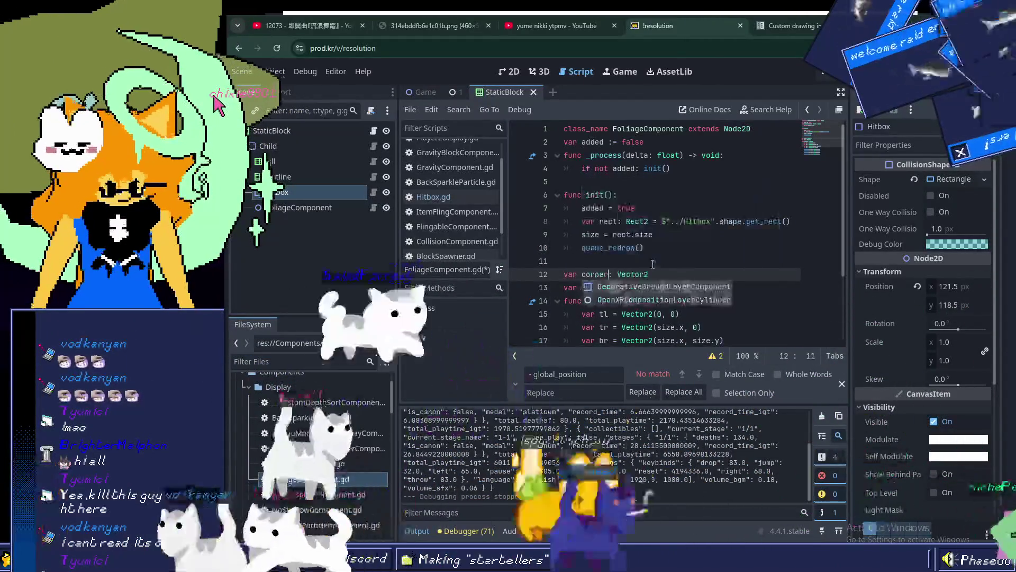
Prefix the tl, tr, br and bl corner vectors with 'corner +'.
{"action": "key", "text": "Down"}
{"action": "key", "text": "Down"}
{"action": "key", "text": "Down"}
{"action": "type", "text": "corner "}
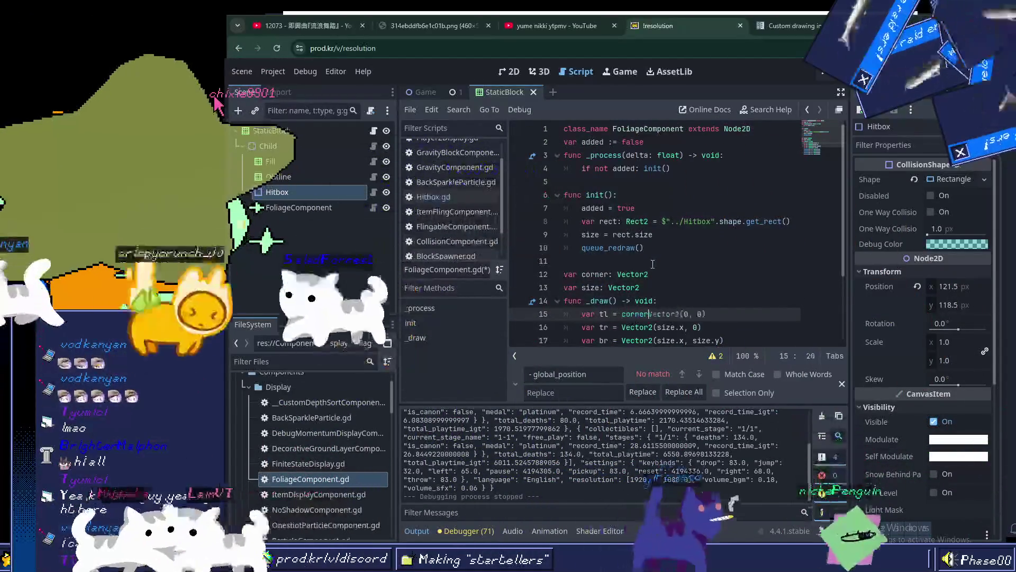
{"action": "type", "text": "+"}
{"action": "key", "text": "Down"}
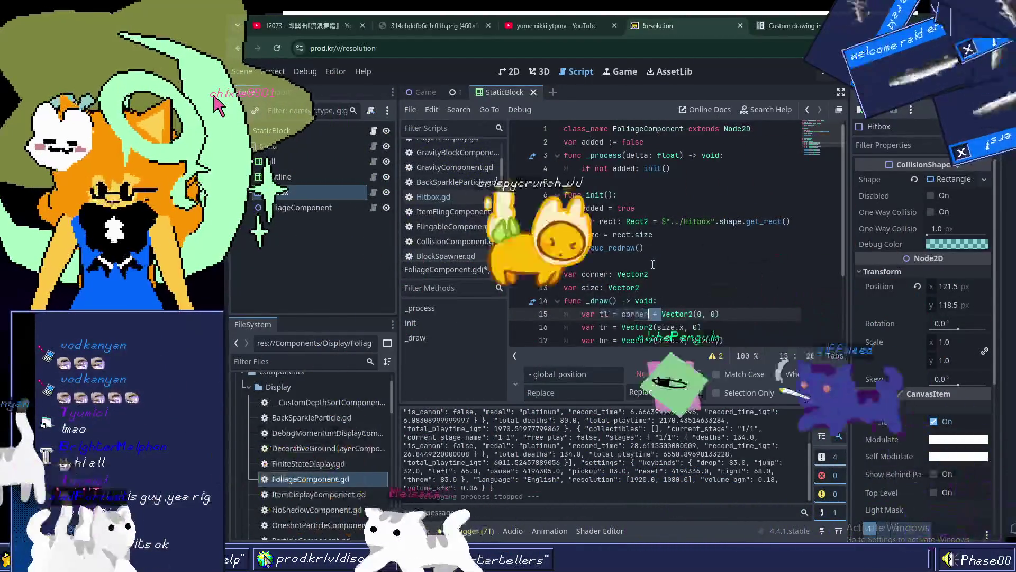
{"action": "type", "text": "corner +"}
{"action": "key", "text": "Down"}
{"action": "type", "text": "corner +"}
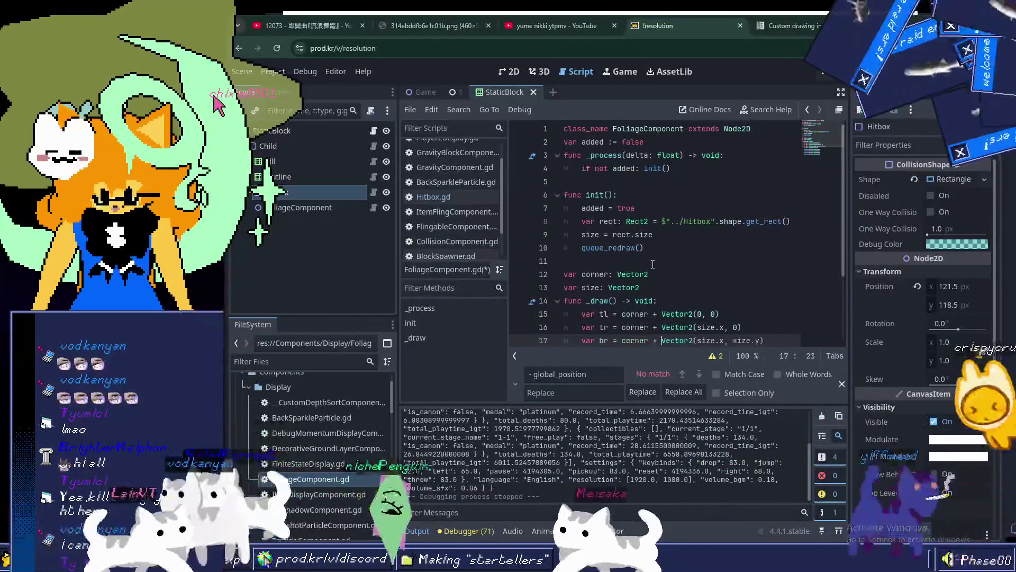
{"action": "key", "text": "Down"}
{"action": "type", "text": "corner +"}
Add 'corner = rect.position' in init() and run the project.
{"action": "key", "text": "Up"}
{"action": "key", "text": "Up"}
{"action": "key", "text": "Up"}
{"action": "key", "text": "Up"}
{"action": "key", "text": "Up"}
{"action": "key", "text": "Up"}
{"action": "key", "text": "End"}
{"action": "key", "text": "Return"}
{"action": "type", "text": "corn"}
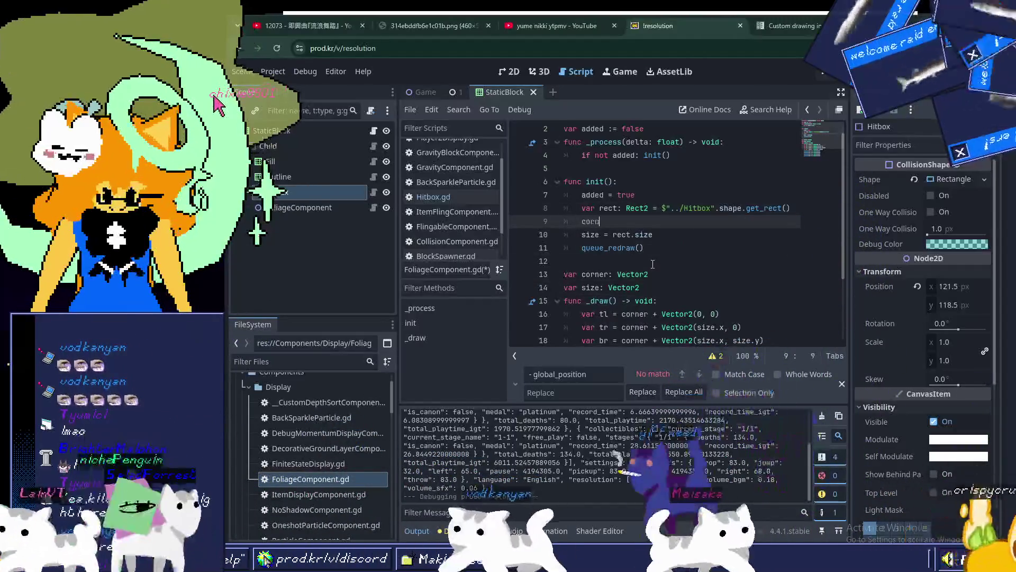
{"action": "key", "text": "ctrl+space"}
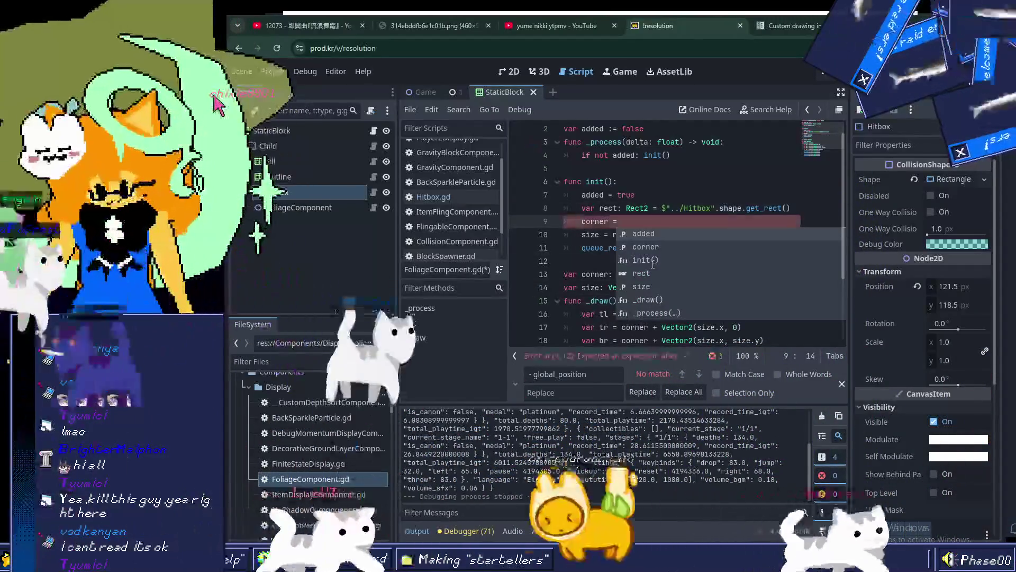
{"action": "key", "text": "BackSpace"}
{"action": "key", "text": "BackSpace"}
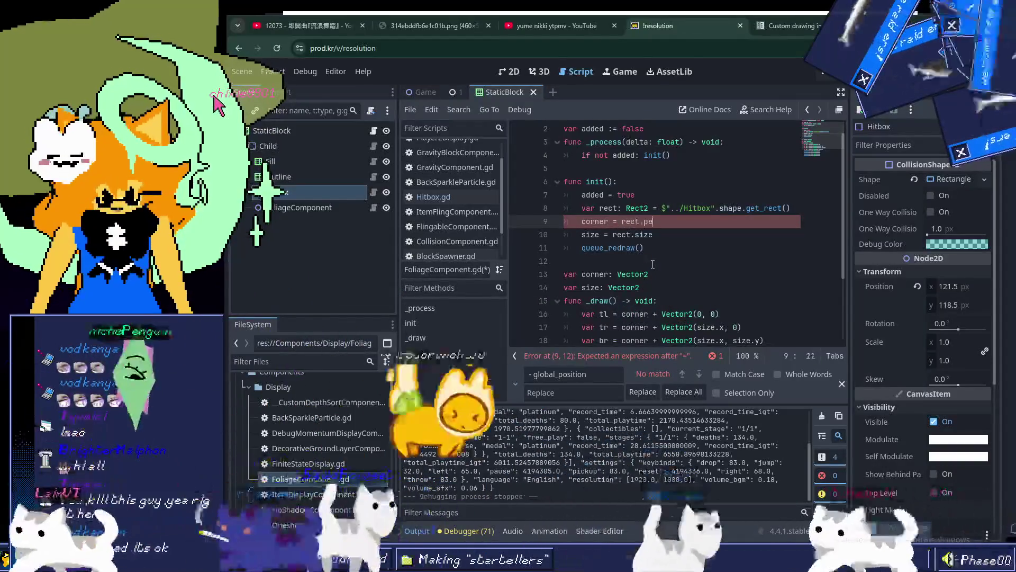
{"action": "key", "text": "Return"}
{"action": "key", "text": "Down"}
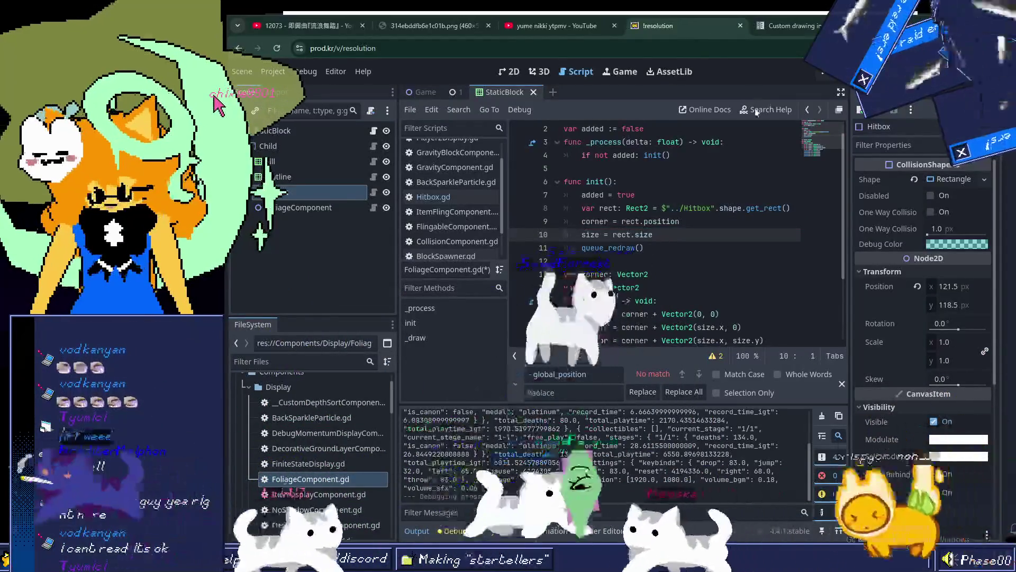
{"action": "left_click", "coordinate": [822, 77]}
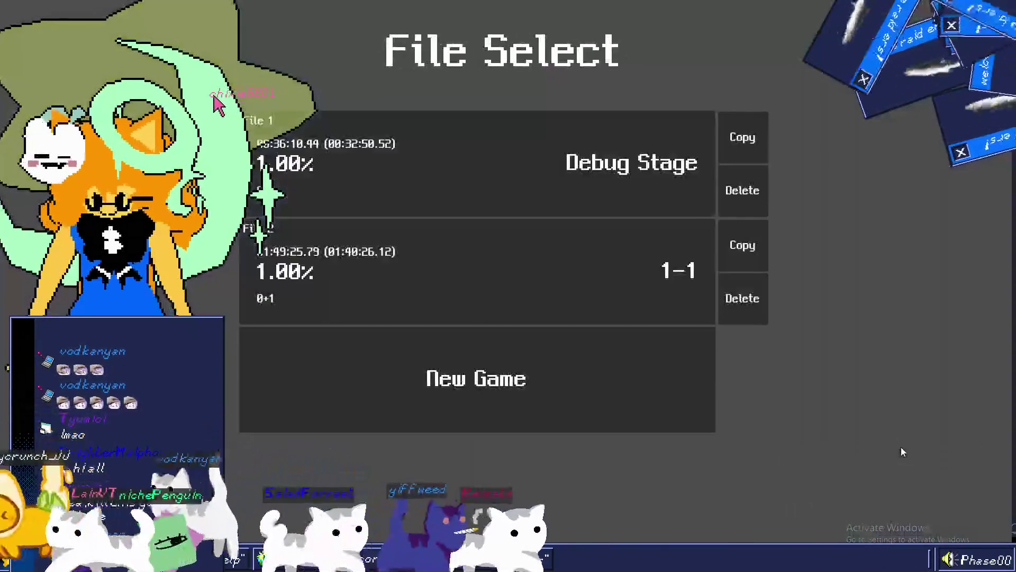
Load the 1-1 save, stop the game, and change the corner line to $"../Hitbox".position.
{"action": "left_click", "coordinate": [542, 295]}
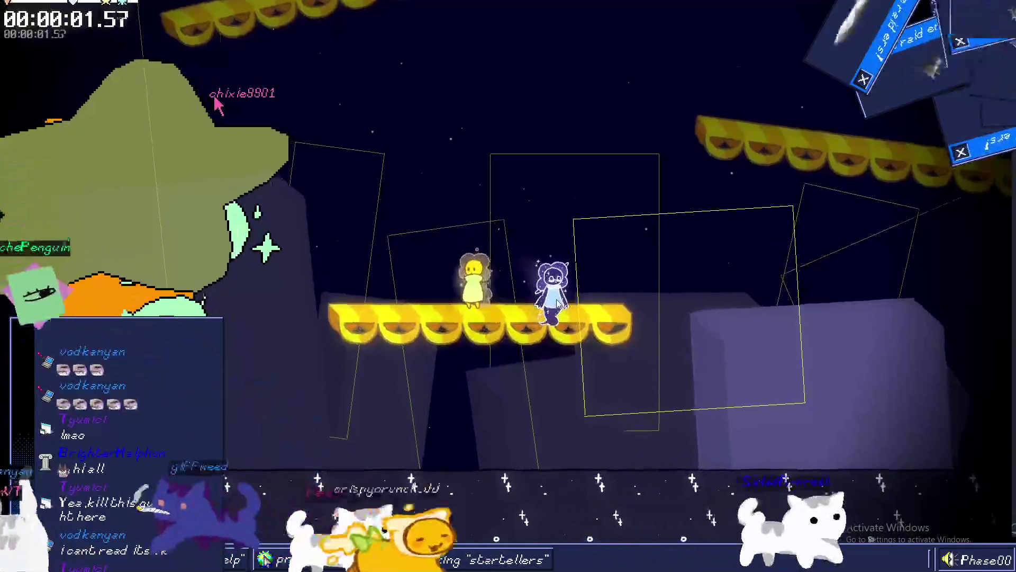
{"action": "key", "text": "alt+F4"}
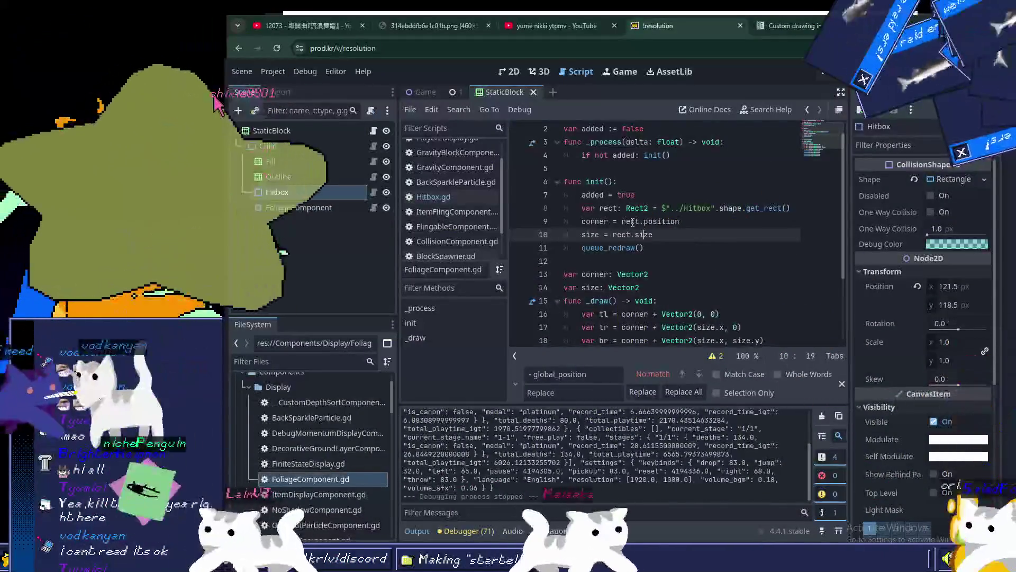
{"action": "key", "text": "shift+End"}
{"action": "key", "text": "Delete"}
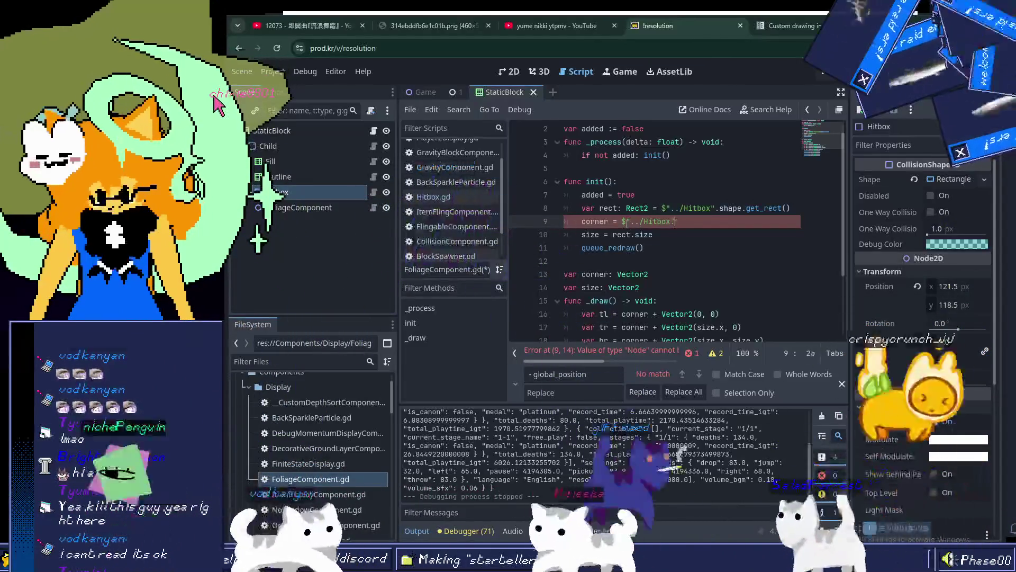
{"action": "key", "text": "BackSpace"}
{"action": "type", "text": "\".position"}
{"action": "key", "text": "Down"}
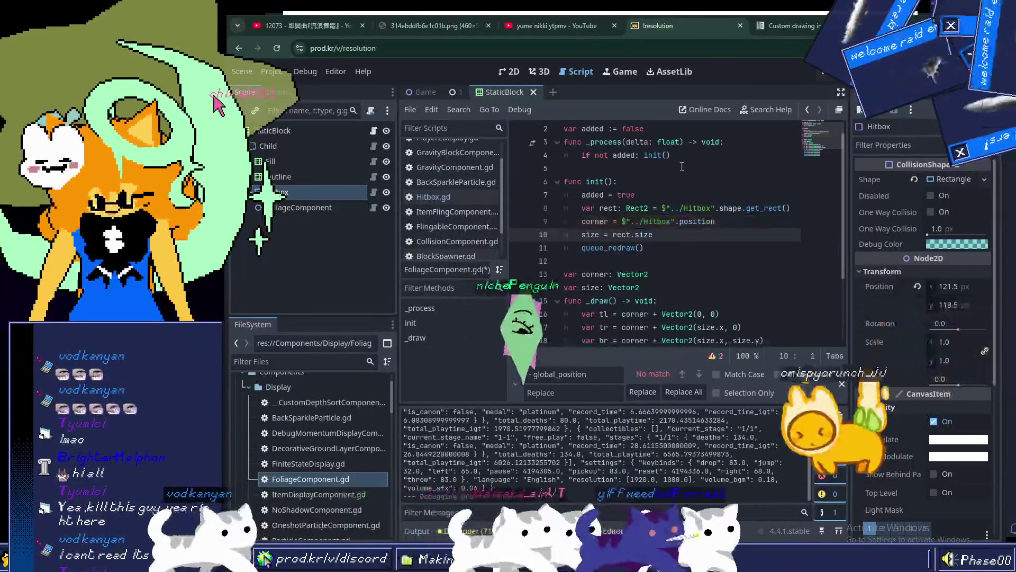
Save and test level 1-1 from File 2, then append '+ rect.position' to corner and rerun.
{"action": "left_click", "coordinate": [824, 82]}
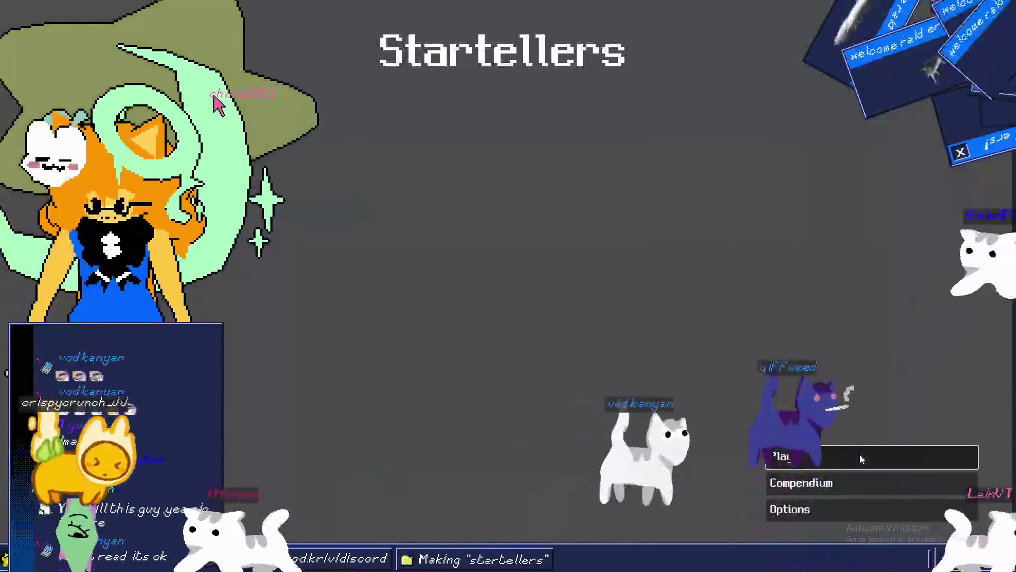
{"action": "left_click", "coordinate": [895, 476]}
{"action": "left_click", "coordinate": [630, 299]}
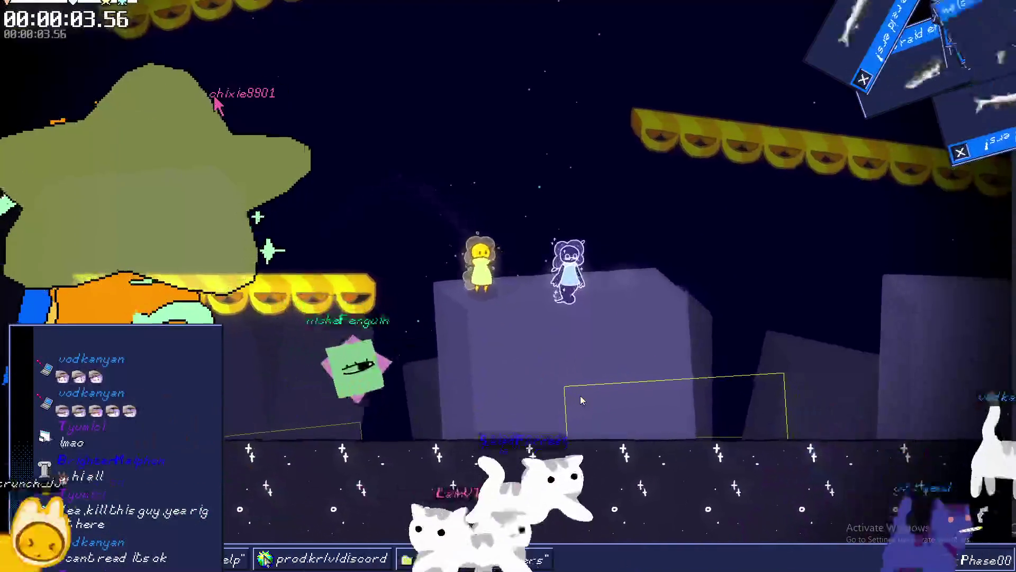
{"action": "key", "text": "F8"}
{"action": "key", "text": "Up"}
{"action": "key", "text": "End"}
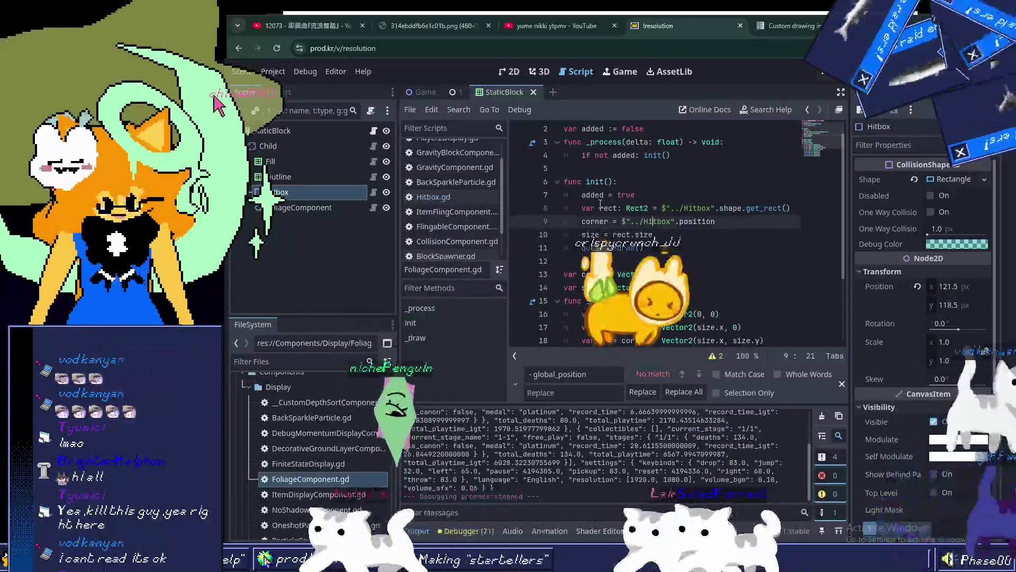
{"action": "type", "text": "+ "}
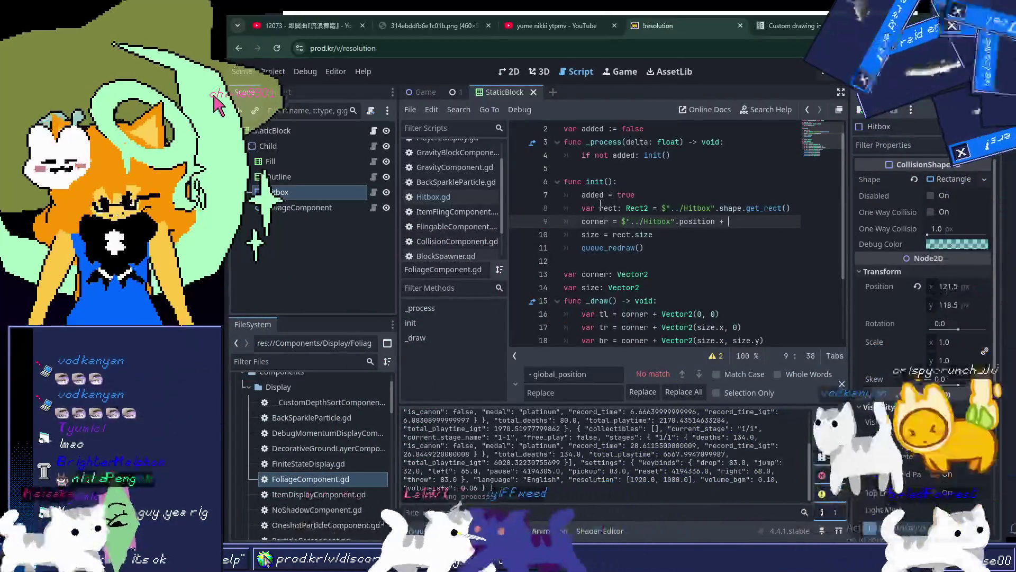
{"action": "type", "text": "rect.positin"}
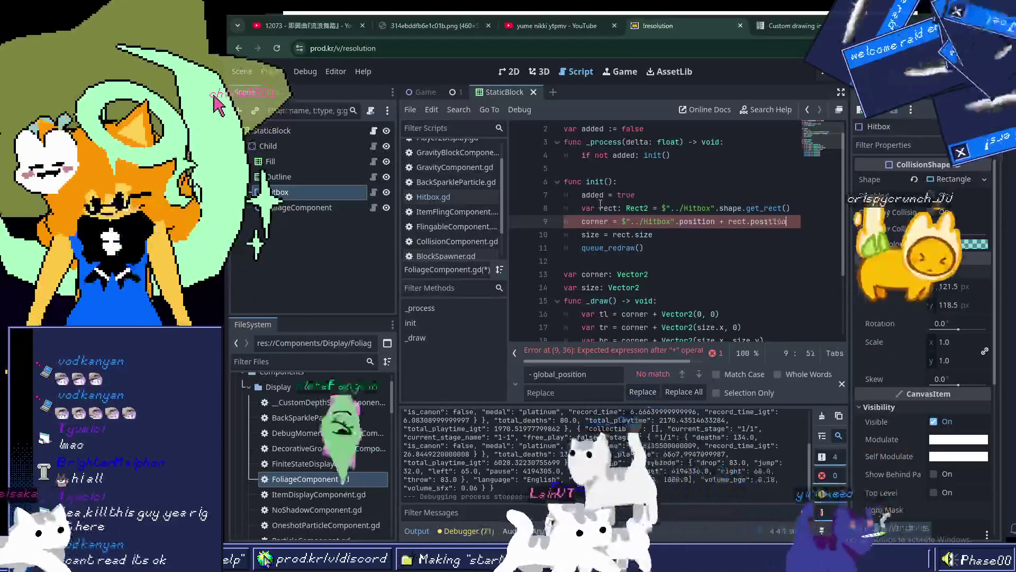
{"action": "key", "text": "F5"}
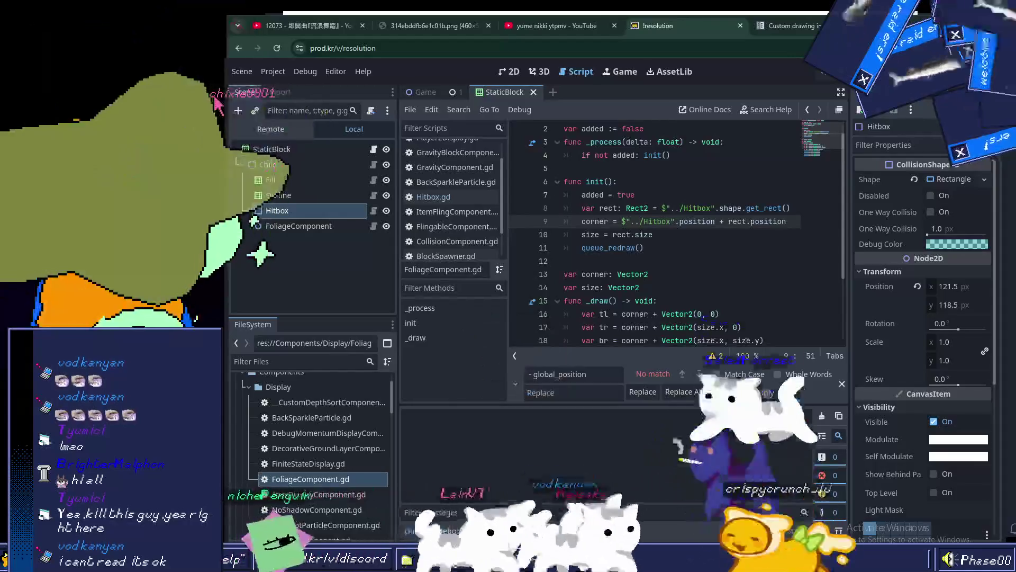
Start the level and run and jump the character right across the blocks toward the golden platforms.
{"action": "key", "text": "Return"}
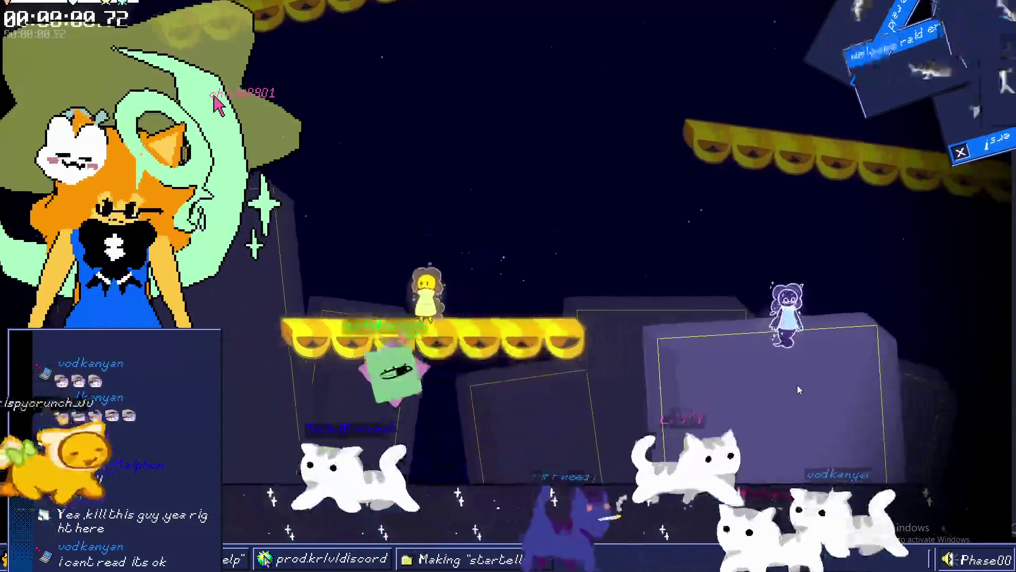
{"action": "key", "text": "Right"}
{"action": "key", "text": "space"}
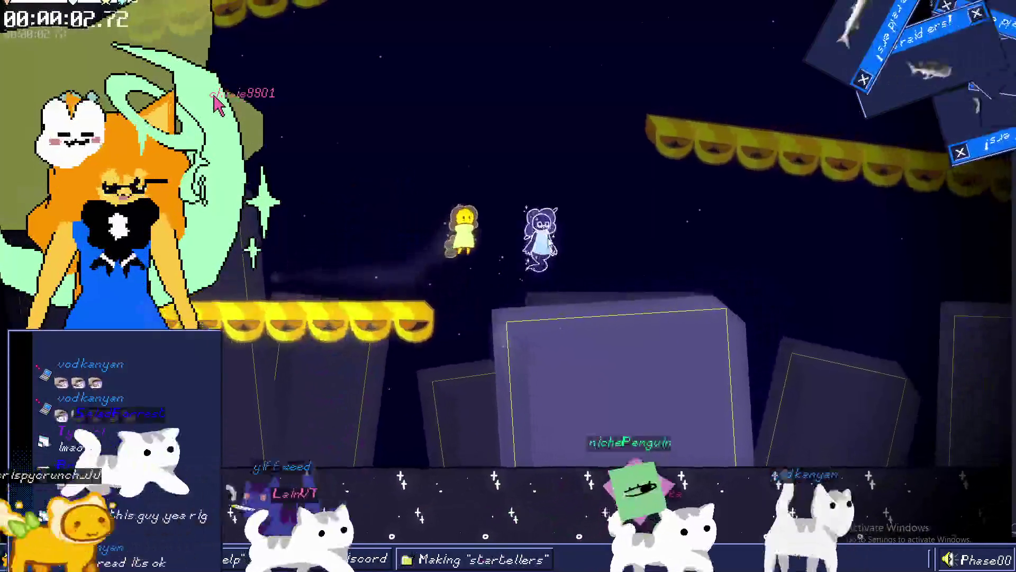
{"action": "key", "text": "Right"}
{"action": "key", "text": "space"}
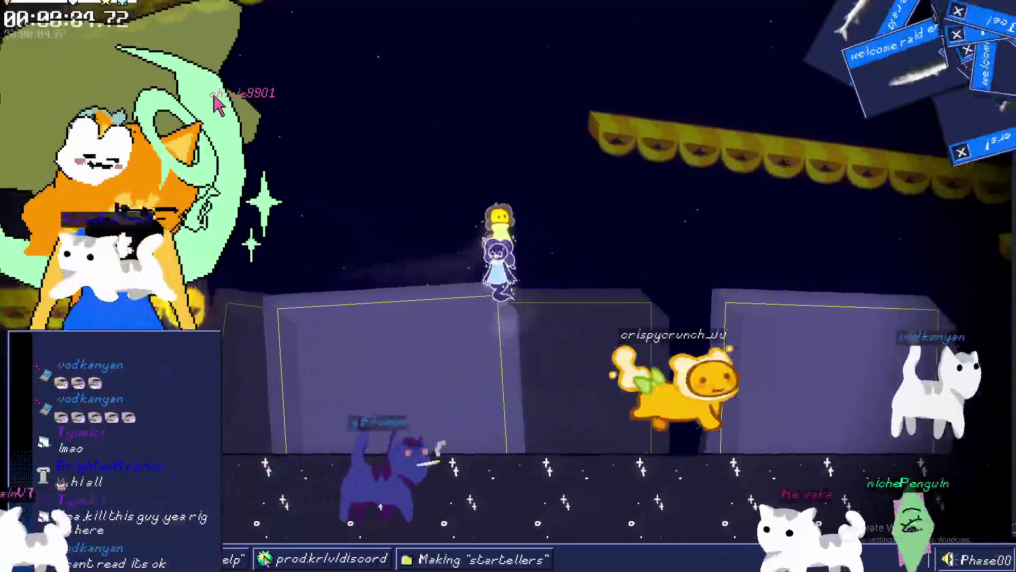
{"action": "key", "text": "Right"}
{"action": "key", "text": "space"}
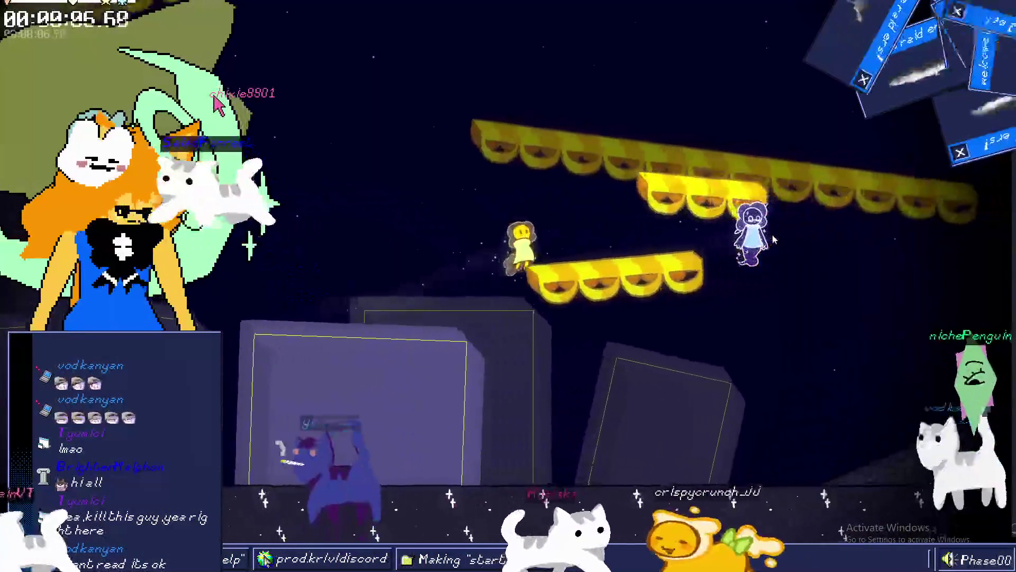
{"action": "key", "text": "space"}
Steer the character along the golden platforms, then pause with Escape and stop the game with F8.
{"action": "key", "text": "Left"}
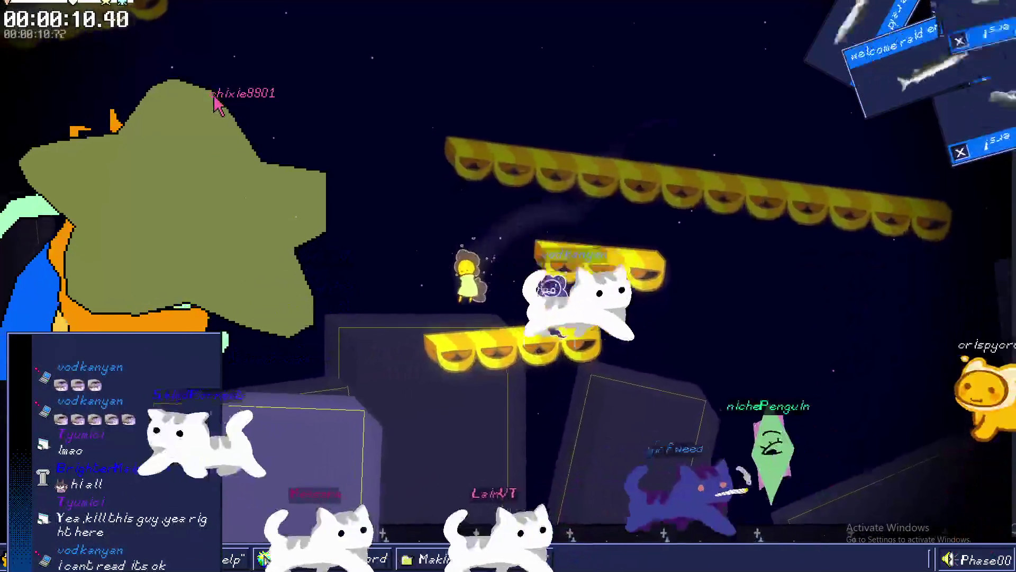
{"action": "key", "text": "Left"}
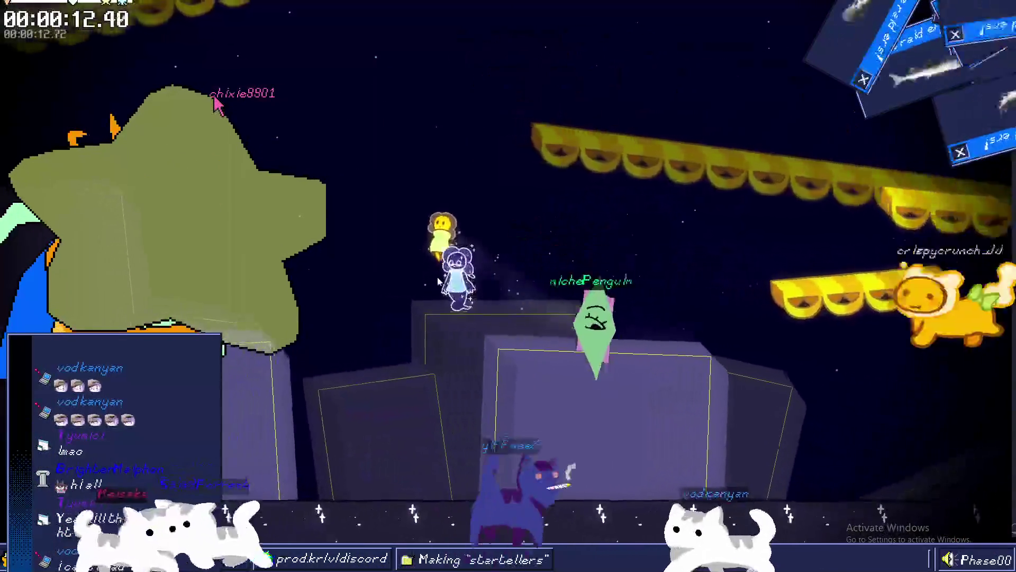
{"action": "key", "text": "Left"}
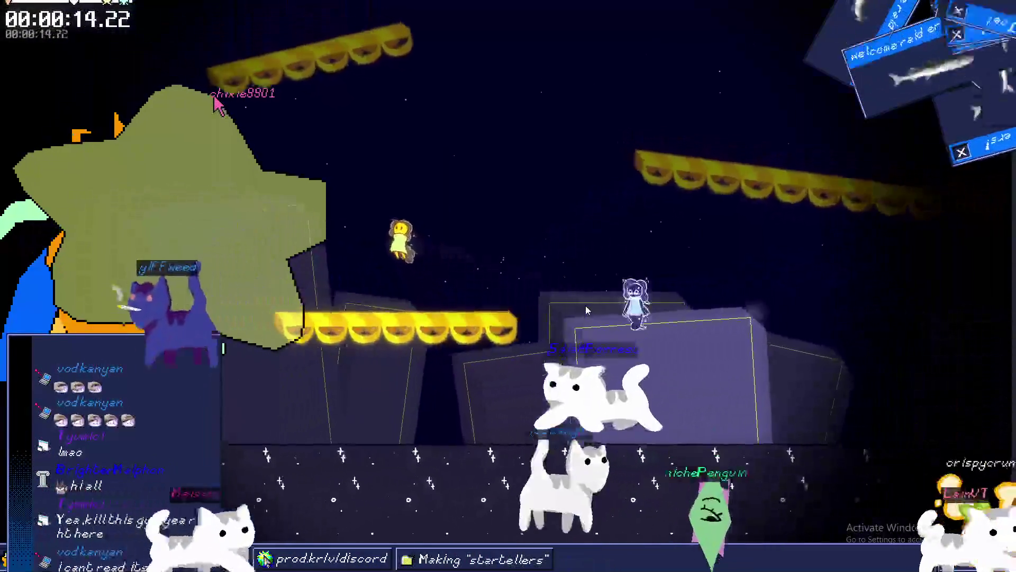
{"action": "key", "text": "Right"}
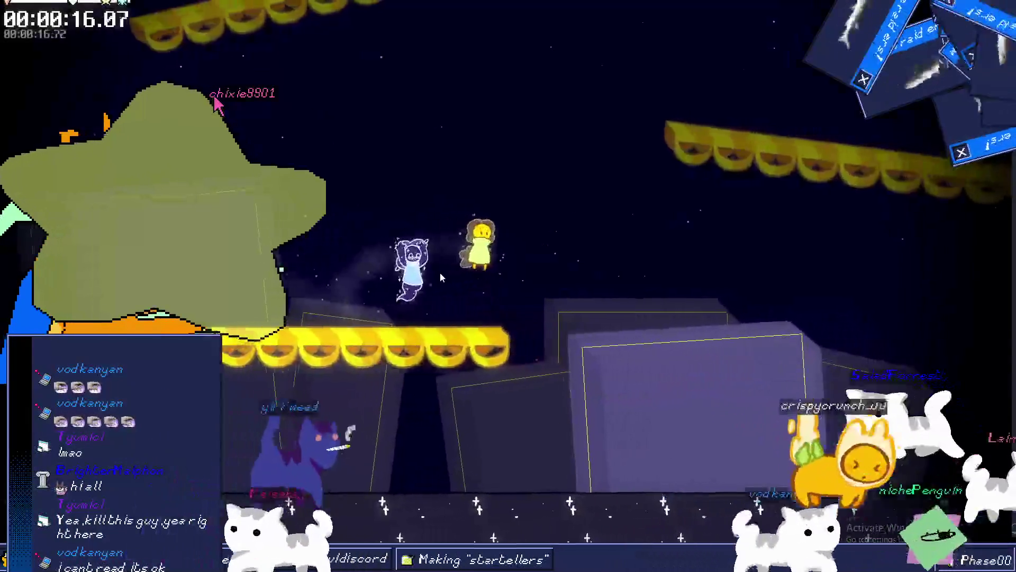
{"action": "key", "text": "Right"}
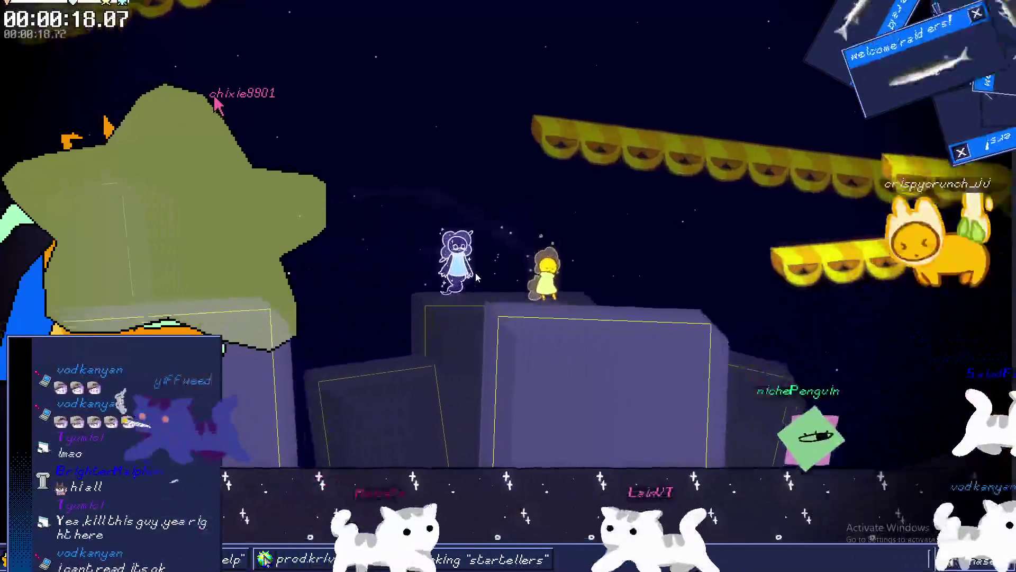
{"action": "key", "text": "Up"}
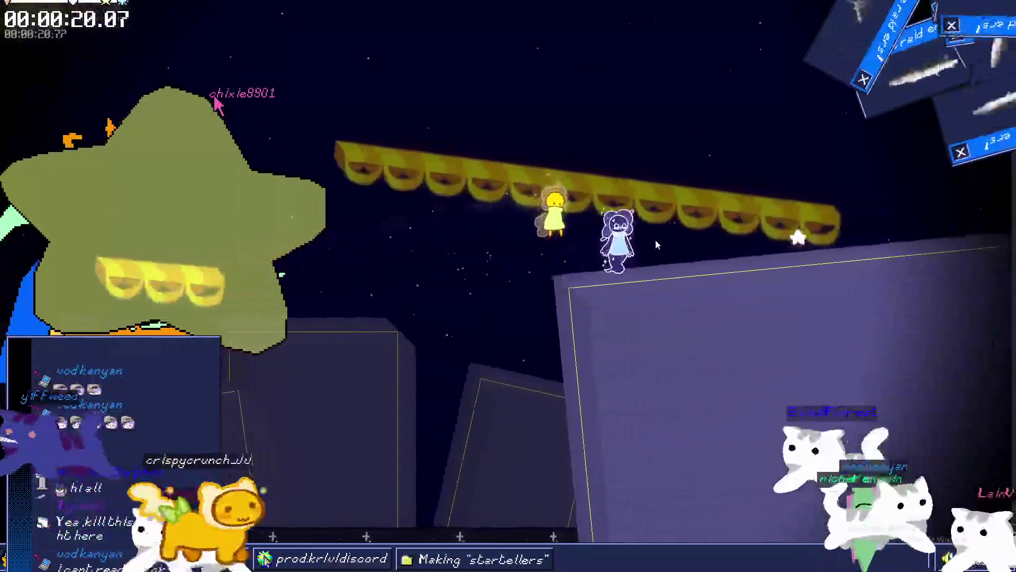
{"action": "key", "text": "Right"}
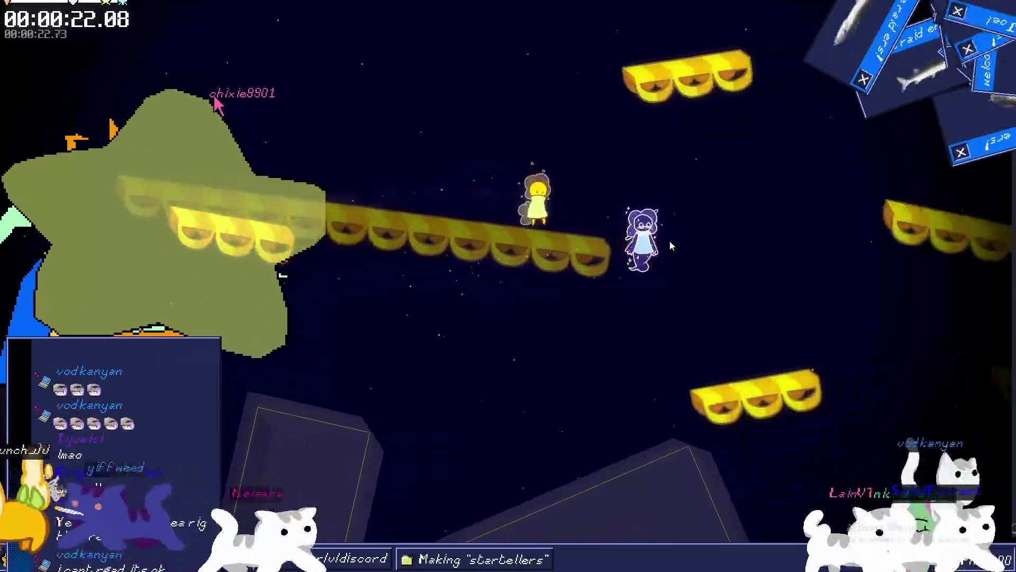
{"action": "key", "text": "Up"}
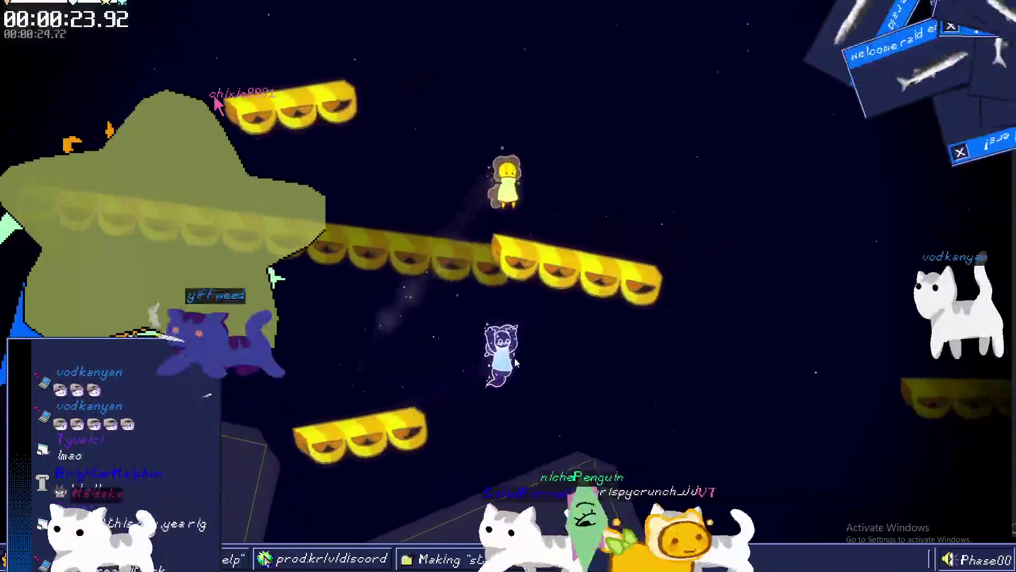
{"action": "key", "text": "Up"}
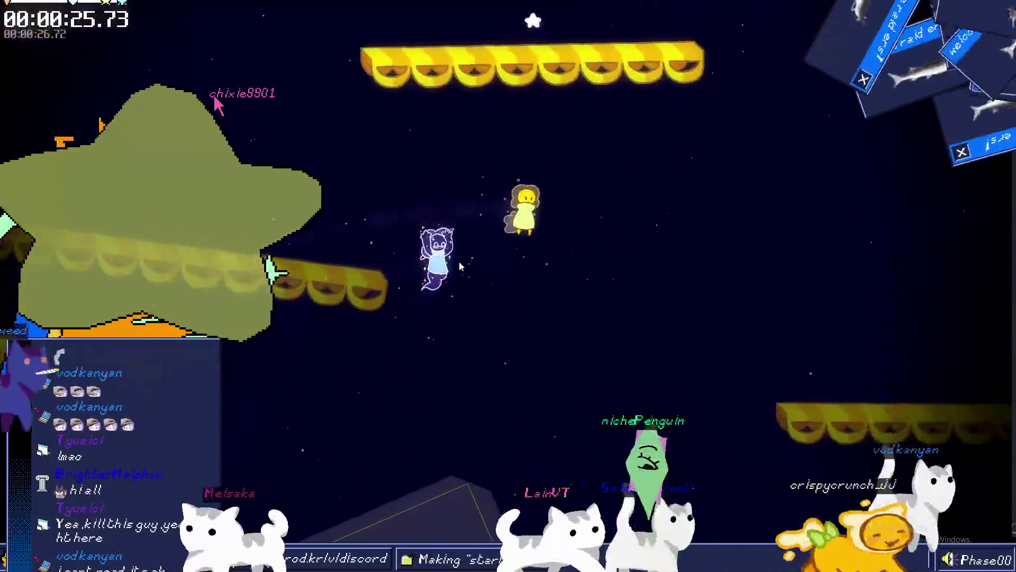
{"action": "key", "text": "Escape"}
{"action": "key", "text": "F8"}
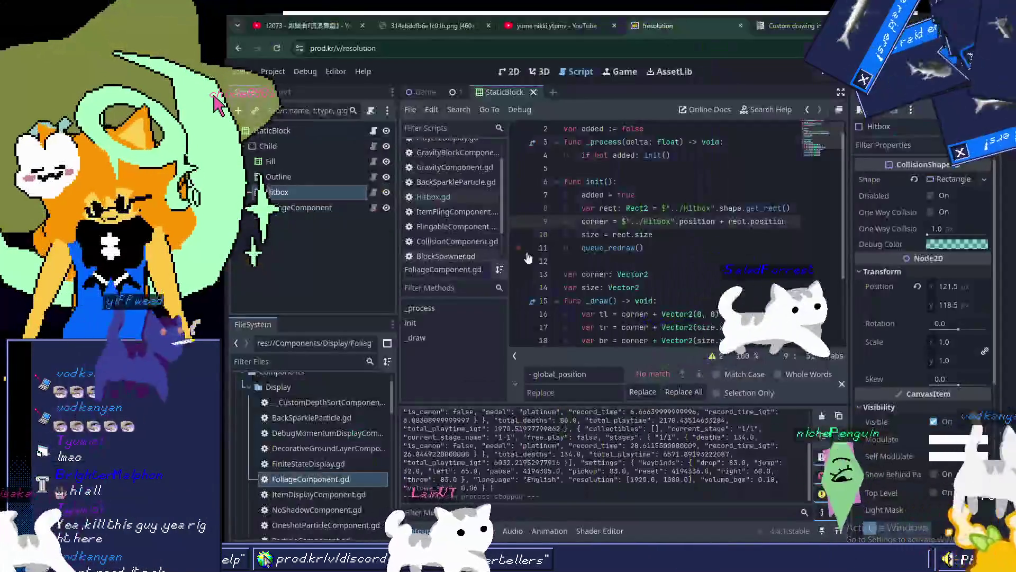
Put the cursor on line 9 of the script and shift the editor window right and back left.
{"action": "left_click", "coordinate": [665, 221]}
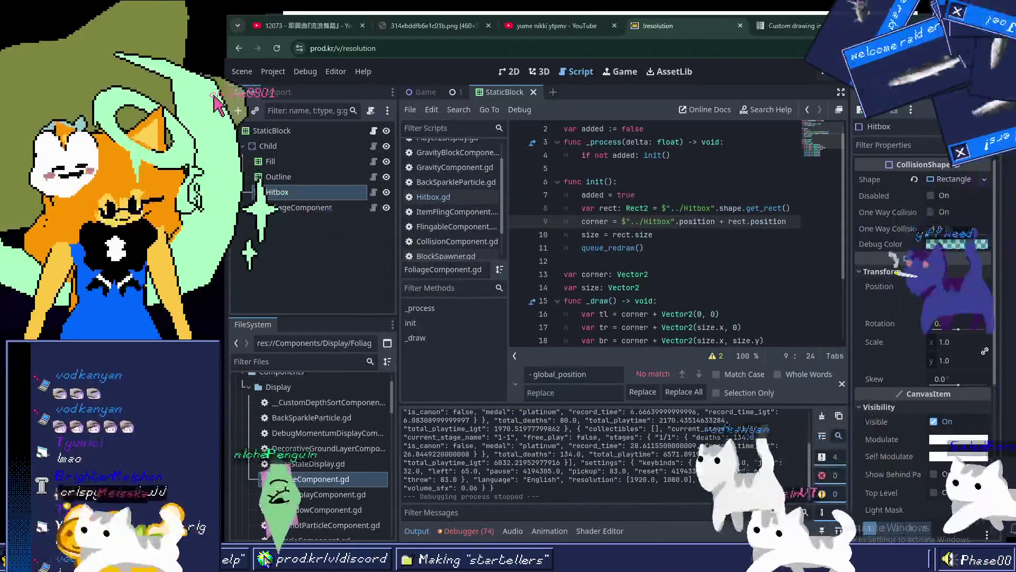
{"action": "left_click_drag", "start_coordinate": [378, 61], "coordinate": [418, 57]}
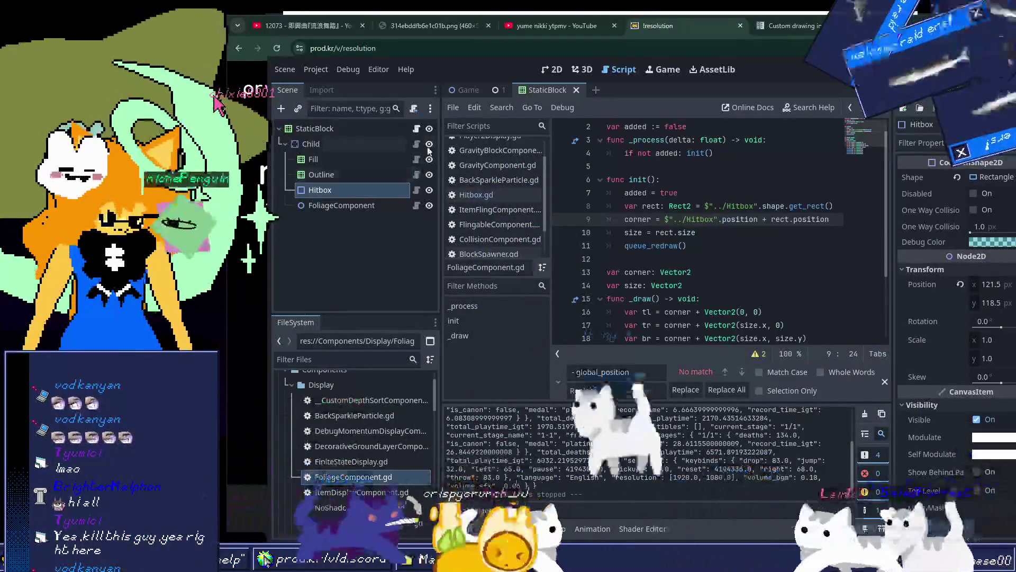
{"action": "left_click_drag", "start_coordinate": [451, 64], "coordinate": [373, 62]}
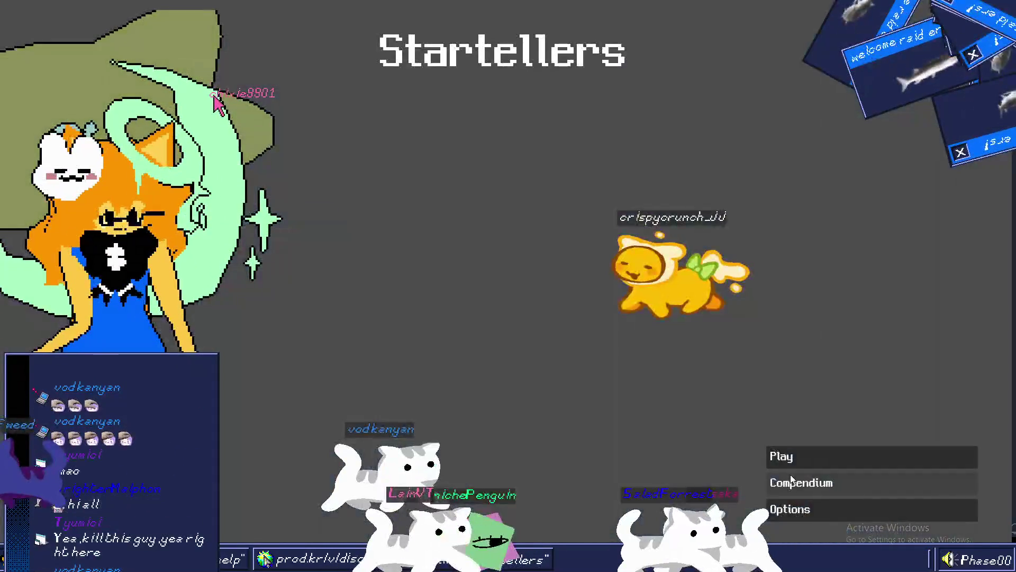
Enter gameplay, move the ghost character right onto a block and back left, then stop the game.
{"action": "key", "text": "Return"}
{"action": "key", "text": "Return"}
{"action": "key", "text": "Right"}
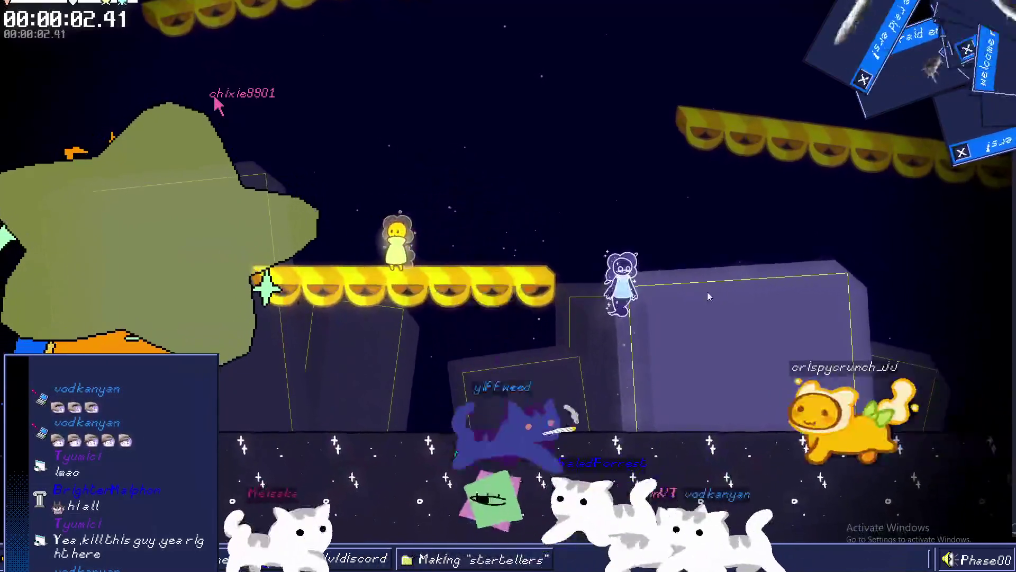
{"action": "key", "text": "Left"}
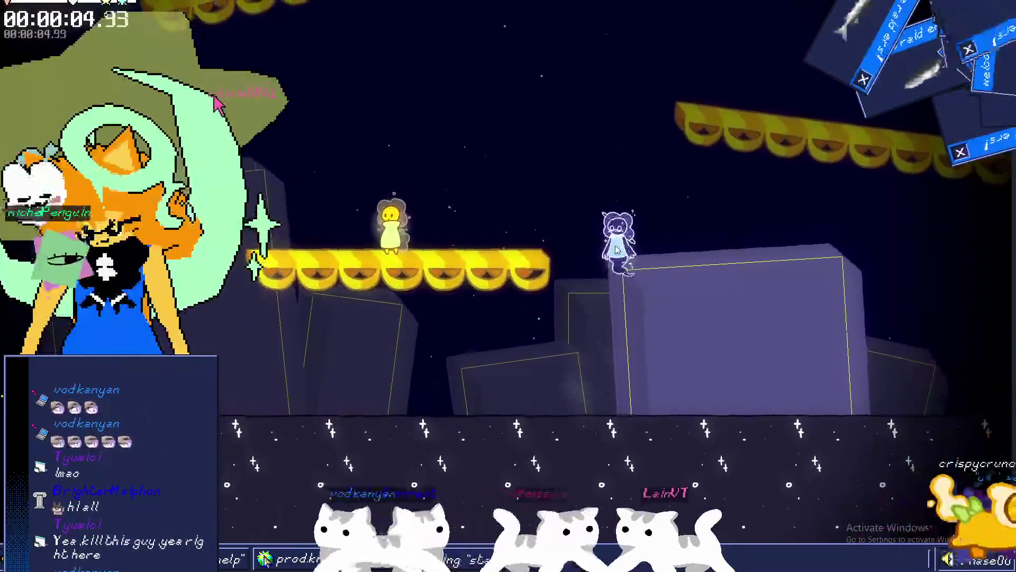
{"action": "key", "text": "F8"}
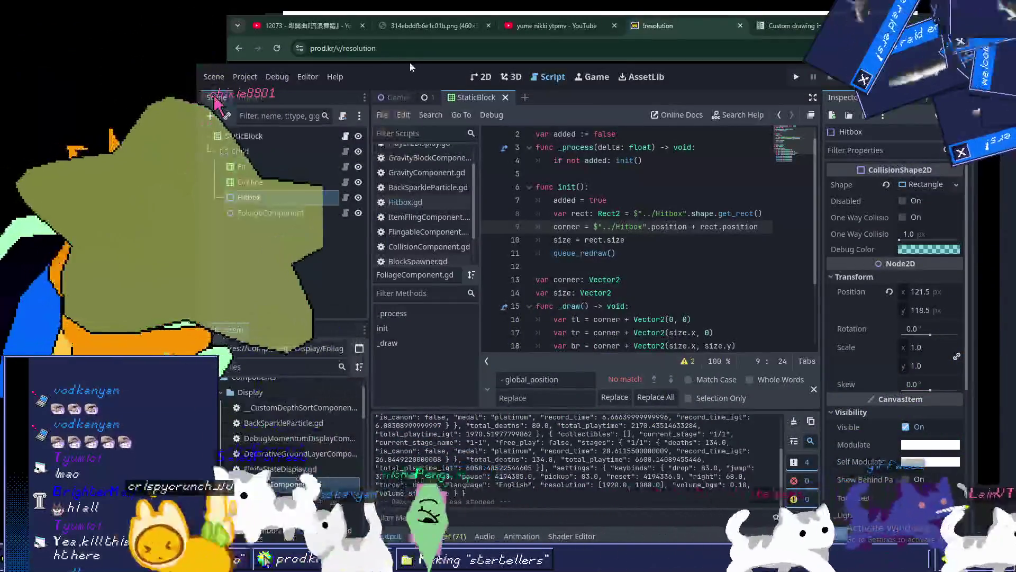
Move the FoliageComponent node under Child, above Fill, in the Scene dock.
{"action": "left_click_drag", "start_coordinate": [410, 62], "coordinate": [506, 58]}
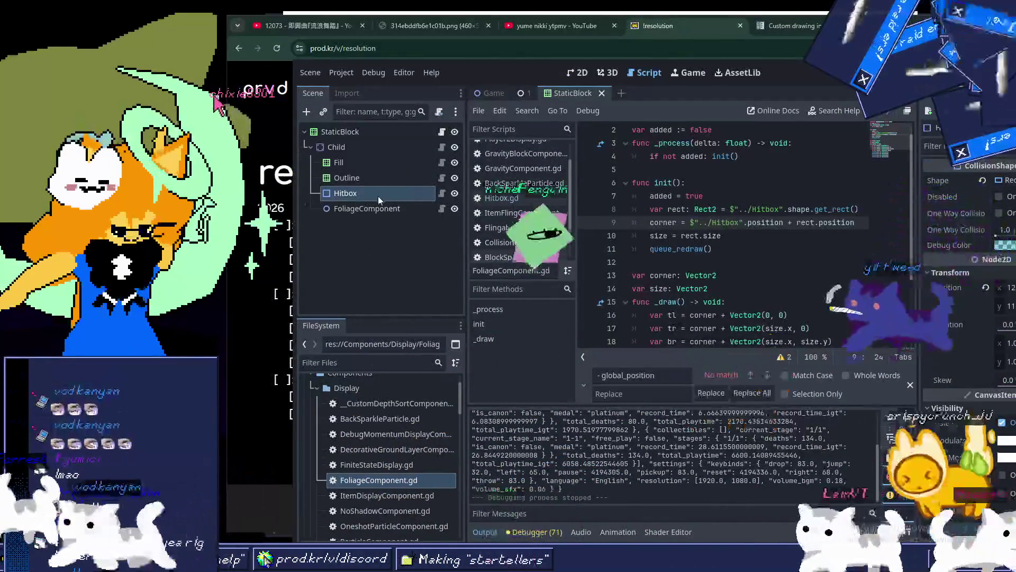
{"action": "left_click", "coordinate": [377, 208]}
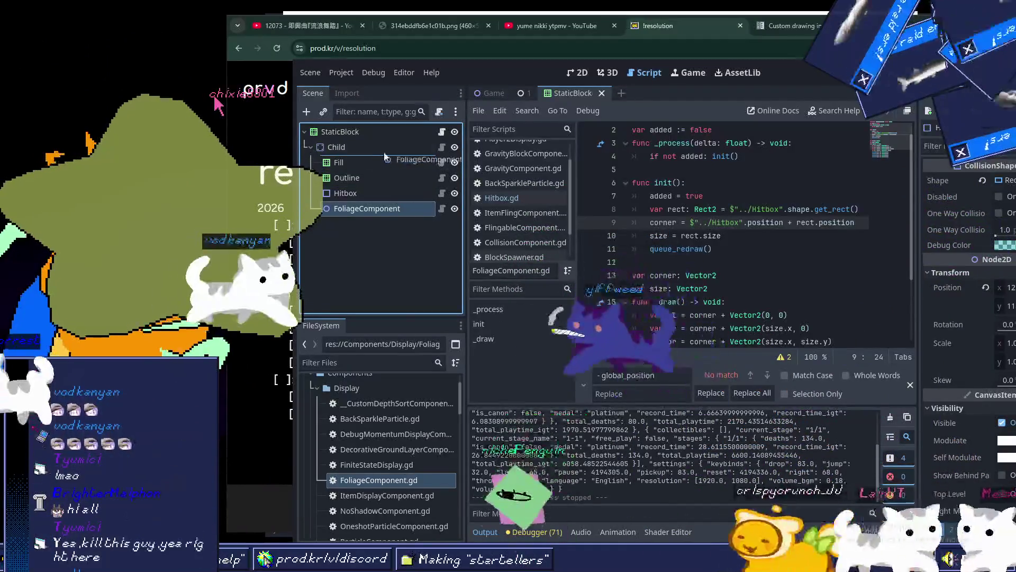
{"action": "left_click_drag", "start_coordinate": [384, 157], "coordinate": [385, 158]}
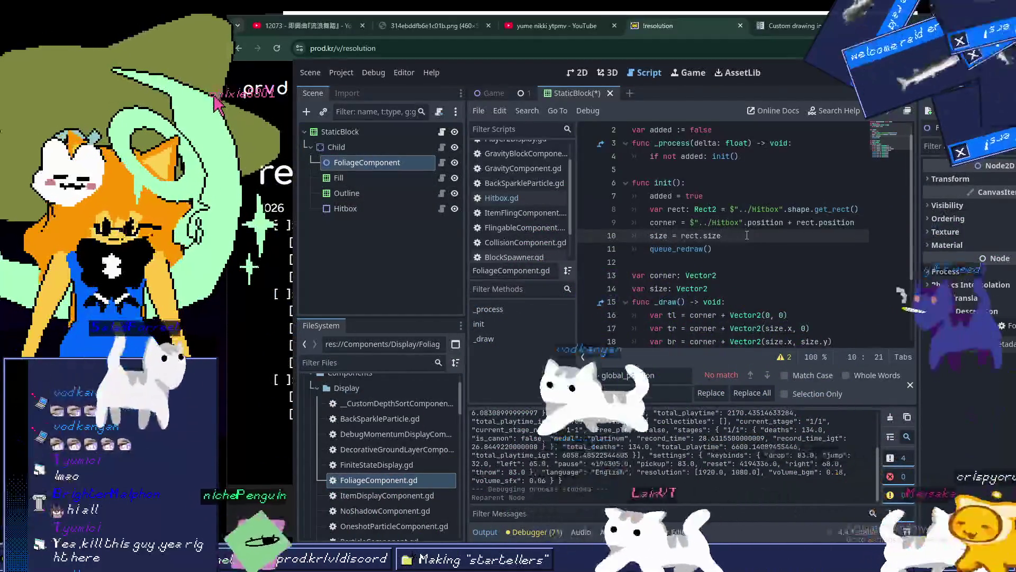
Start a new 'func spawn' declaration below init and select the word spawn.
{"action": "key", "text": "Down"}
{"action": "key", "text": "Down"}
{"action": "key", "text": "Return"}
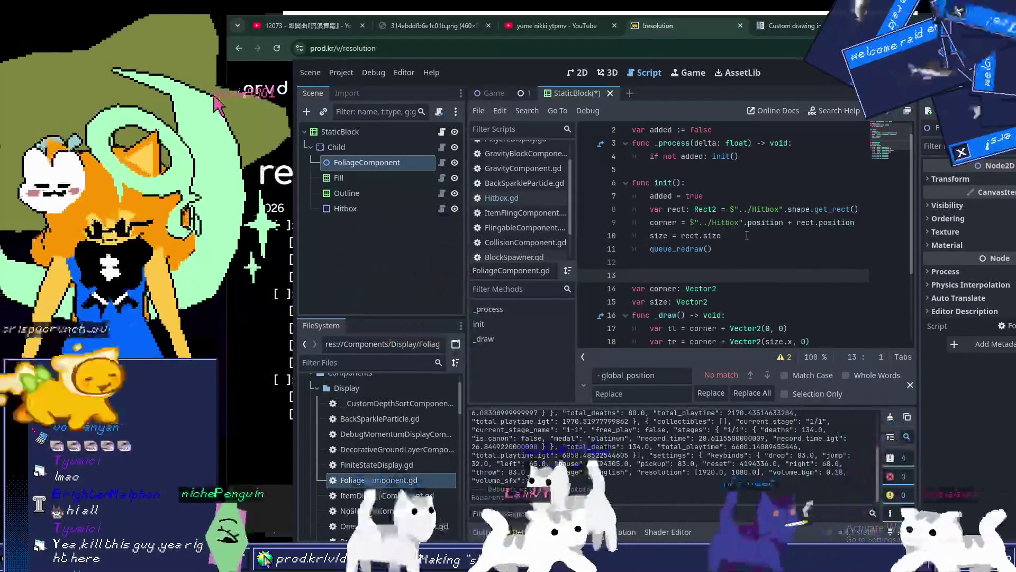
{"action": "type", "text": "func s"}
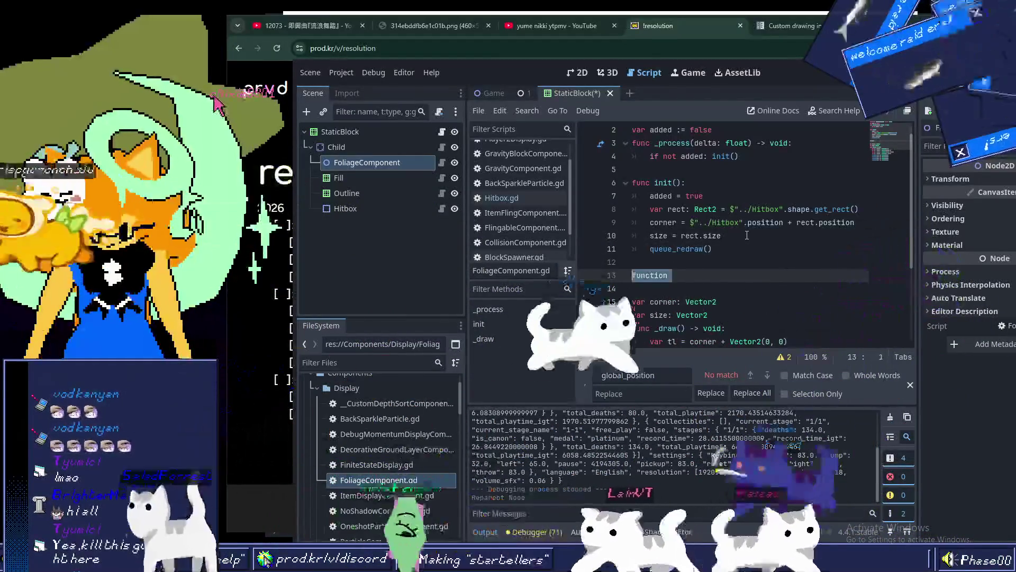
{"action": "type", "text": "pawn"}
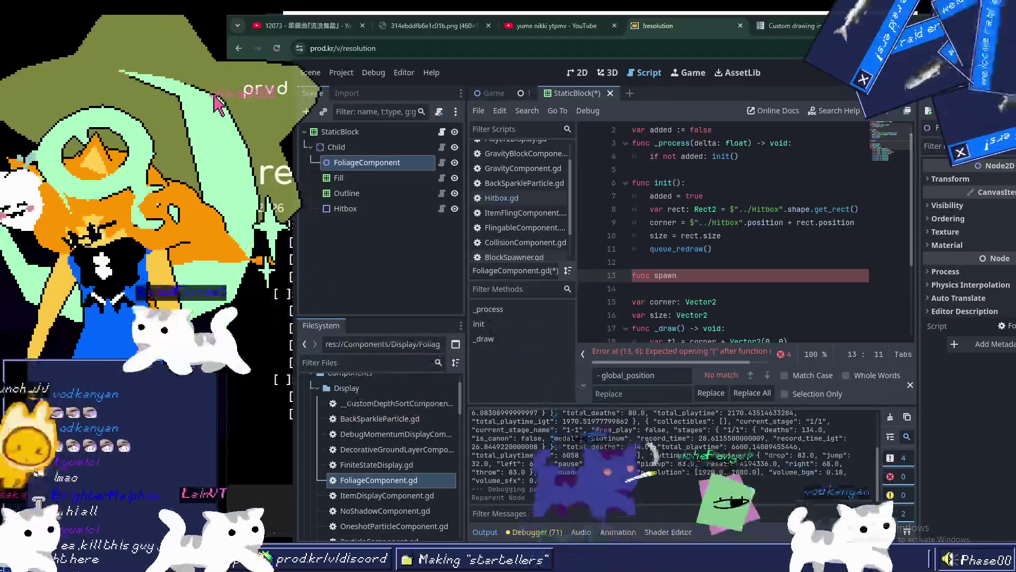
{"action": "double_click", "coordinate": [690, 273]}
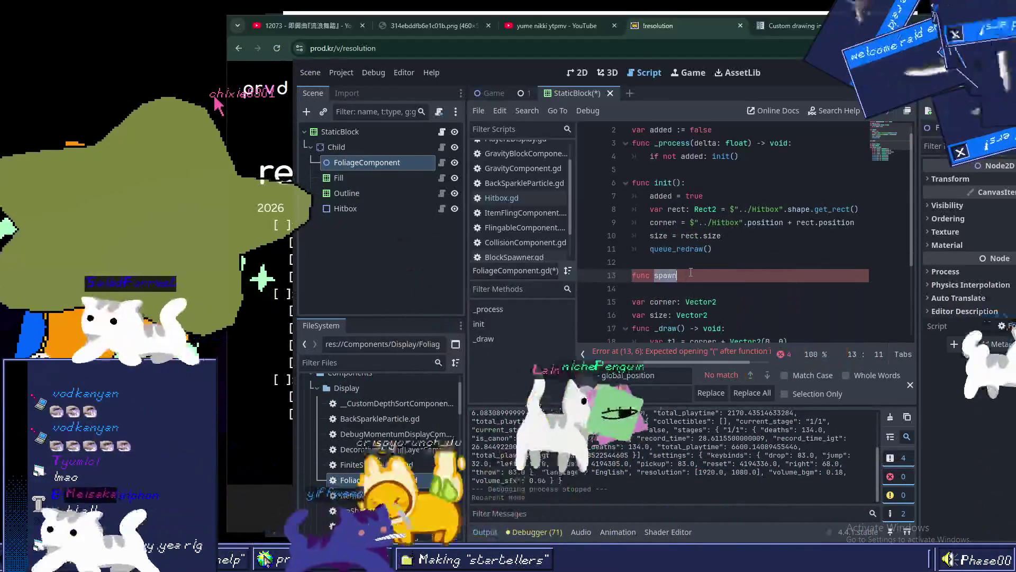
Rename the function to attempt_spawn with Vector2 parameters a and b, adding var len = (a - b).length().
{"action": "type", "text": "attempt_spe"}
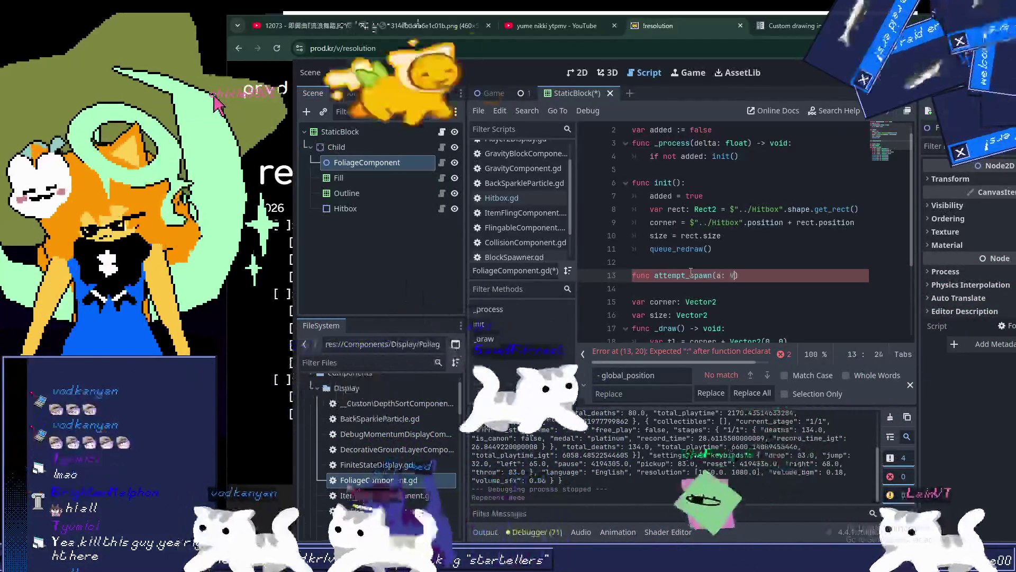
{"action": "type", "text": ": Vector2, "}
{"action": "type", "text": "b: Vector2)"}
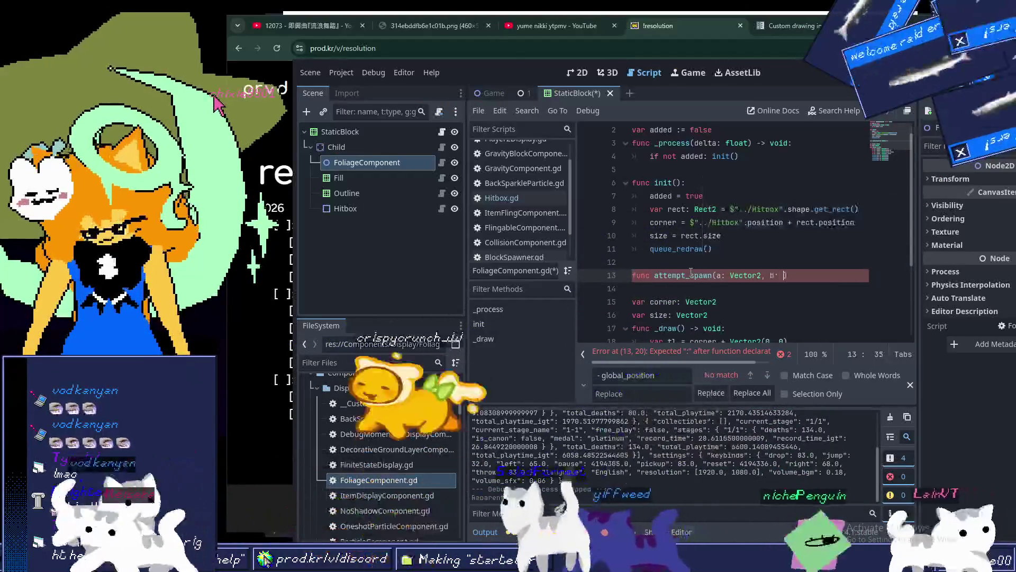
{"action": "type", "text": ":"}
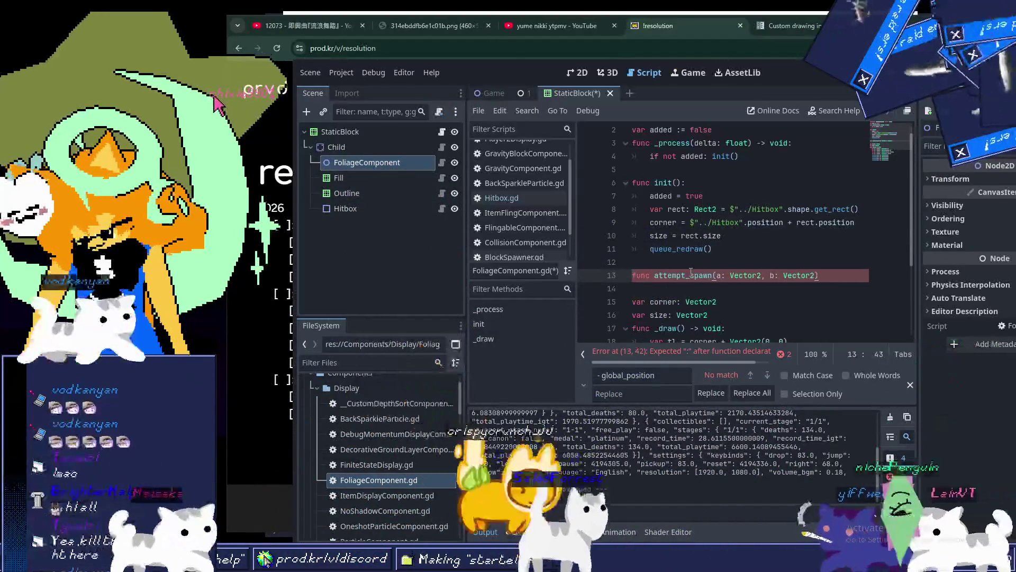
{"action": "key", "text": "Return"}
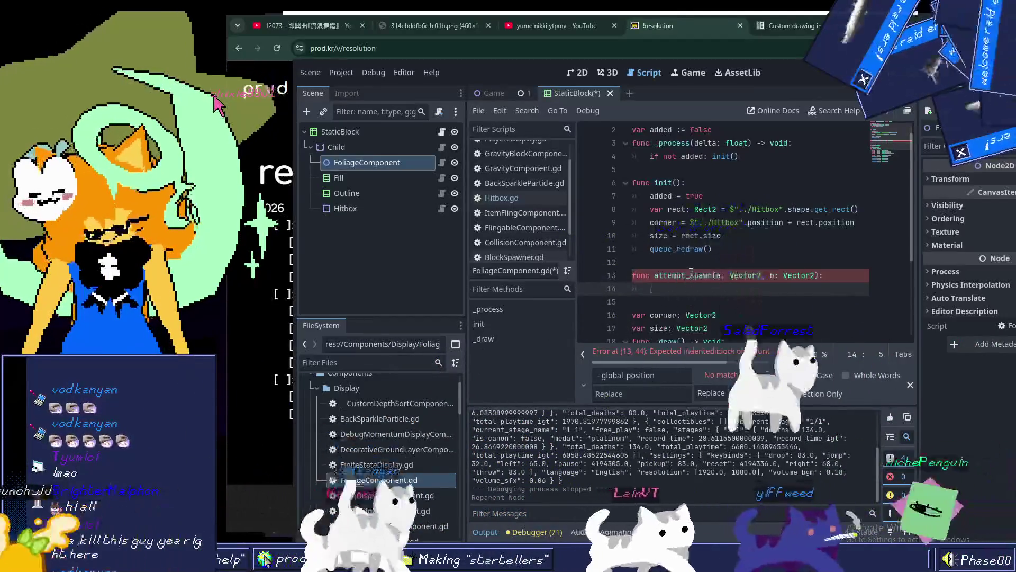
{"action": "type", "text": "s"}
{"action": "key", "text": "BackSpace"}
{"action": "key", "text": "BackSpace"}
{"action": "key", "text": "BackSpace"}
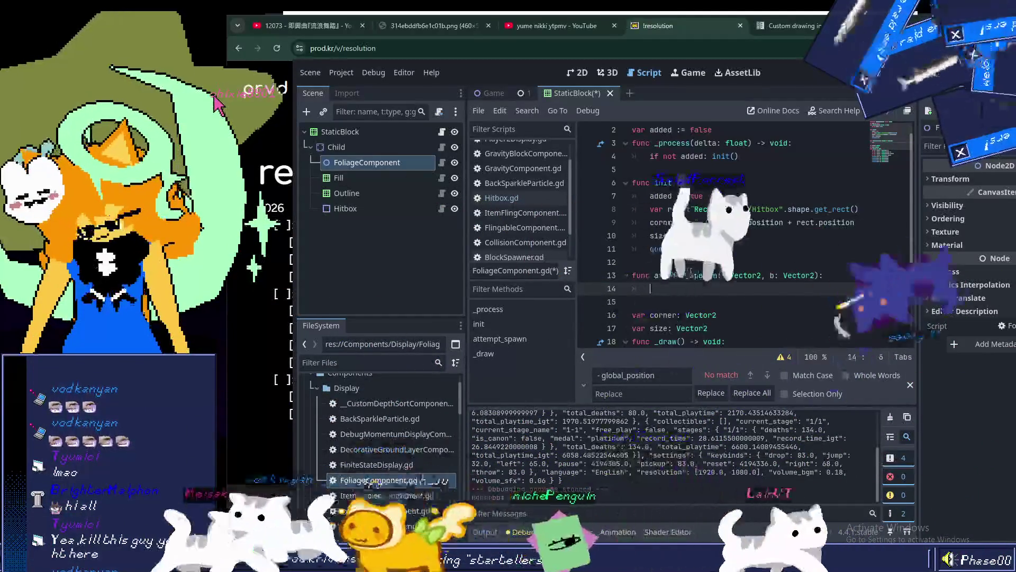
{"action": "type", "text": "var len"}
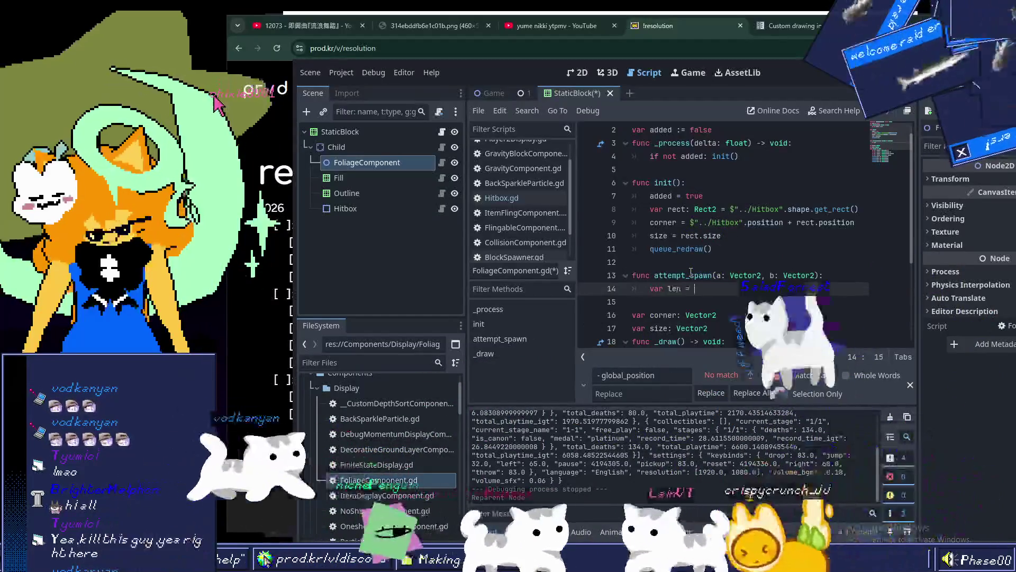
{"action": "type", "text": " = a.len"}
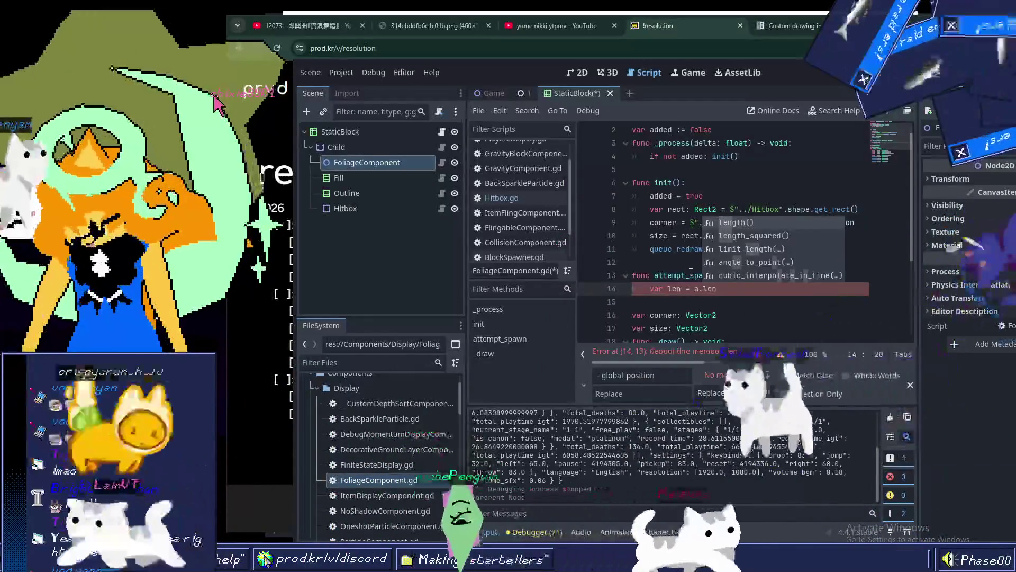
{"action": "key", "text": "BackSpace"}
{"action": "key", "text": "BackSpace"}
{"action": "key", "text": "BackSpace"}
{"action": "type", "text": "(a - b).lengt"}
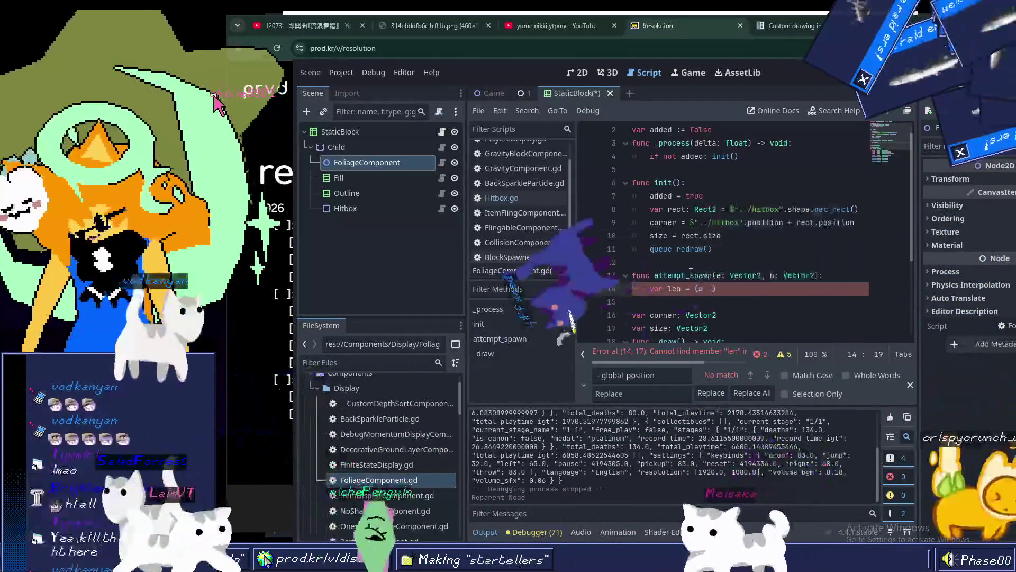
{"action": "key", "text": "Return"}
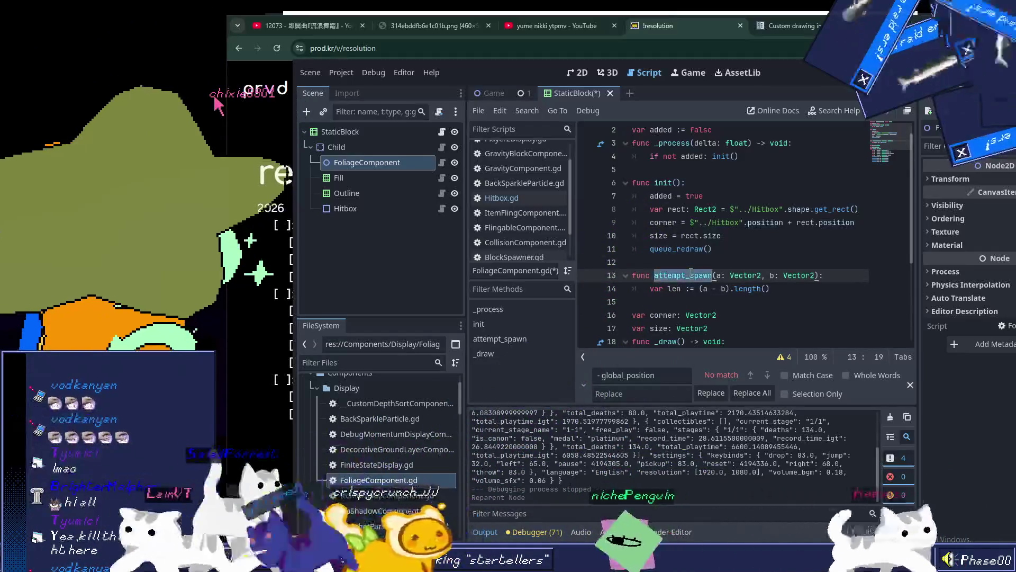
Add the parent: Node parameter to the signature and insert a new line after queue_redraw().
{"action": "key", "text": "Down"}
{"action": "key", "text": "Down"}
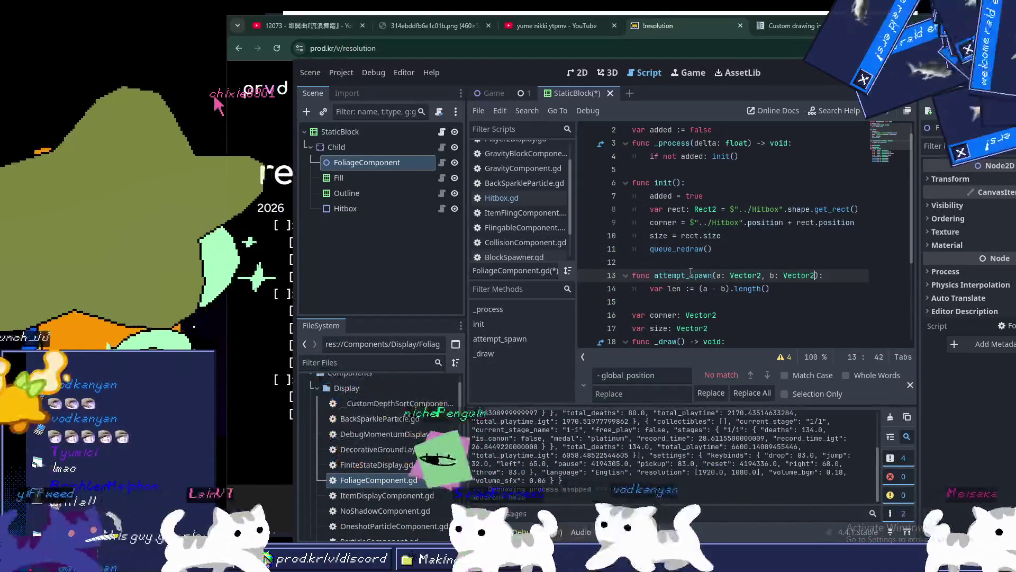
{"action": "key", "text": "ctrl+Left"}
{"action": "key", "text": "ctrl+Left"}
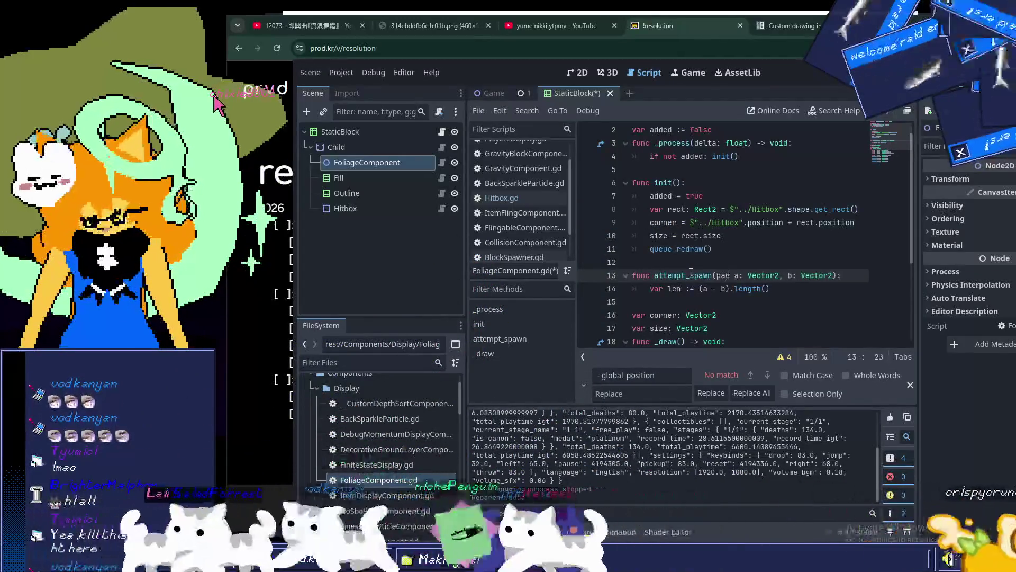
{"action": "type", "text": "rent: Node,"}
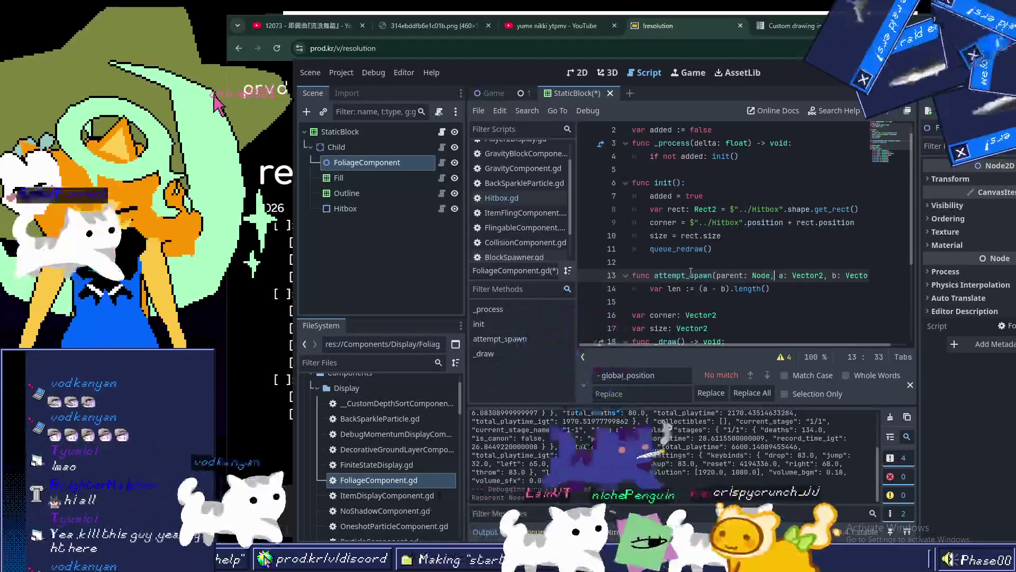
{"action": "key", "text": "Up"}
{"action": "key", "text": "Up"}
{"action": "key", "text": "Return"}
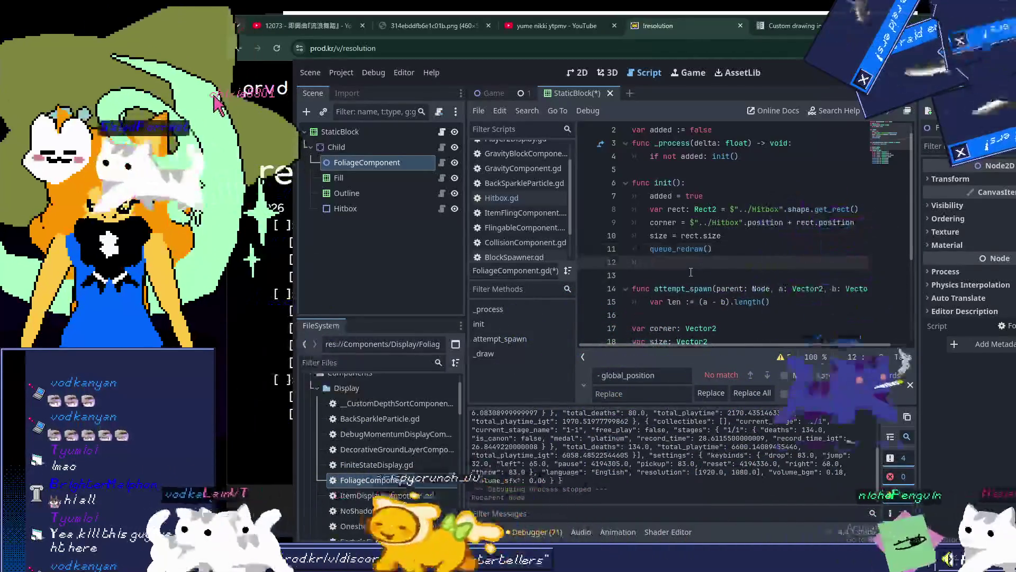
Write the partial call attempt_spawn($"..", ) at the end of init, then scroll down to _draw.
{"action": "key", "text": "Return"}
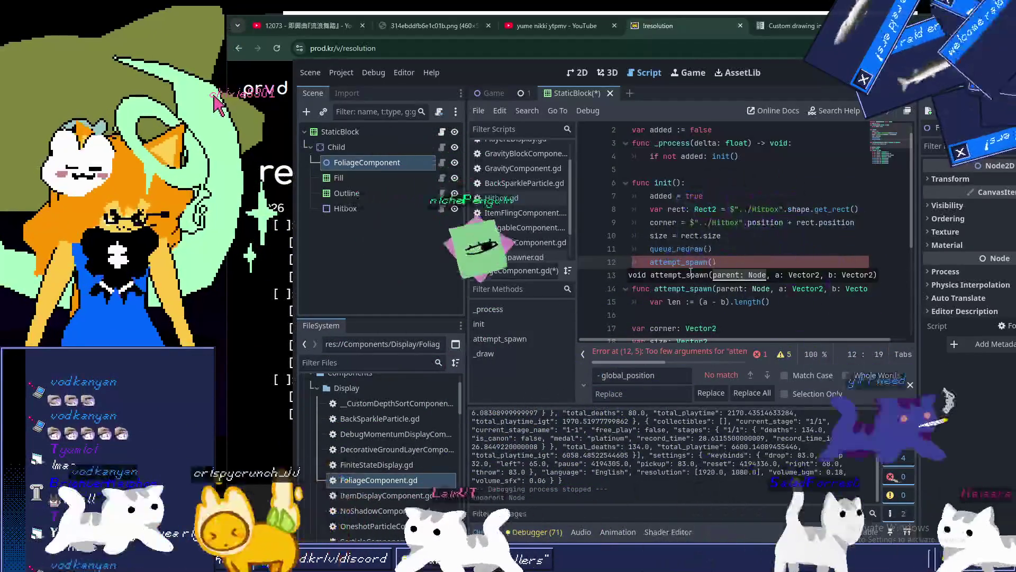
{"action": "type", "text": "self, "}
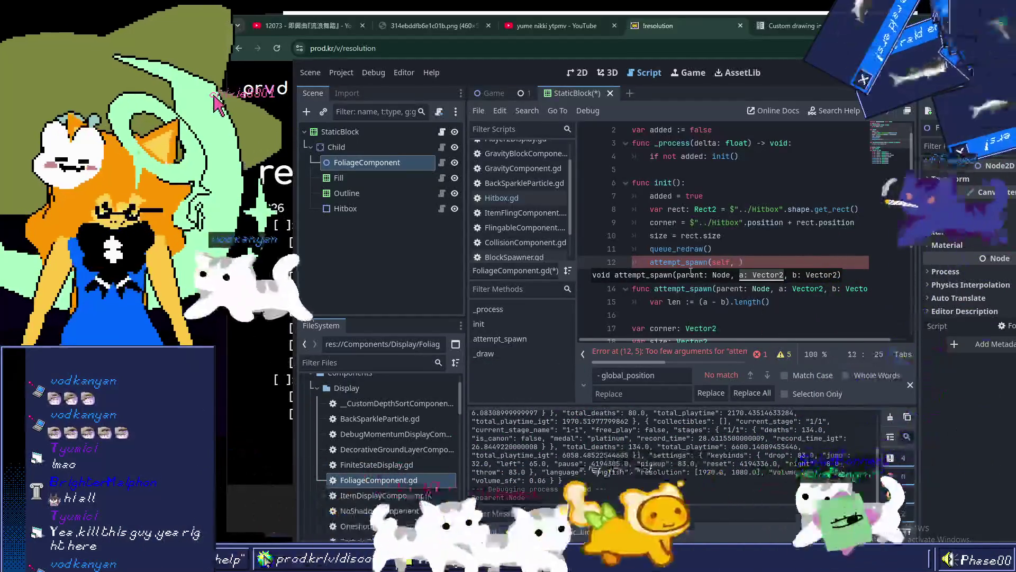
{"action": "type", "text": "cor"}
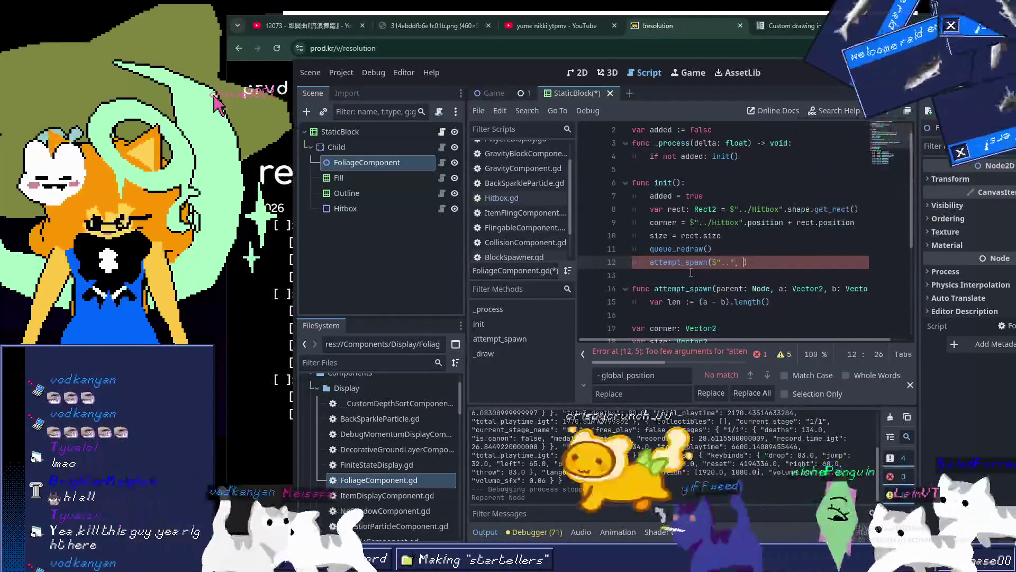
{"action": "type", "text": ".\","}
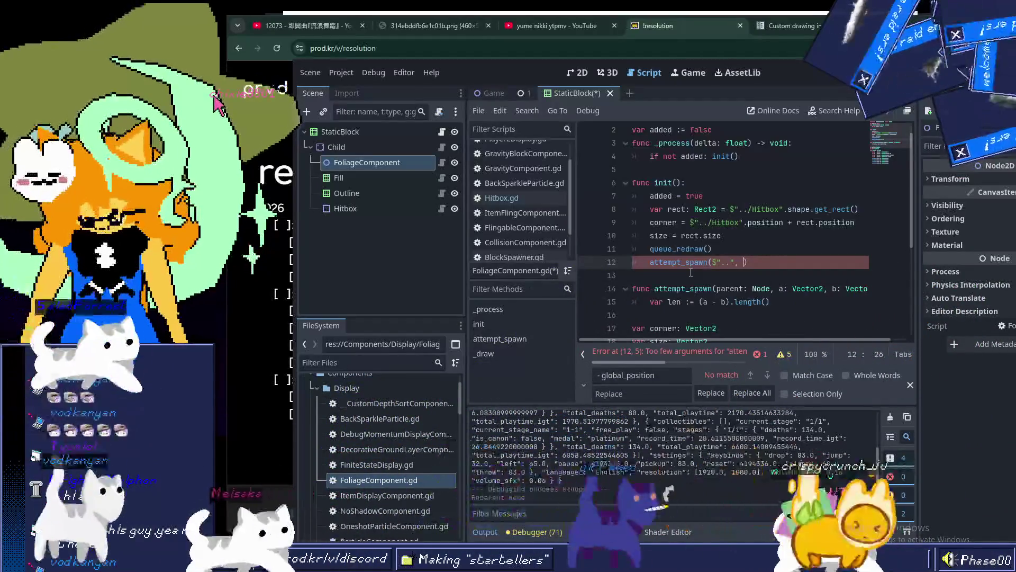
{"action": "scroll", "coordinate": [691, 273], "scroll_direction": "down", "scroll_amount": 3}
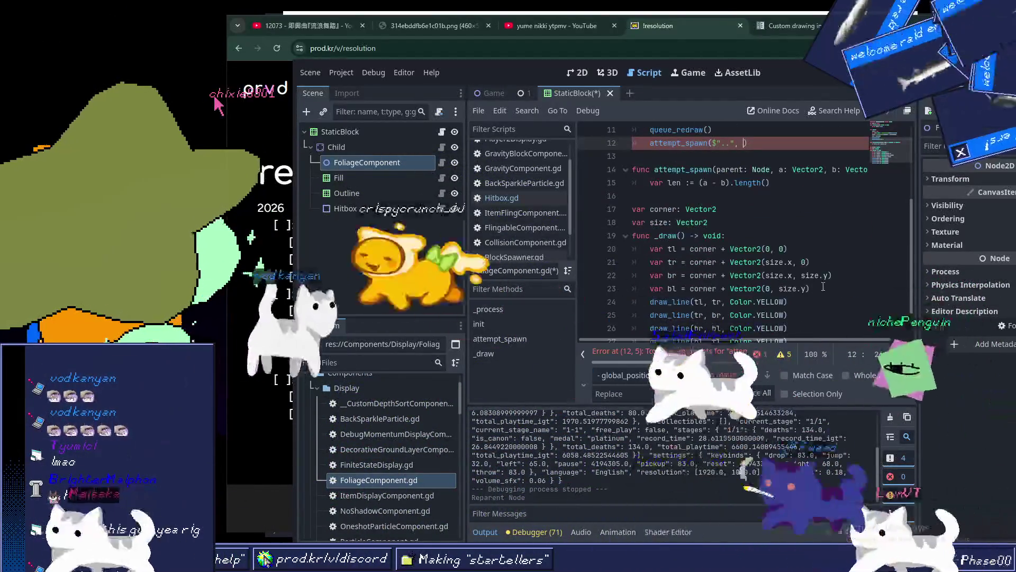
Paste the tl, tr, br, bl corner lines from _draw into init after var corner and delete the size line.
{"action": "left_click_drag", "start_coordinate": [825, 289], "coordinate": [818, 229]}
{"action": "key", "text": "ctrl+c"}
{"action": "left_click", "coordinate": [804, 231]}
{"action": "scroll", "coordinate": [802, 230], "scroll_direction": "up", "scroll_amount": 3}
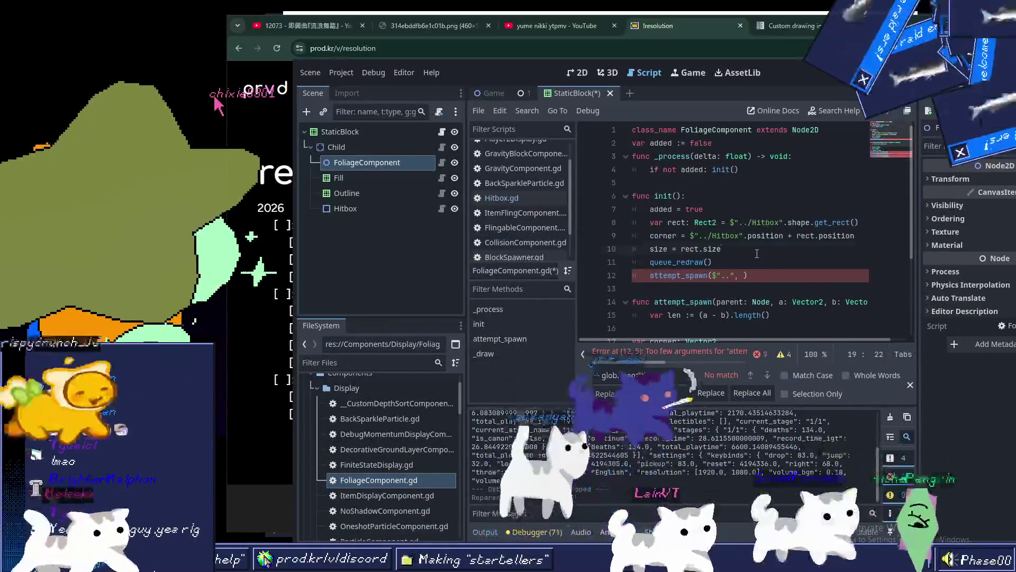
{"action": "left_click", "coordinate": [757, 254]}
{"action": "key", "text": "ctrl+v"}
{"action": "scroll", "coordinate": [752, 249], "scroll_direction": "down", "scroll_amount": 3}
{"action": "scroll", "coordinate": [662, 212], "scroll_direction": "up", "scroll_amount": 3}
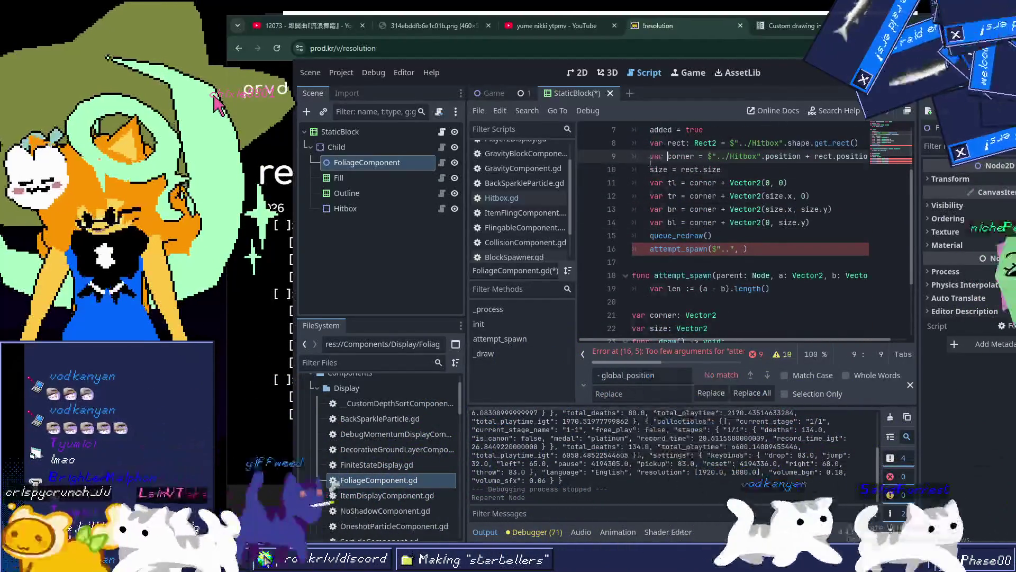
{"action": "key", "text": "Up"}
{"action": "key", "text": "Up"}
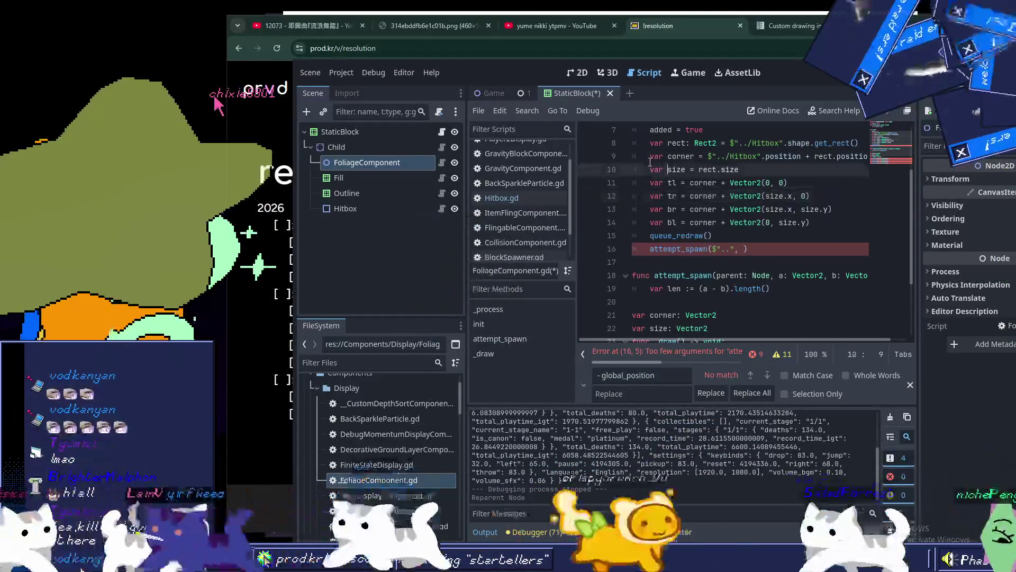
{"action": "key", "text": "BackSpace"}
{"action": "key", "text": "ctrl+shift+k"}
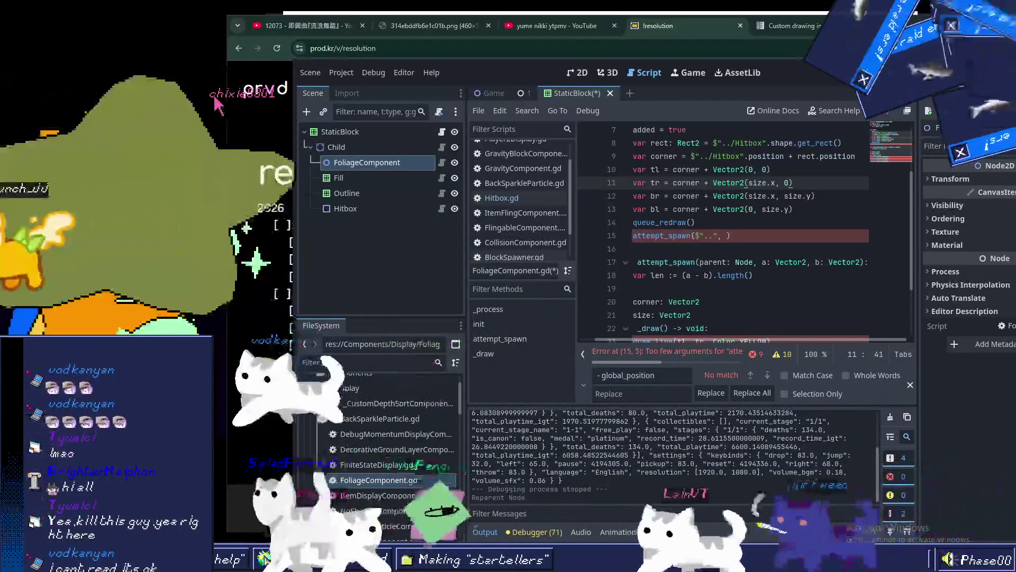
Delete the corner and size member declarations and the whole _draw function.
{"action": "left_click_drag", "start_coordinate": [709, 315], "coordinate": [670, 292]}
{"action": "key", "text": "Delete"}
{"action": "key", "text": "shift+Down"}
{"action": "key", "text": "shift+Down"}
{"action": "key", "text": "shift+Down"}
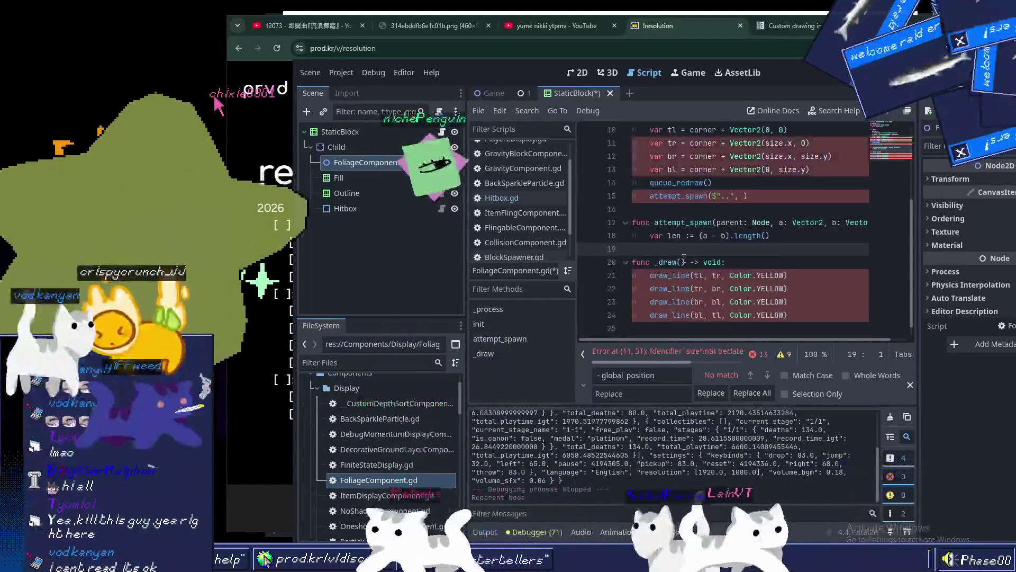
{"action": "key", "text": "Delete"}
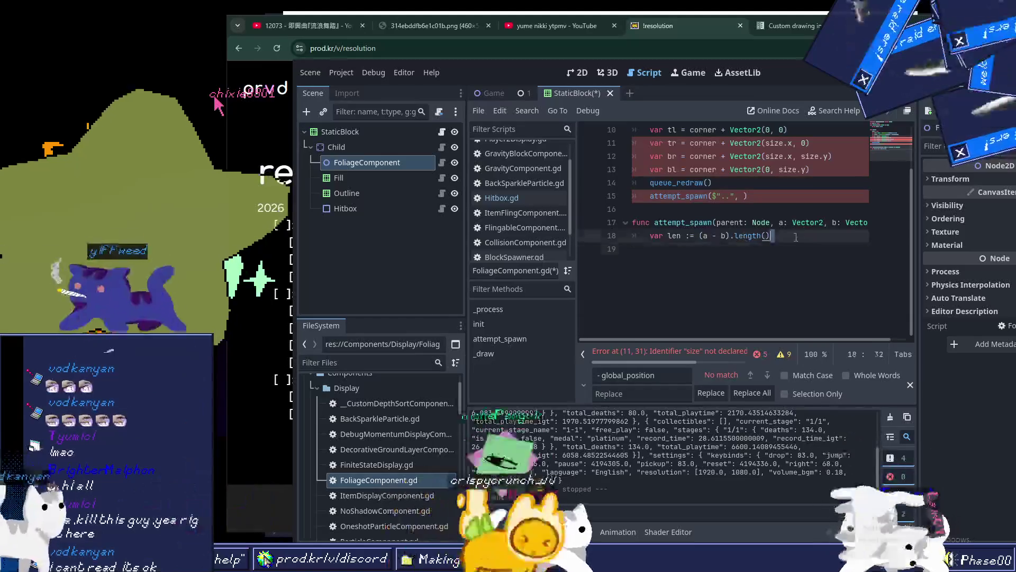
{"action": "scroll", "coordinate": [789, 227], "scroll_direction": "up", "scroll_amount": 2}
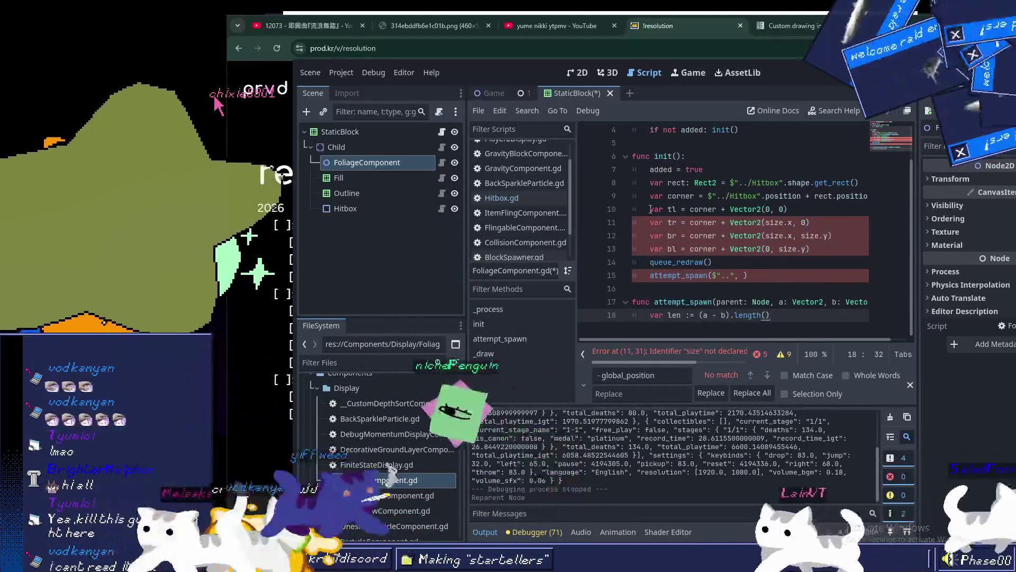
Prefix the size references on lines 11-13 with rect. and delete the queue_redraw call.
{"action": "left_click", "coordinate": [766, 222]}
{"action": "type", "text": "rec"}
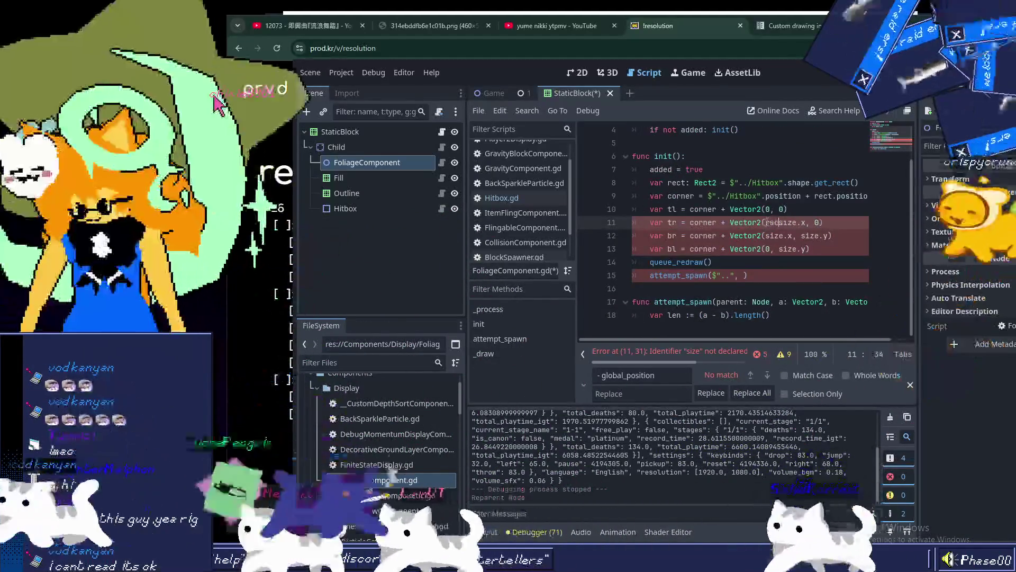
{"action": "type", "text": "t.s"}
{"action": "left_click", "coordinate": [766, 235]}
{"action": "type", "text": "rect."}
{"action": "key", "text": "Down"}
{"action": "key", "text": "Left"}
{"action": "key", "text": "Left"}
{"action": "type", "text": "rect."}
{"action": "key", "text": "Down"}
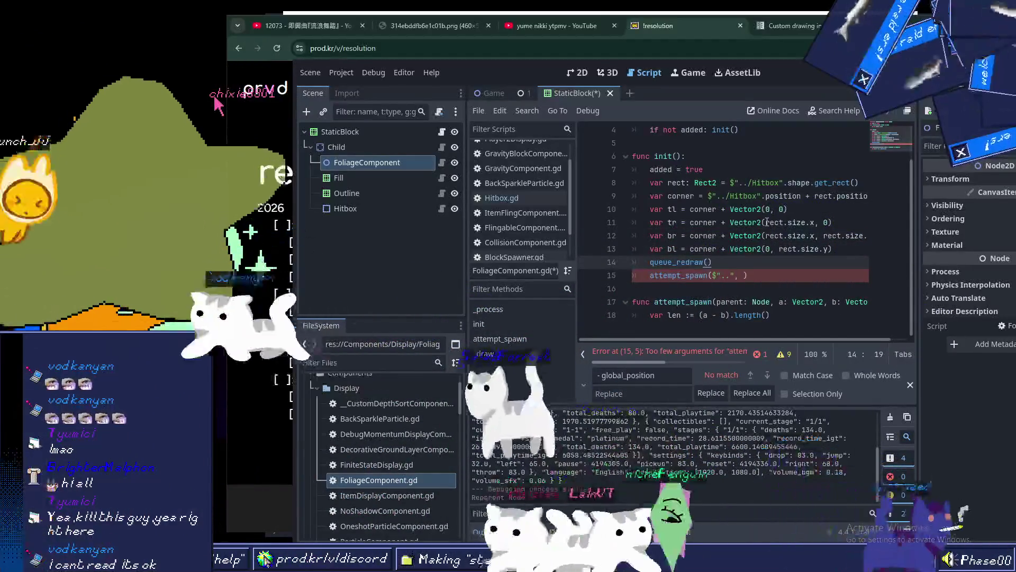
{"action": "key", "text": "ctrl+shift+k"}
{"action": "key", "text": "End"}
{"action": "key", "text": "Left"}
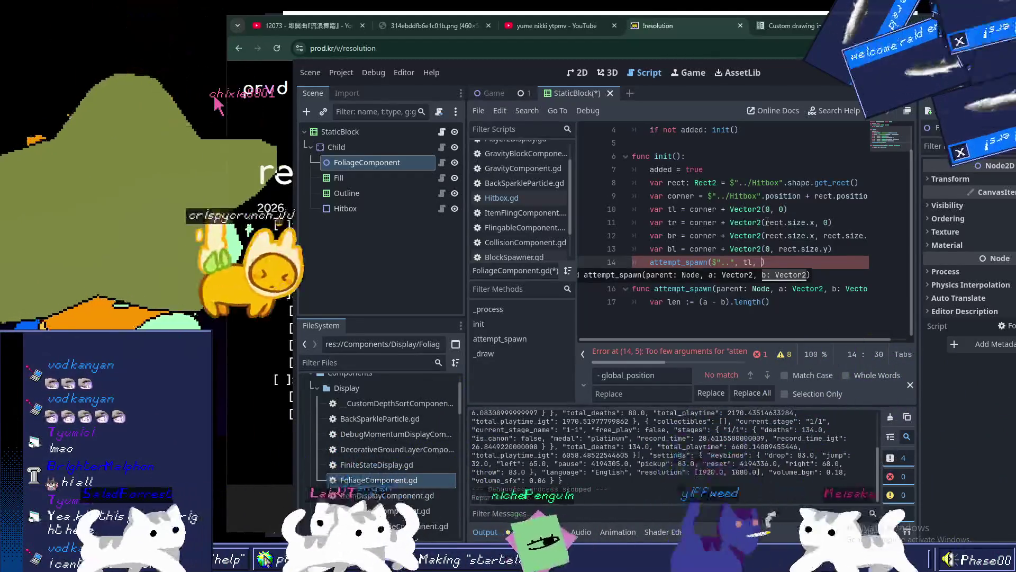
Finish the call as attempt_spawn($"..", bl, tl) and duplicate it for the tl-to-tr edge.
{"action": "key", "text": "BackSpace"}
{"action": "key", "text": "BackSpace"}
{"action": "type", "text": "bl, tl"}
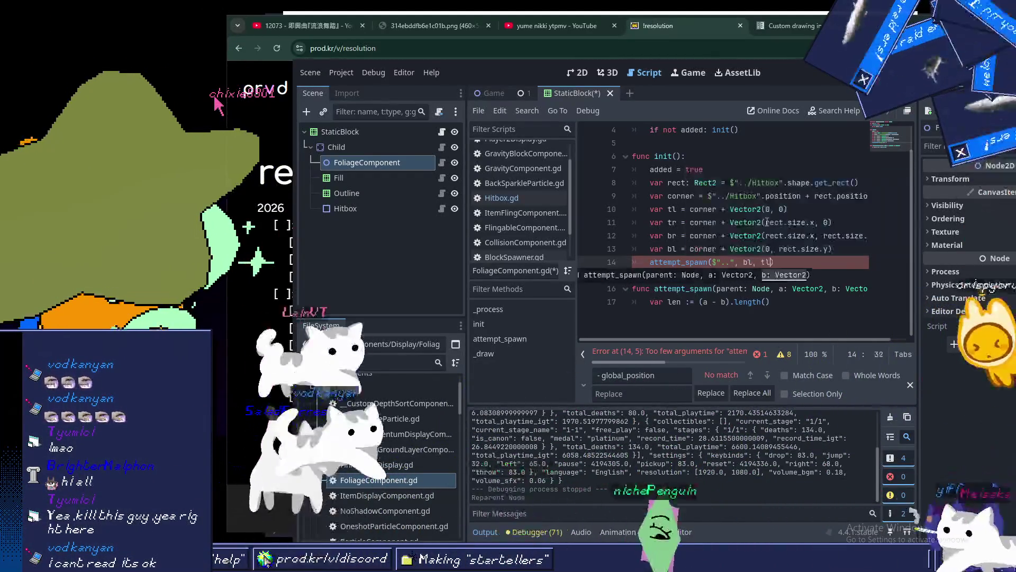
{"action": "type", "text": ")"}
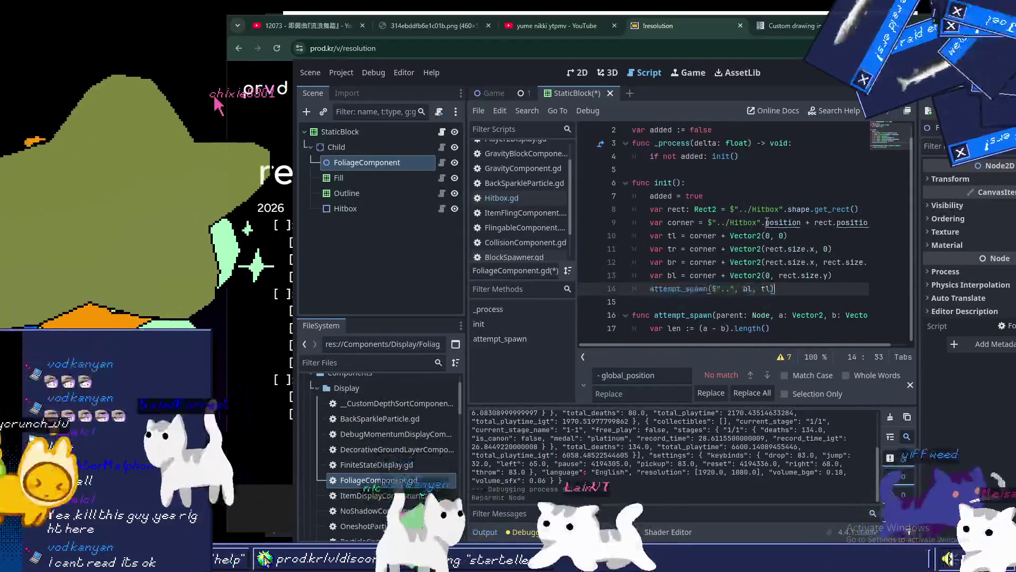
{"action": "key", "text": "ctrl+alt+Down"}
{"action": "key", "text": "Left"}
{"action": "key", "text": "Left"}
{"action": "key", "text": "Left"}
{"action": "key", "text": "BackSpace"}
{"action": "key", "text": "BackSpace"}
{"action": "type", "text": "tl"}
{"action": "key", "text": "End"}
{"action": "key", "text": "Left"}
{"action": "key", "text": "BackSpace"}
{"action": "type", "text": "r"}
Duplicate both attempt_spawn lines and change the third call's corners to tr, br.
{"action": "key", "text": "shift+Up"}
{"action": "key", "text": "shift+Home"}
{"action": "key", "text": "ctrl+alt+Down"}
{"action": "key", "text": "End"}
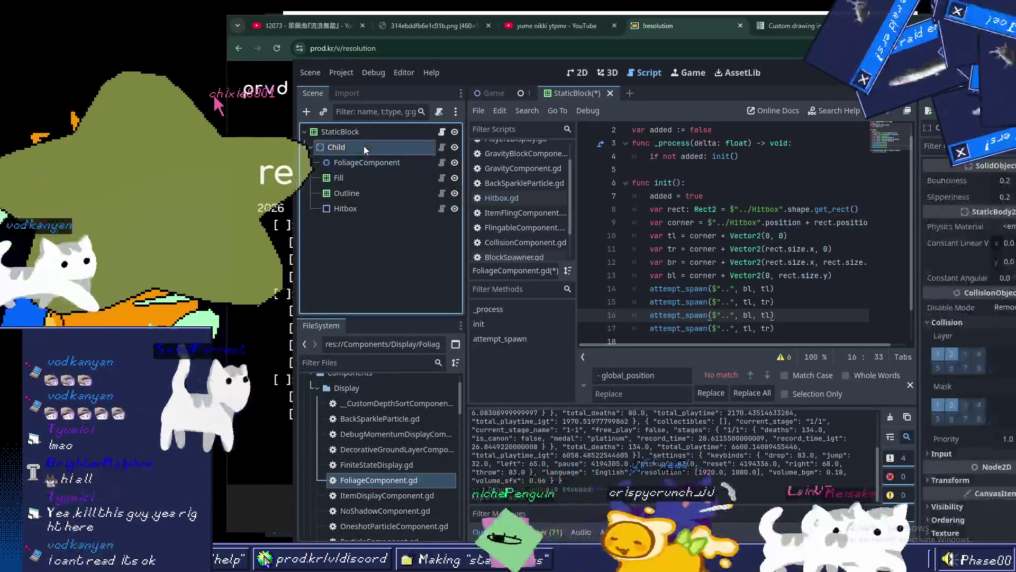
{"action": "left_click", "coordinate": [364, 163]}
{"action": "scroll", "coordinate": [661, 244], "scroll_direction": "down", "scroll_amount": 1}
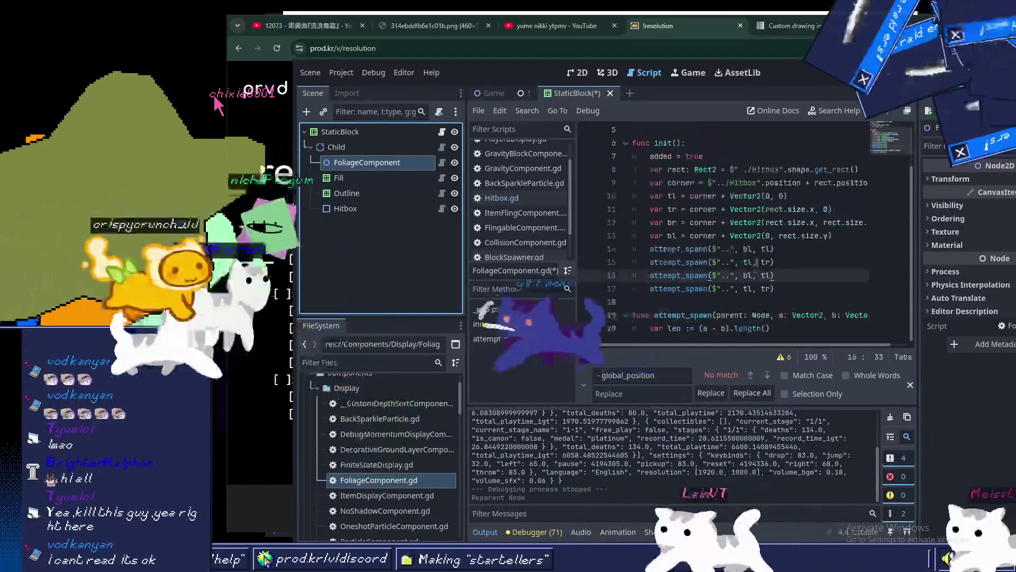
{"action": "double_click", "coordinate": [748, 275]}
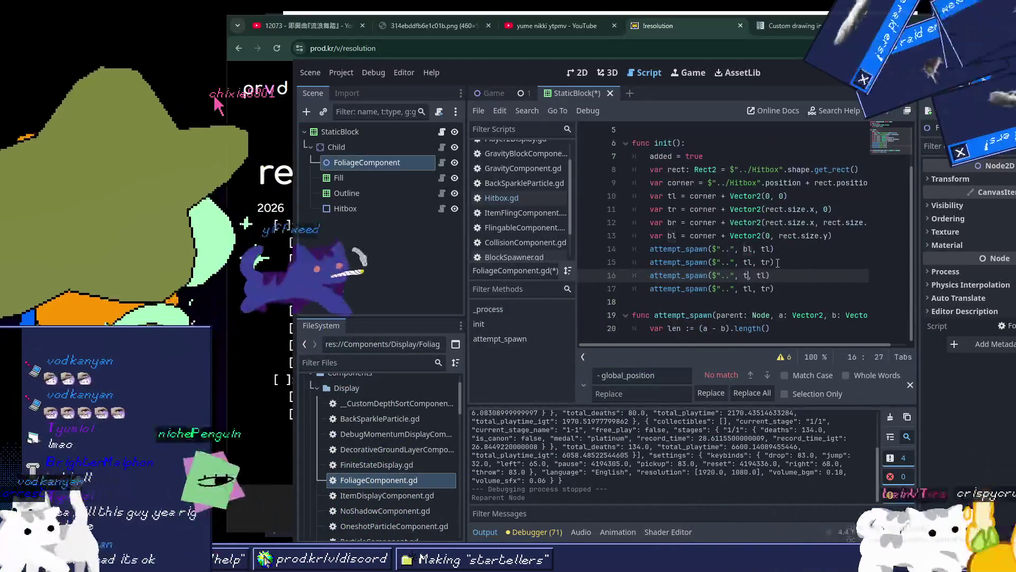
{"action": "type", "text": "r"}
{"action": "key", "text": "Right"}
{"action": "key", "text": "Right"}
{"action": "key", "text": "shift+Right"}
{"action": "key", "text": "shift+Right"}
{"action": "type", "text": "br"}
Make the last call use corners bl, br and set self as parent on the last two calls.
{"action": "key", "text": "Down"}
{"action": "key", "text": "Left"}
{"action": "key", "text": "Left"}
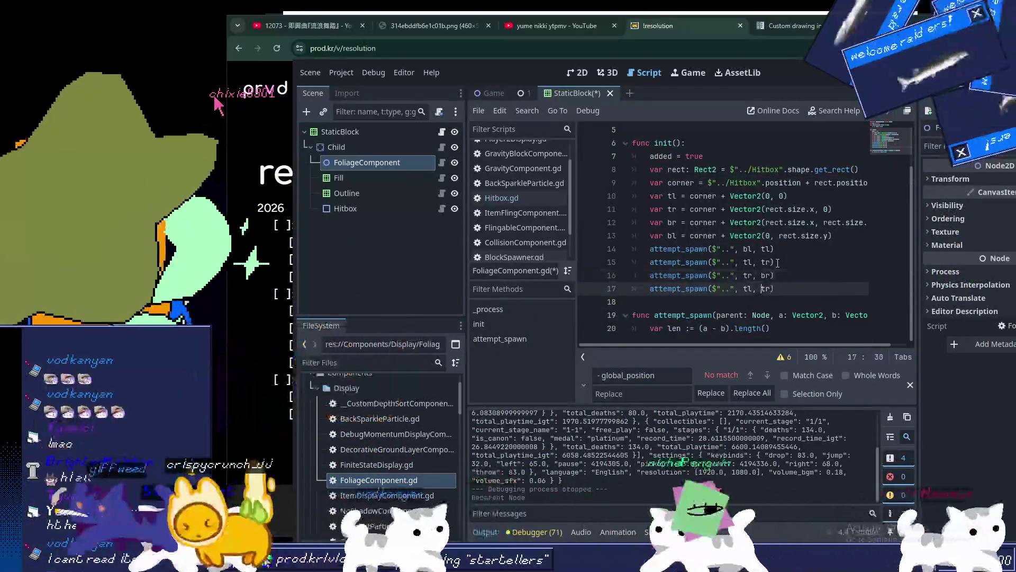
{"action": "type", "text": "bl"}
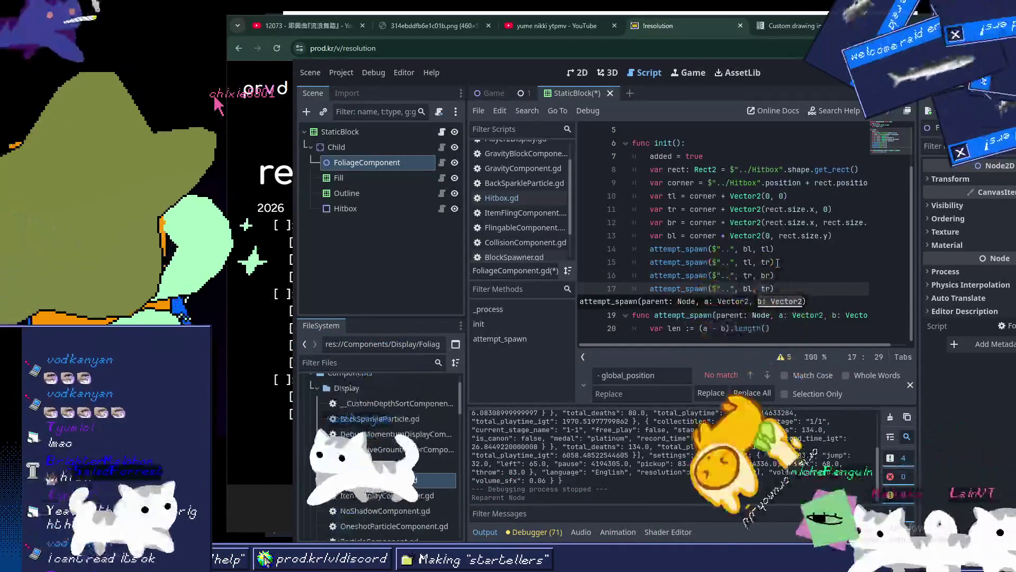
{"action": "key", "text": "BackSpace"}
{"action": "key", "text": "Left"}
{"action": "key", "text": "Left"}
{"action": "key", "text": "Left"}
{"action": "key", "text": "Left"}
{"action": "key", "text": "Left"}
{"action": "key", "text": "Left"}
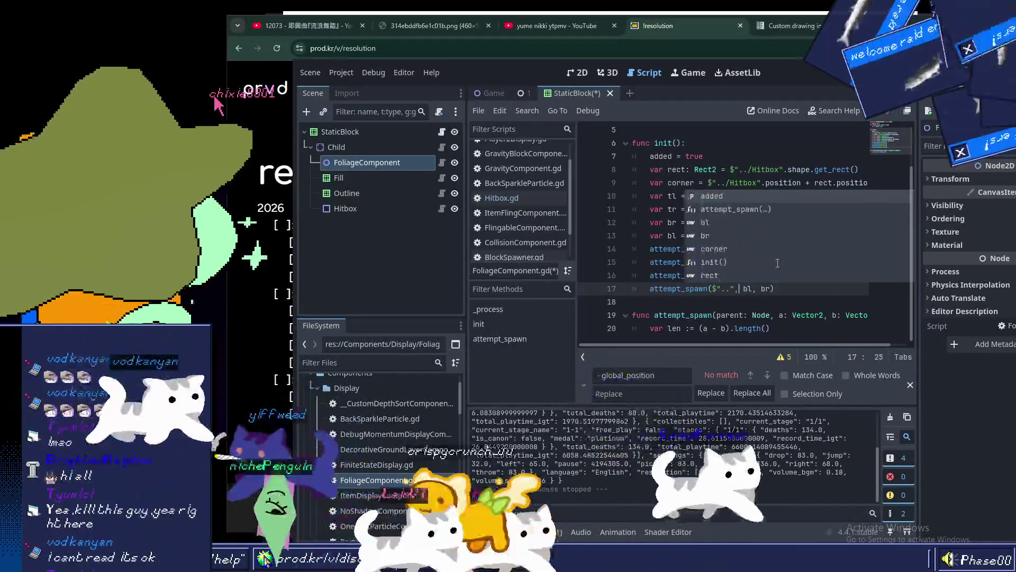
{"action": "key", "text": "BackSpace"}
{"action": "key", "text": "BackSpace"}
{"action": "key", "text": "BackSpace"}
{"action": "type", "text": "self"}
{"action": "key", "text": "Up"}
{"action": "key", "text": "shift+Home"}
{"action": "key", "text": "shift+Home"}
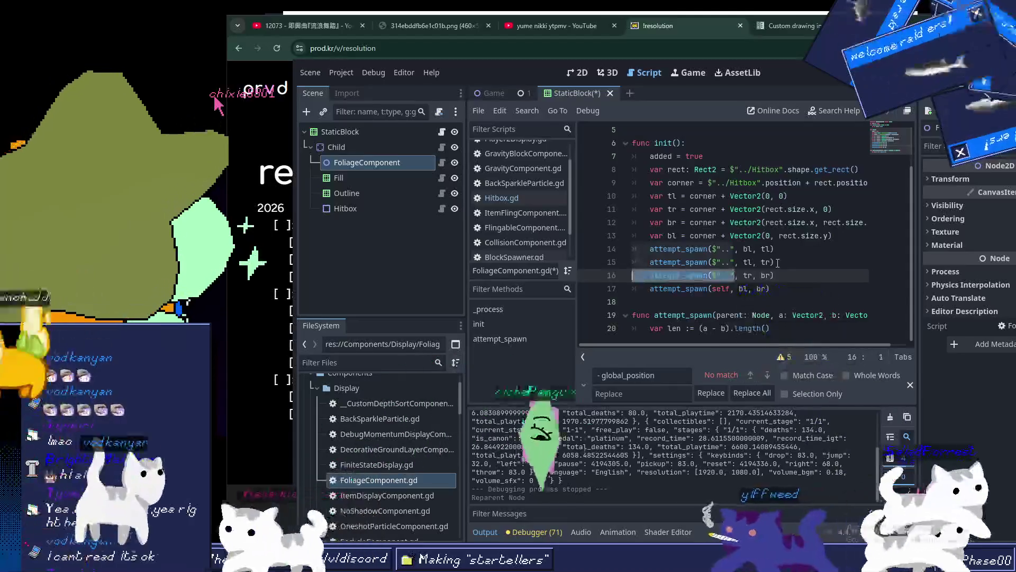
{"action": "key", "text": "Left"}
{"action": "type", "text": "self"}
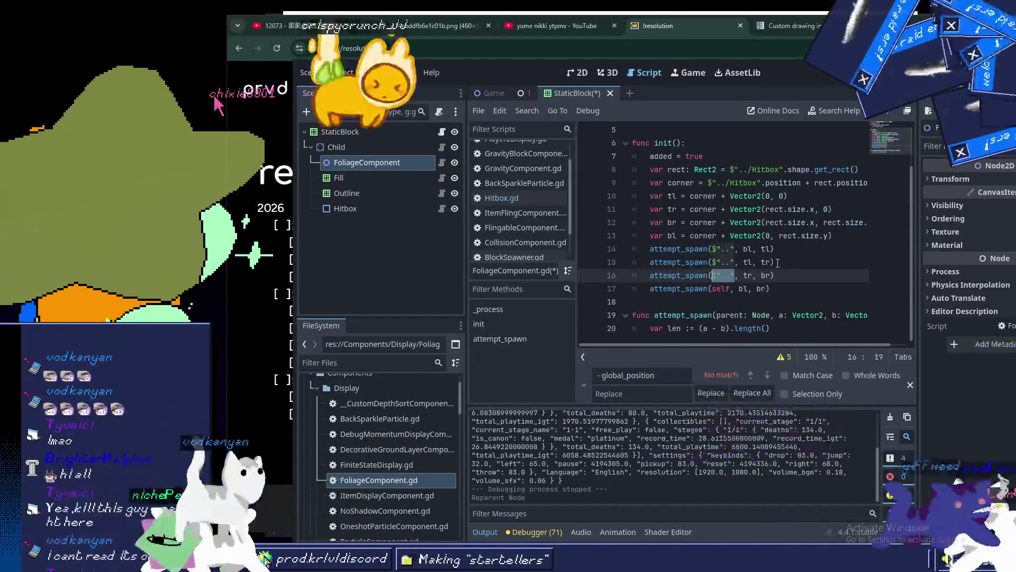
{"action": "key", "text": "Down"}
{"action": "key", "text": "Down"}
{"action": "key", "text": "Down"}
{"action": "key", "text": "End"}
Save the script and start a new line inside attempt_spawn.
{"action": "key", "text": "ctrl+s"}
{"action": "scroll", "coordinate": [794, 275], "scroll_direction": "down", "scroll_amount": 1}
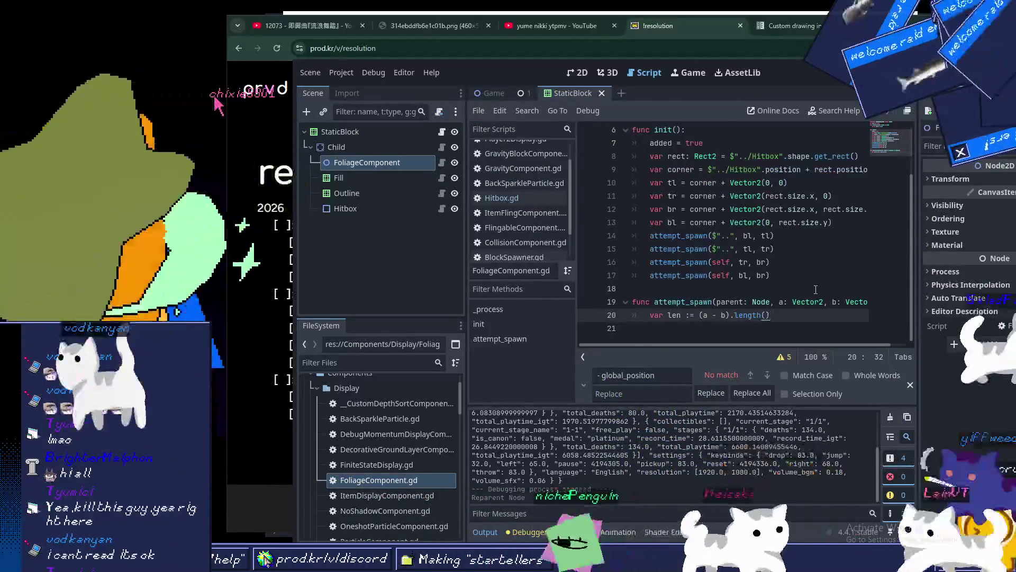
{"action": "key", "text": "Return"}
Declare var spawnAmount = 1 in attempt_spawn and begin a while (spawnAmount line below it.
{"action": "type", "text": "var "}
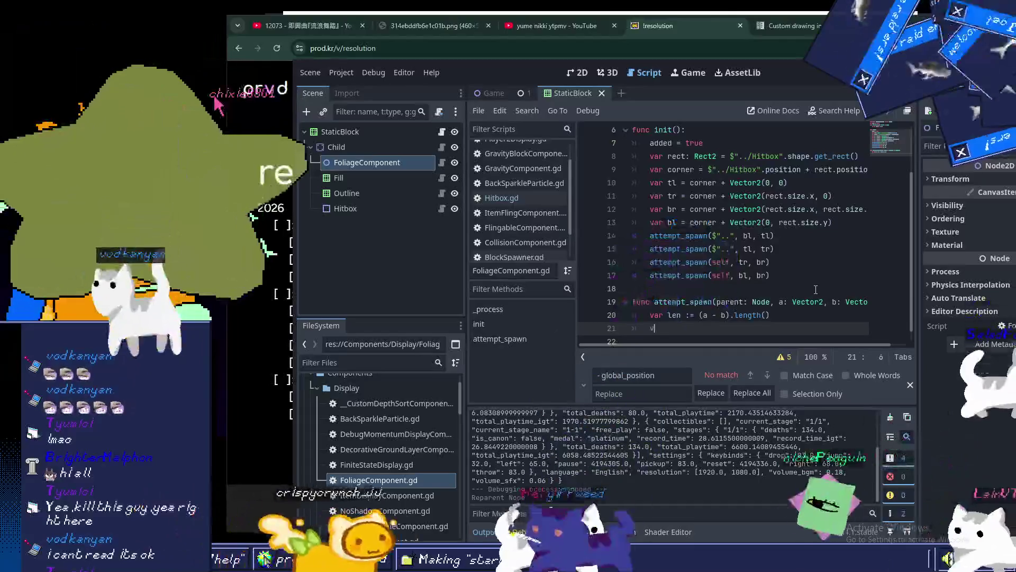
{"action": "type", "text": "spawnAmount"}
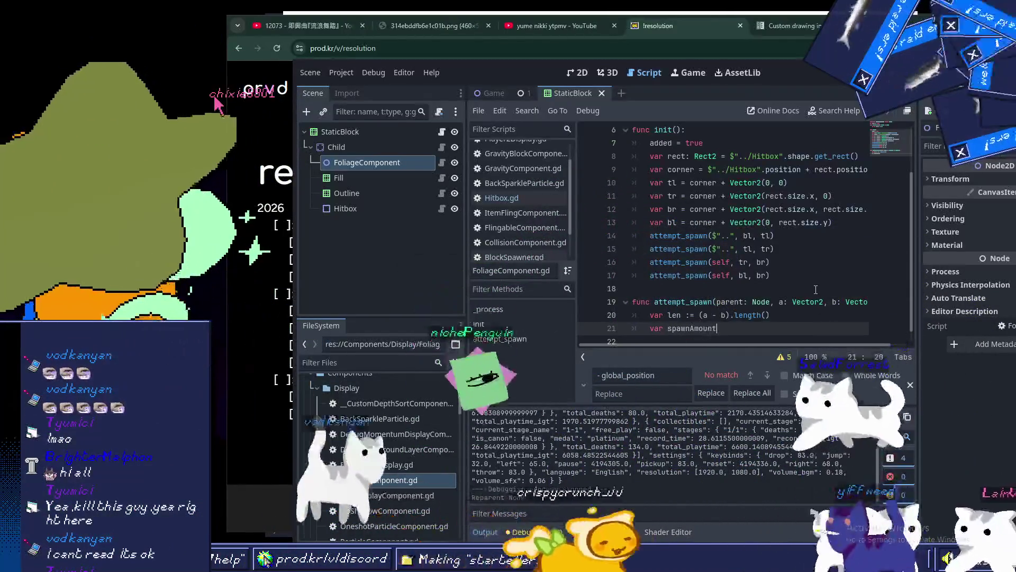
{"action": "left_click", "coordinate": [815, 289]}
{"action": "scroll", "coordinate": [815, 289], "scroll_direction": "up", "scroll_amount": 3}
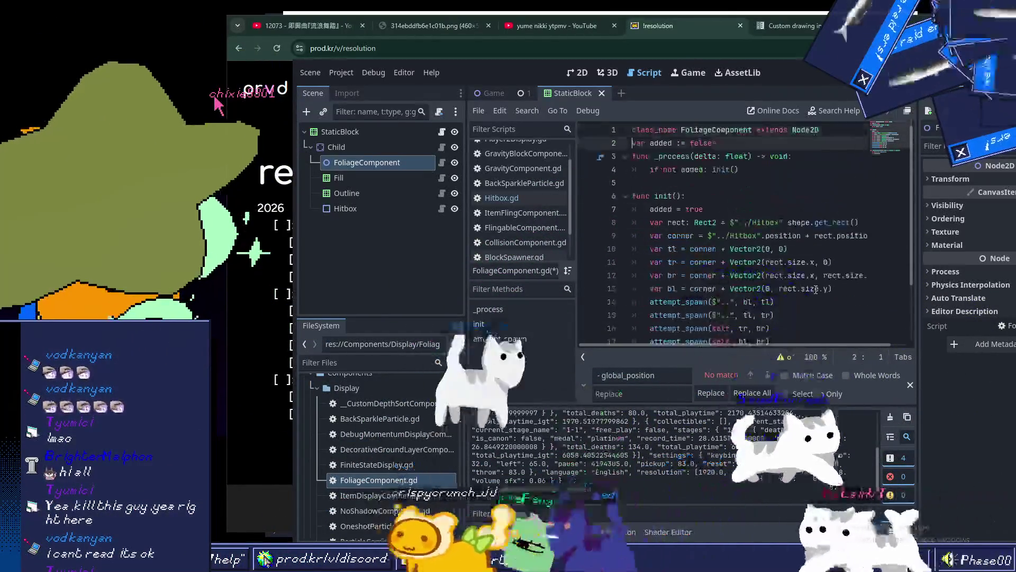
{"action": "key", "text": "Down"}
{"action": "key", "text": "Down"}
{"action": "key", "text": "Down"}
{"action": "key", "text": "End"}
{"action": "type", "text": "= 1"}
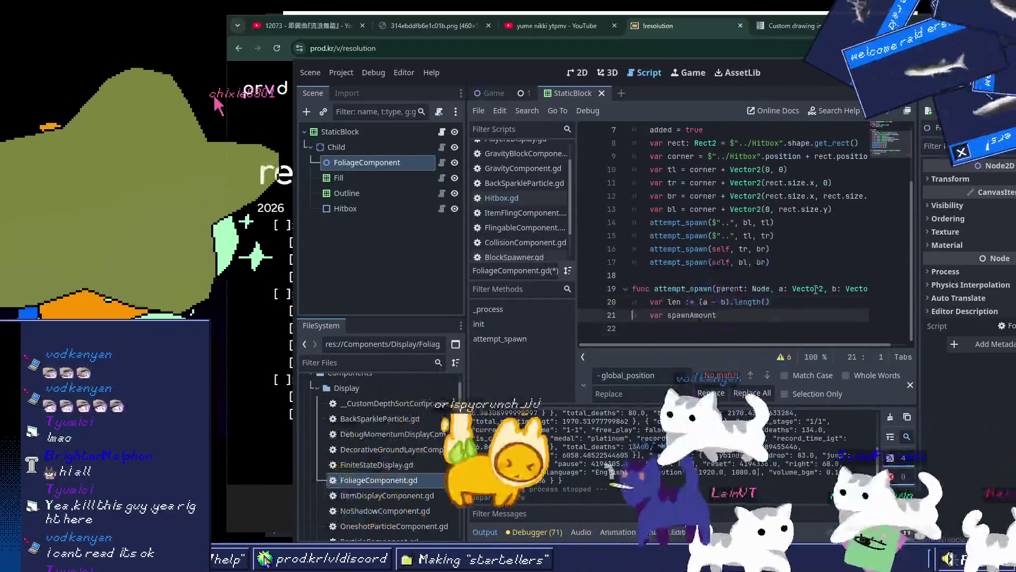
{"action": "key", "text": "Return"}
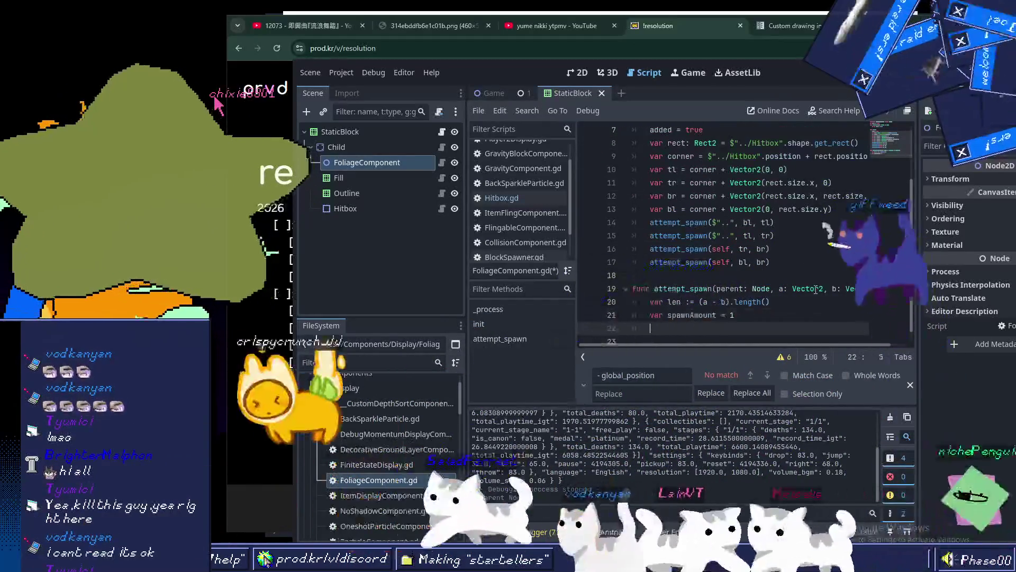
{"action": "type", "text": "while (s"}
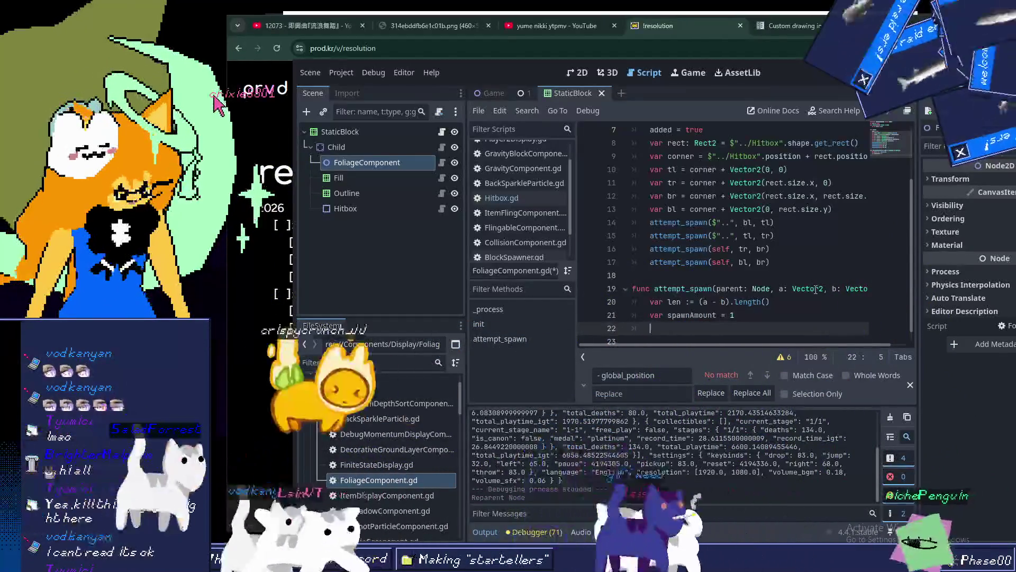
{"action": "type", "text": "pawnAmount"}
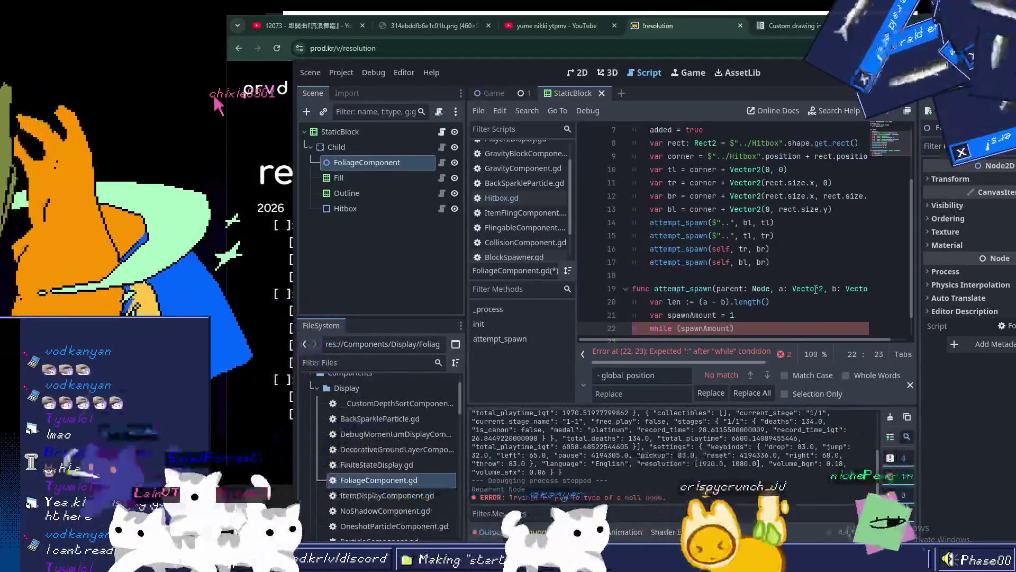
Set spawnAmount to floorf(spawnAmount) plus a chance from randf() < fmod(spawnAmount, 1).
{"action": "key", "text": "Up"}
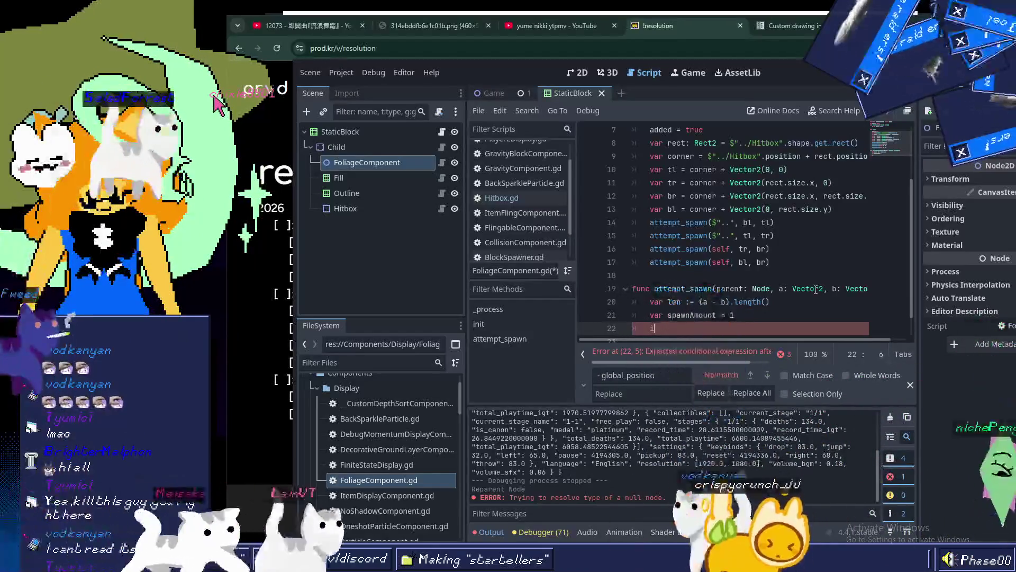
{"action": "type", "text": "awnAmount "}
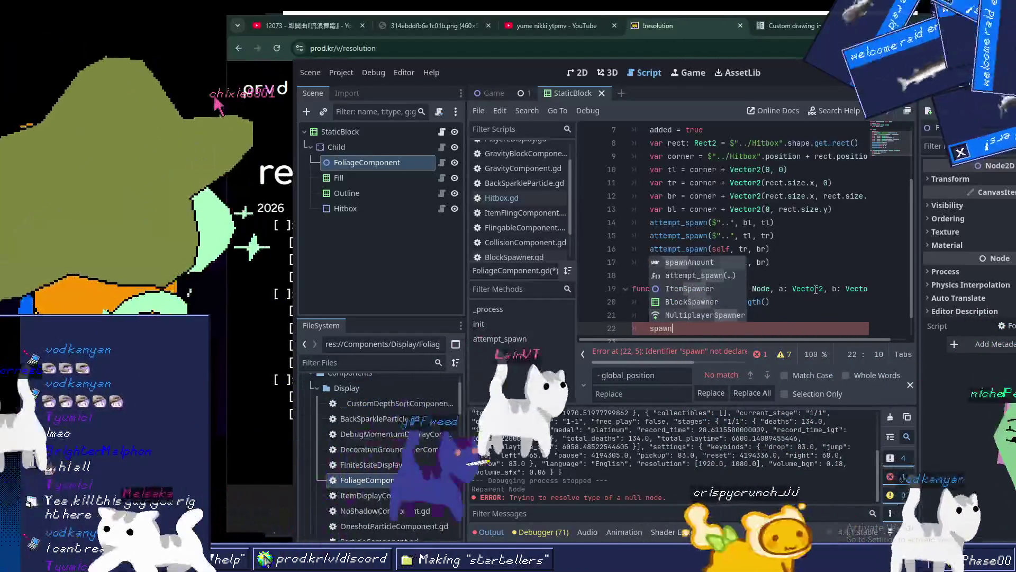
{"action": "type", "text": "="}
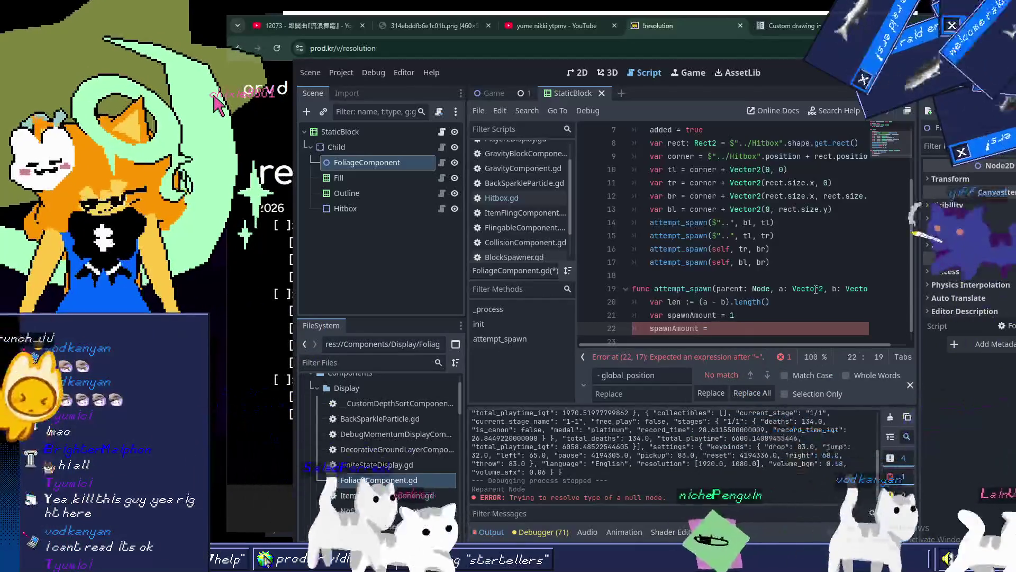
{"action": "type", "text": "floorf"}
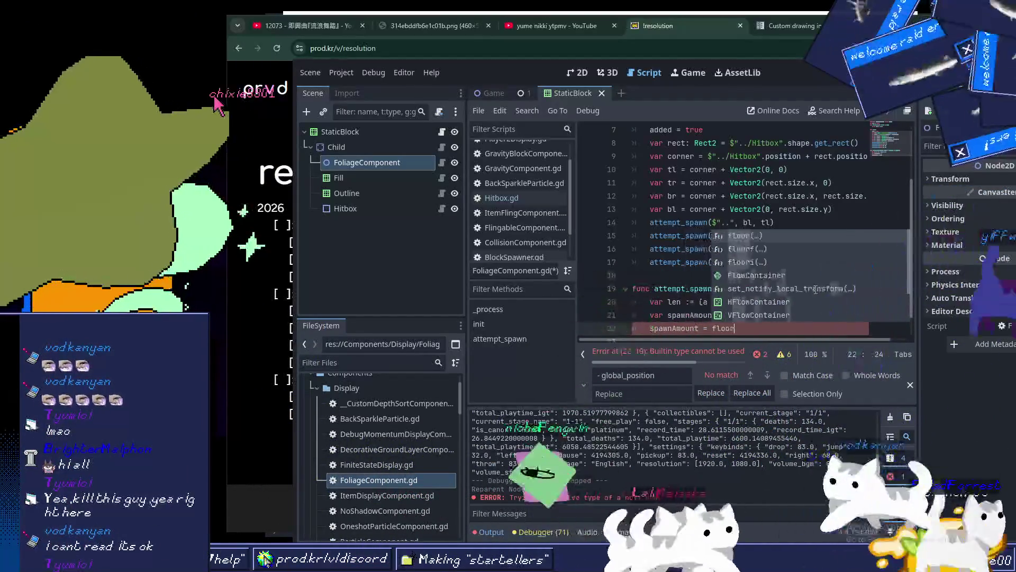
{"action": "type", "text": "(spawnAmount"}
{"action": "key", "text": "ctrl+Left"}
{"action": "key", "text": "ctrl+Left"}
{"action": "type", "text": "f(spawnAmount)"}
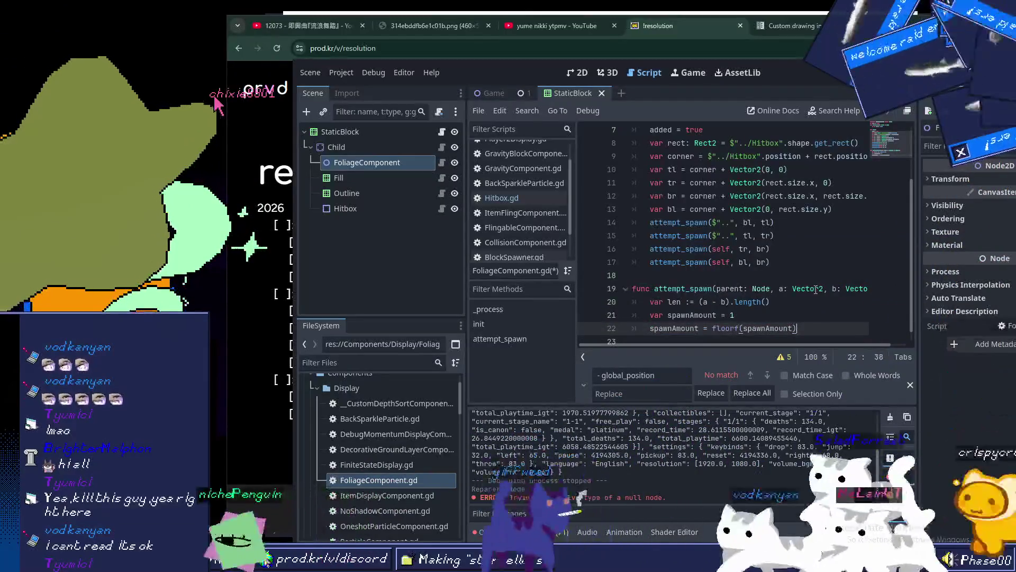
{"action": "type", "text": " + fmo"}
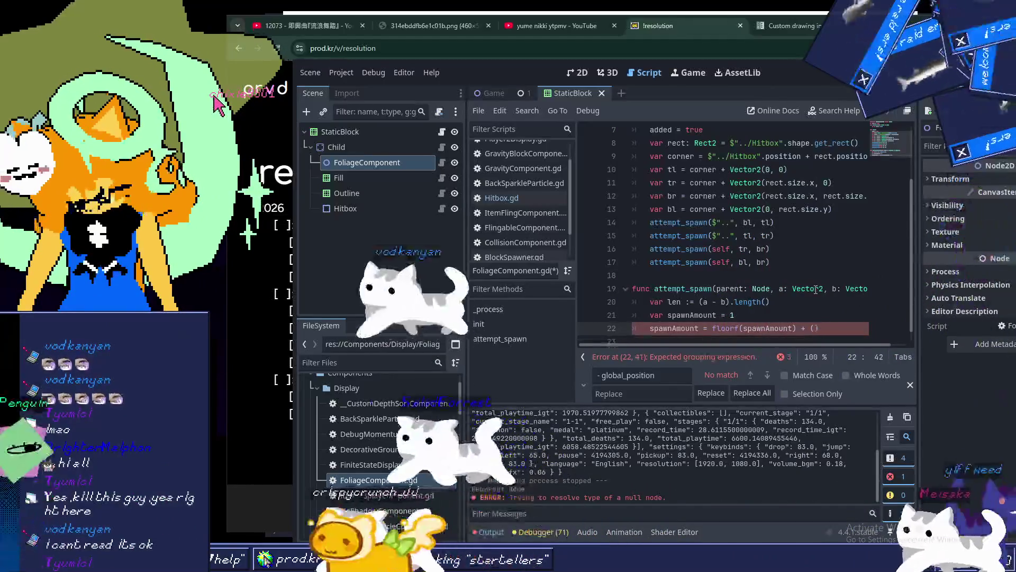
{"action": "type", "text": "d(spawnAmount, "}
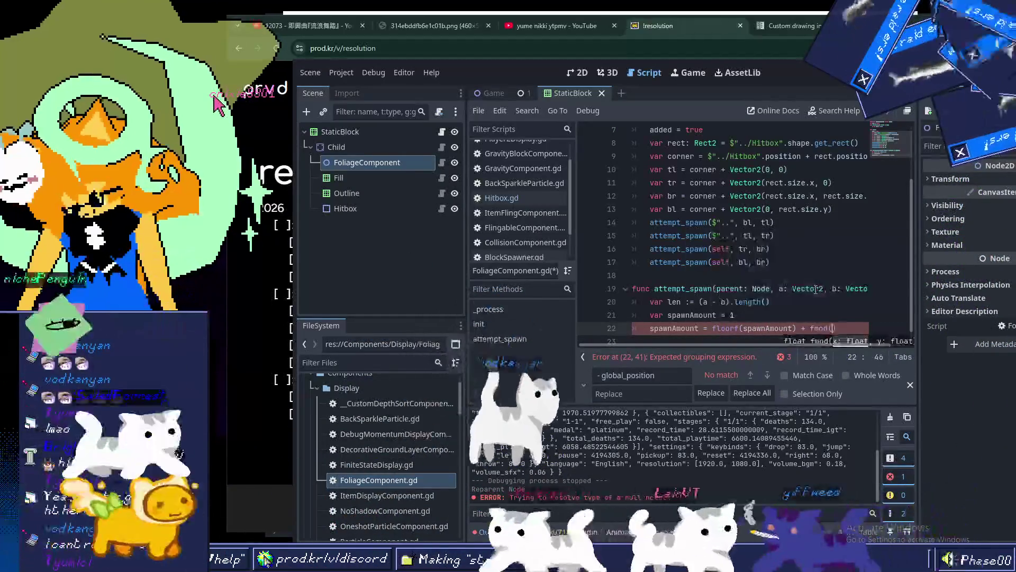
{"action": "type", "text": "1"}
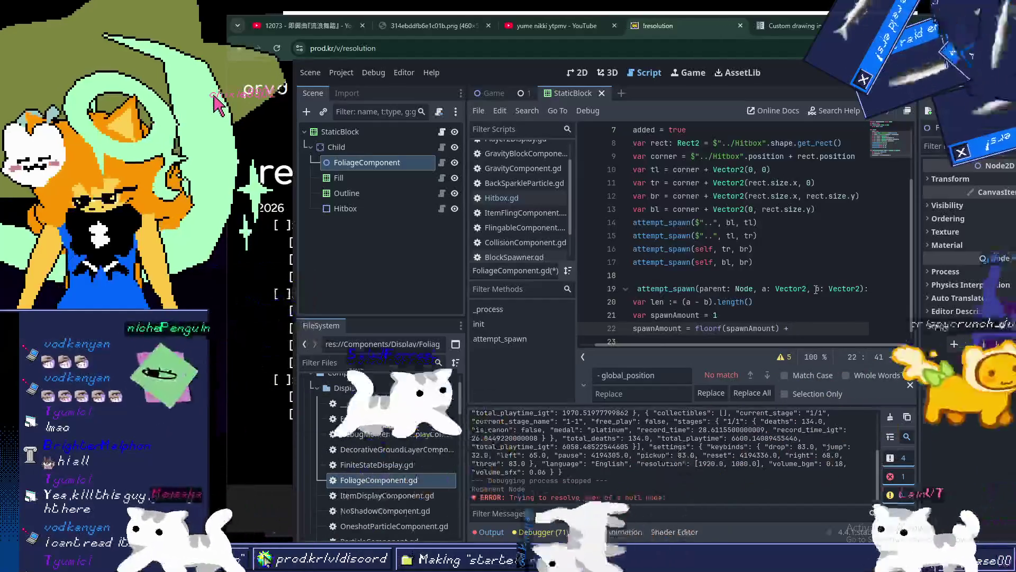
{"action": "key", "text": "BackSpace"}
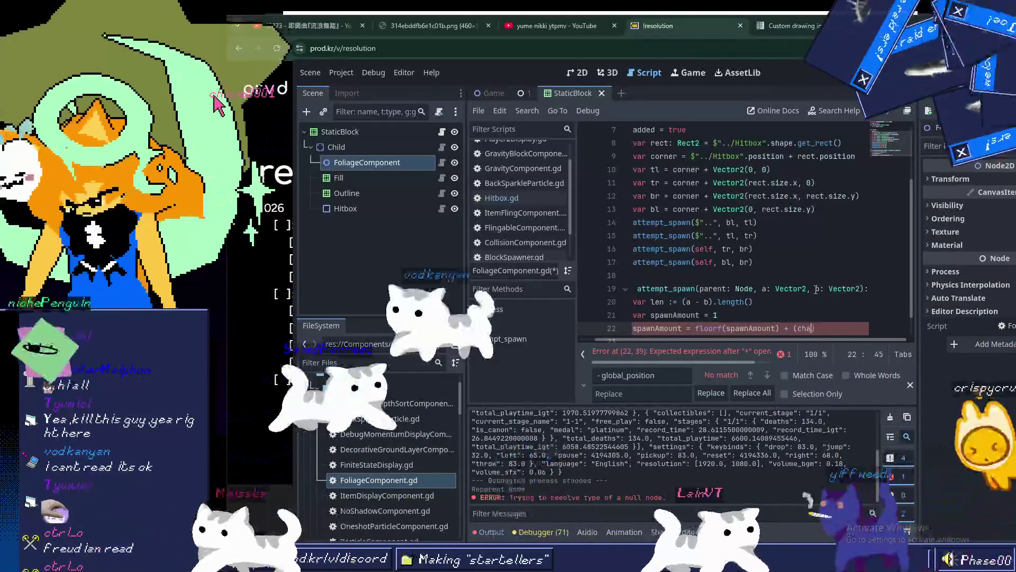
{"action": "type", "text": "chance"}
{"action": "type", "text": "ranf"}
{"action": "type", "text": "f"}
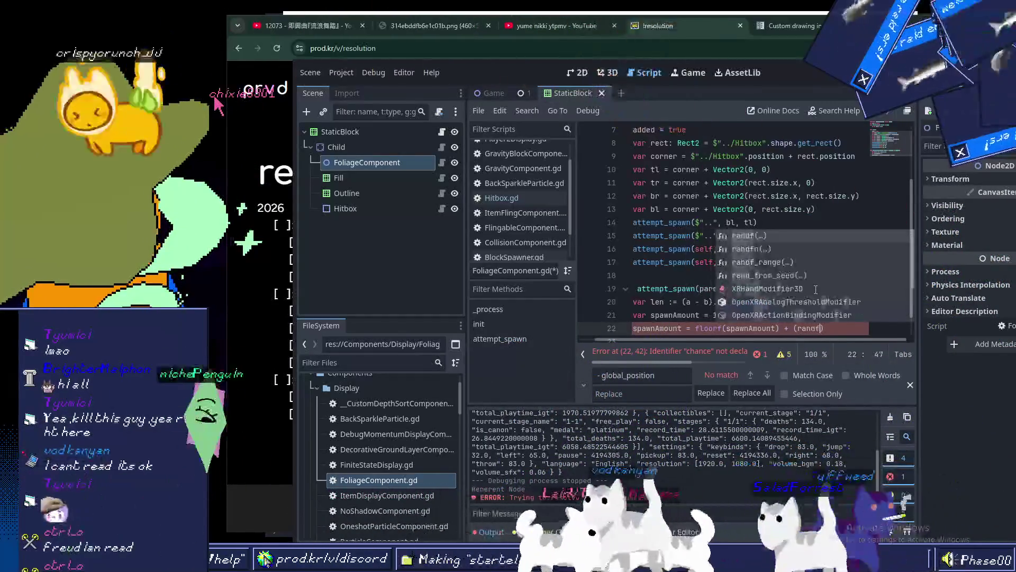
{"action": "key", "text": "Return"}
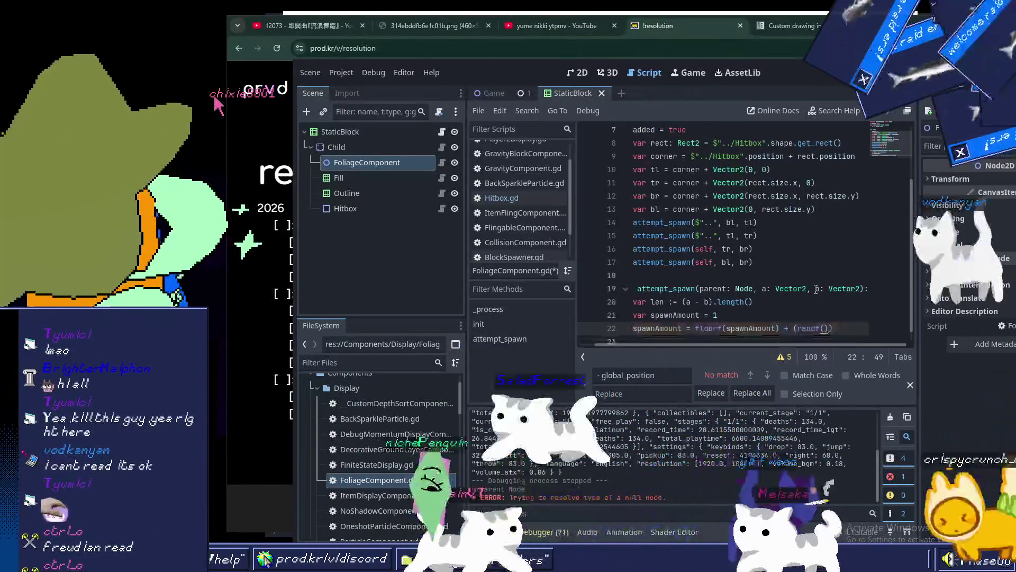
{"action": "type", "text": "< fmod(spawnAmount, 1)"}
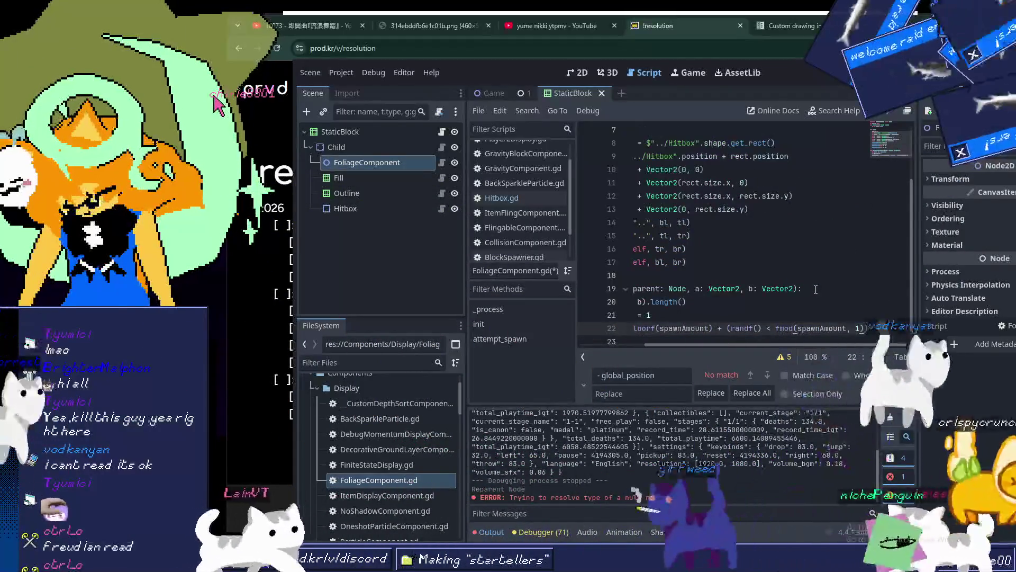
{"action": "left_click", "coordinate": [759, 328]}
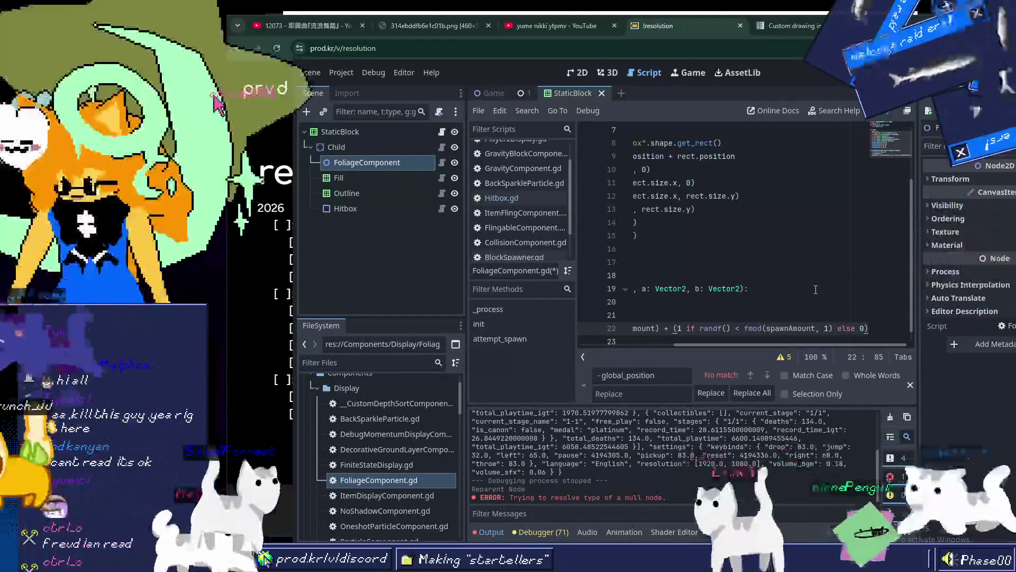
{"action": "key", "text": "Return"}
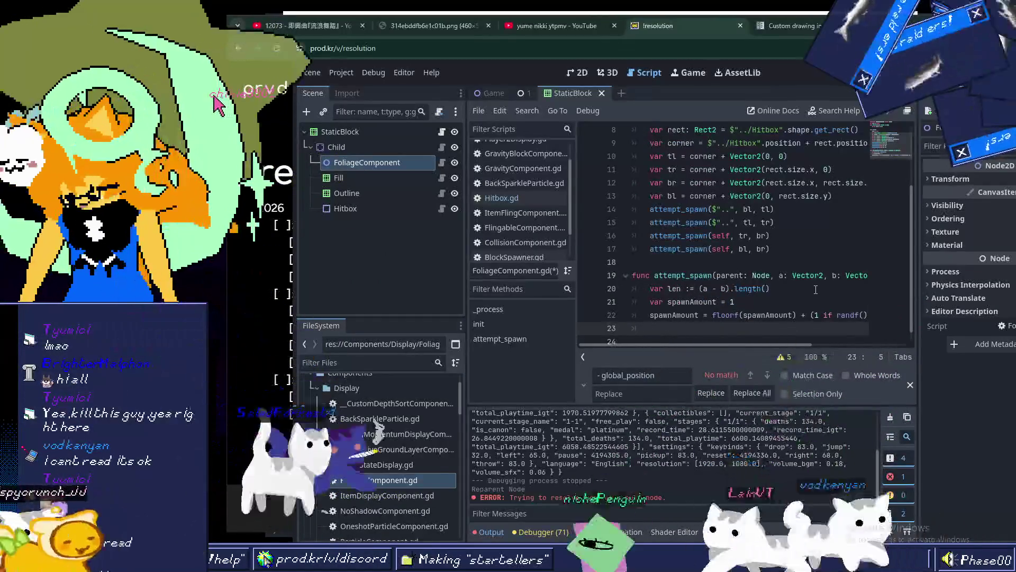
Start a while loop on the empty line 23 below the spawnAmount line.
{"action": "key", "text": "Up"}
{"action": "key", "text": "Down"}
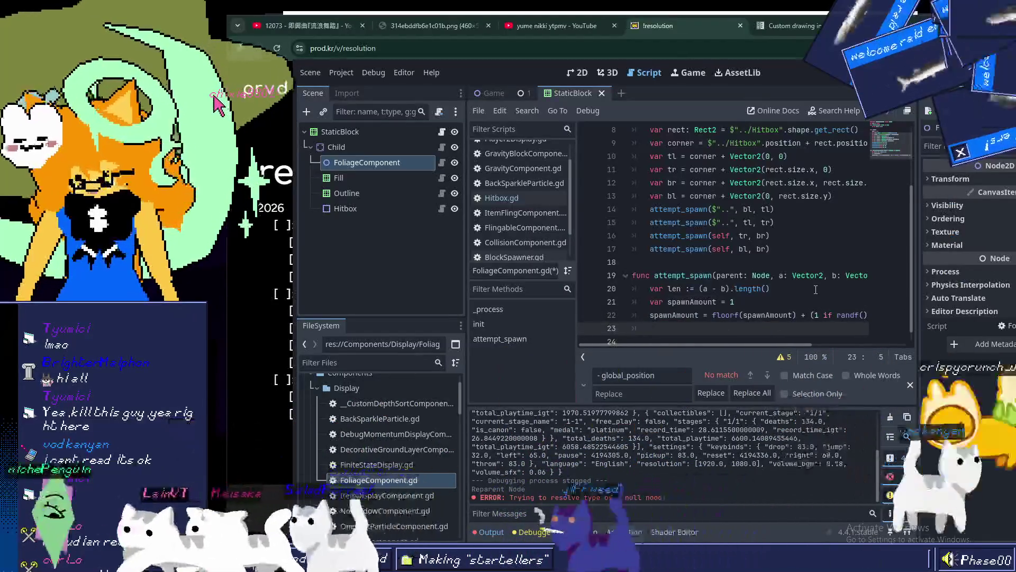
{"action": "scroll", "coordinate": [815, 289], "scroll_direction": "down", "scroll_amount": 1}
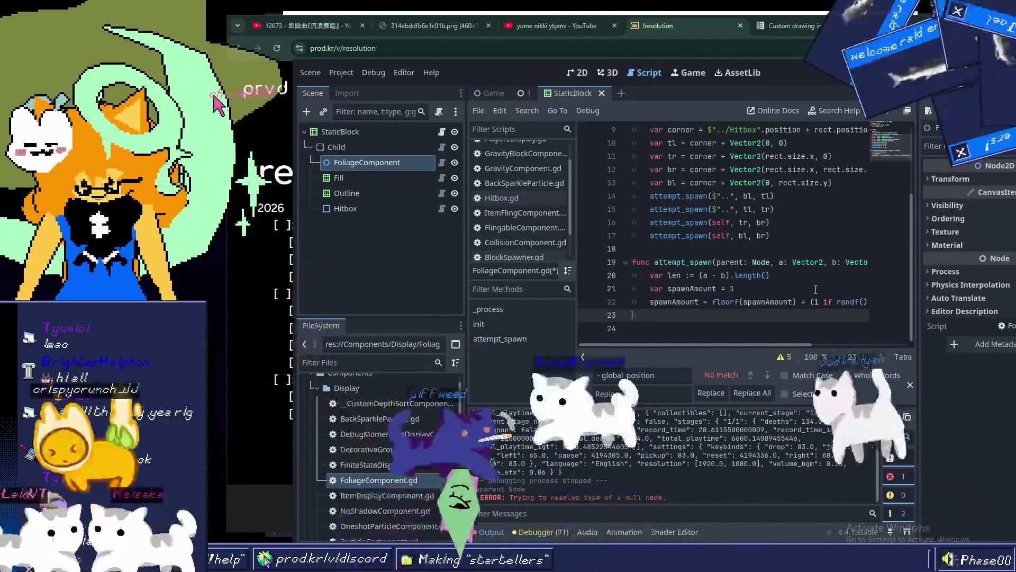
{"action": "key", "text": "Up"}
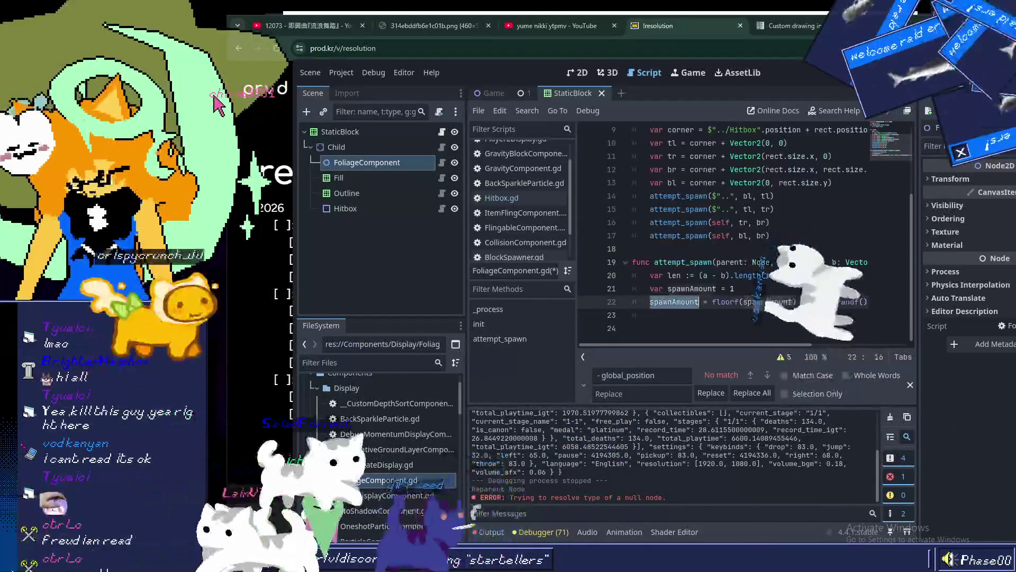
{"action": "key", "text": "Down"}
{"action": "type", "text": "while"}
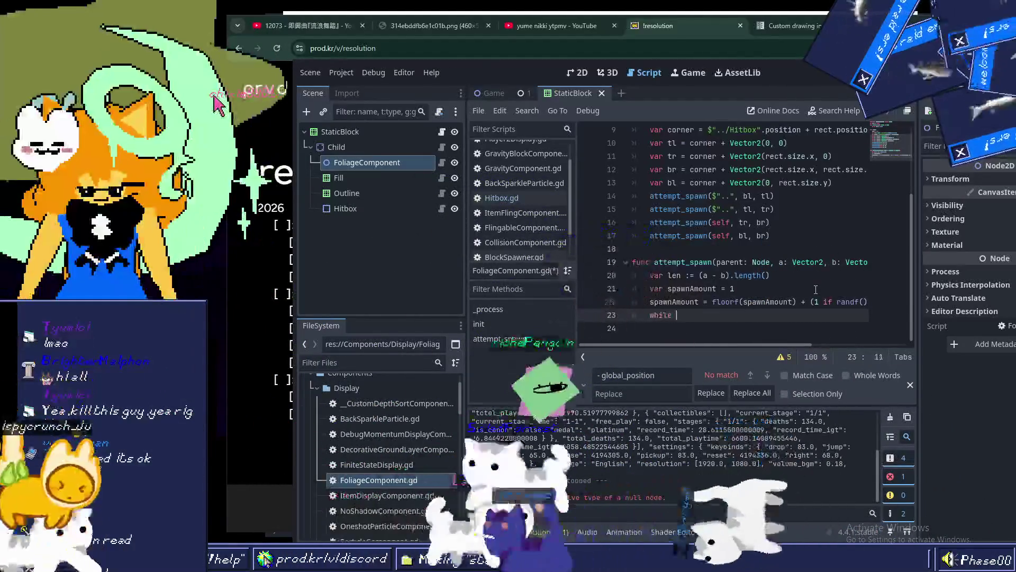
Rename spawnAmount to spawn_amount on line 22 and inside the fmod call.
{"action": "key", "text": "Up"}
{"action": "key", "text": "BackSpace"}
{"action": "key", "text": "ctrl+Right"}
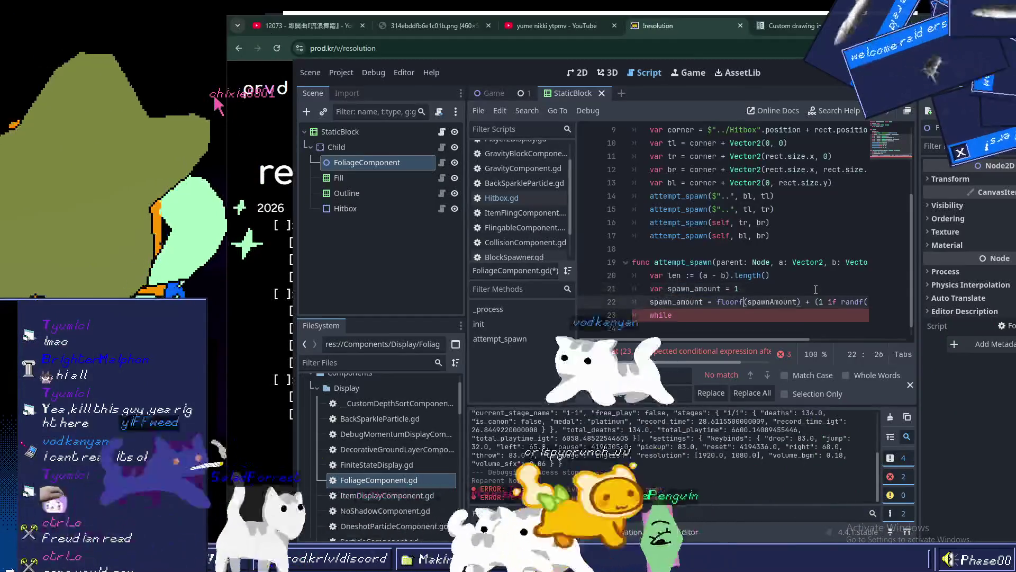
{"action": "key", "text": "ctrl+Right"}
{"action": "key", "text": "ctrl+Right"}
{"action": "key", "text": "ctrl+Right"}
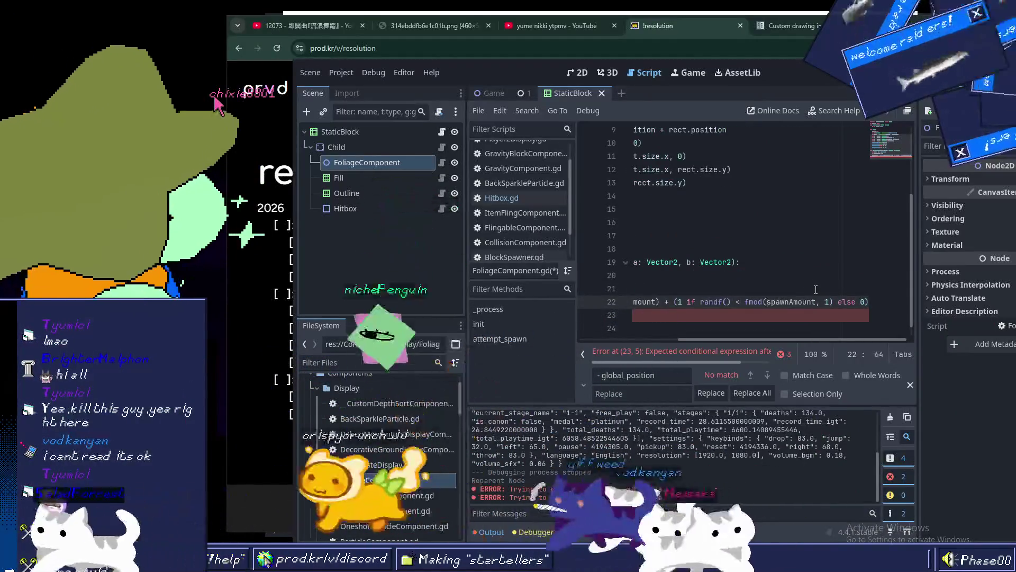
Complete the loop as 'while spawn_amount > 0:' with an indented 'spawn_amount -= 1' body.
{"action": "key", "text": "Down"}
{"action": "type", "text": "spawn_amount"}
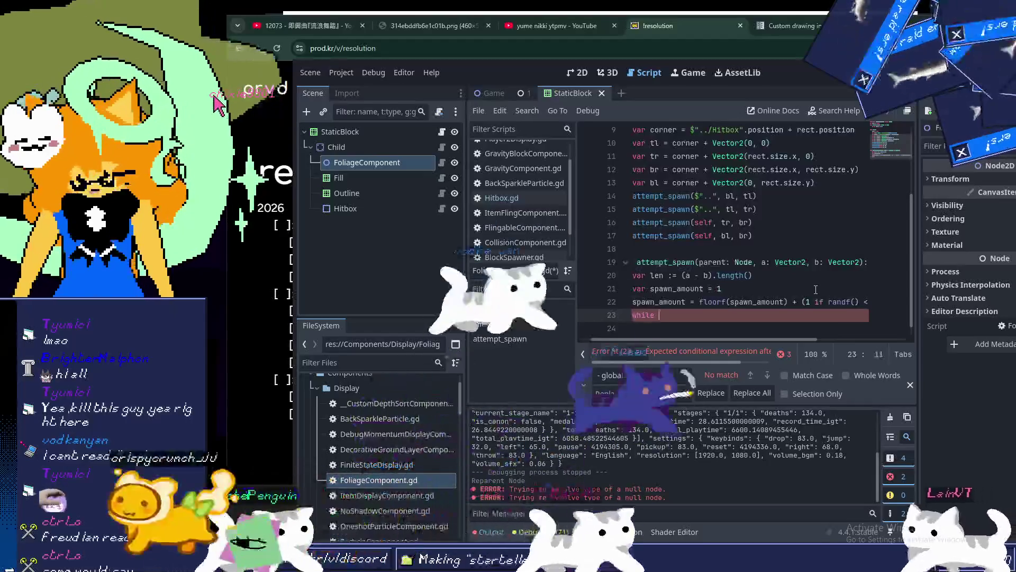
{"action": "type", "text": " > 0:"}
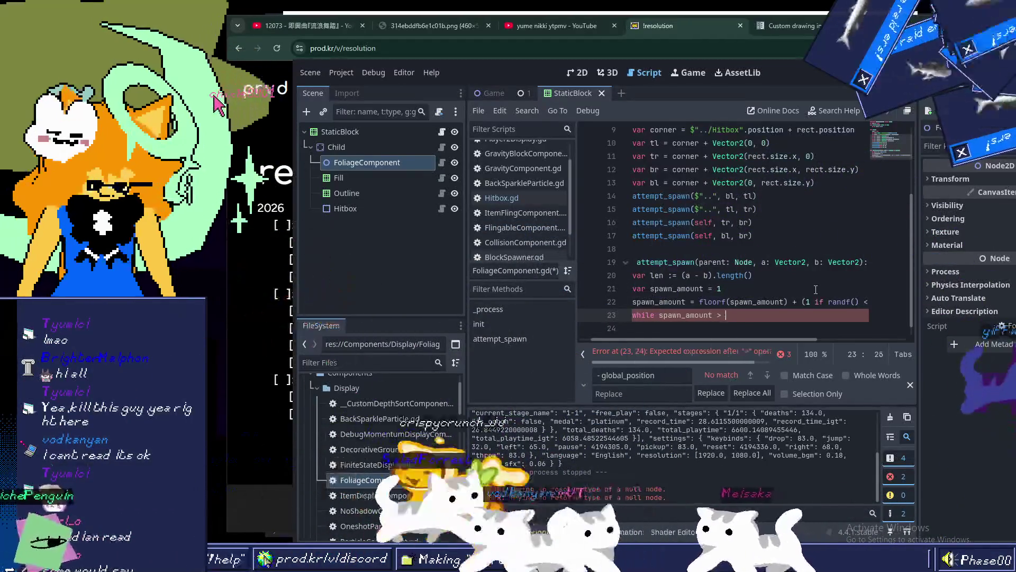
{"action": "key", "text": "Return"}
{"action": "type", "text": "spawn_amount -= 1"}
{"action": "key", "text": "Return"}
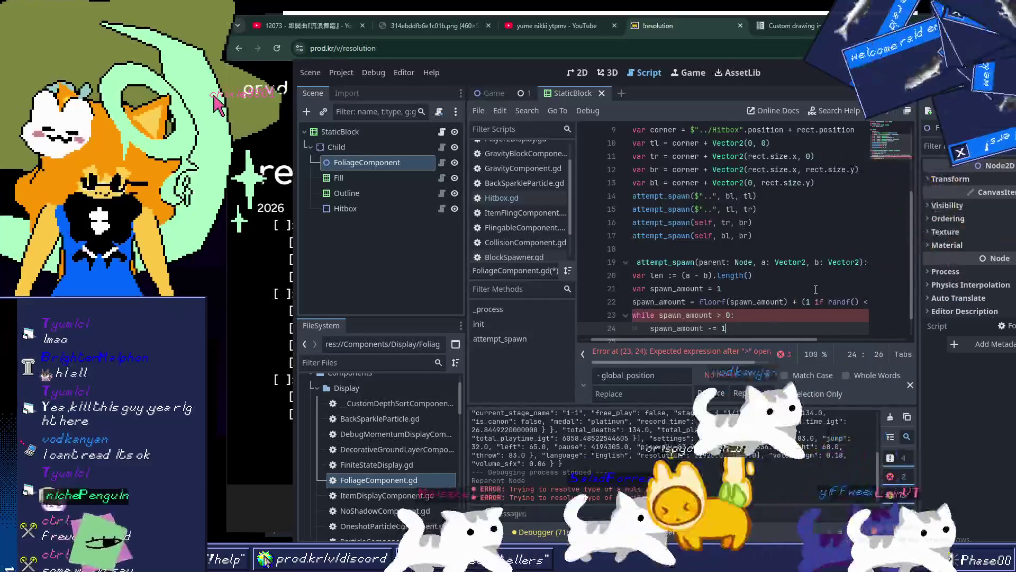
{"action": "key", "text": "End"}
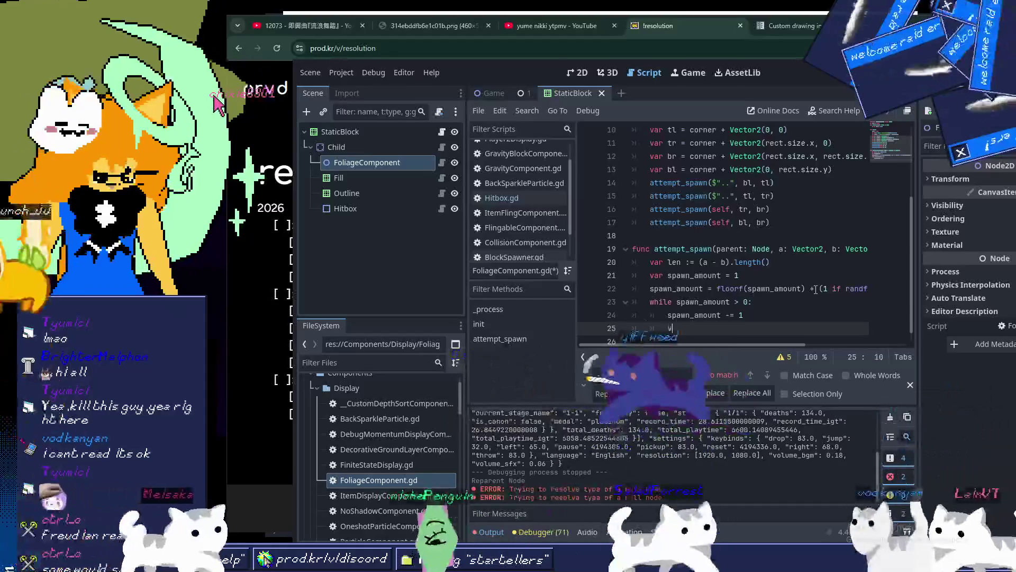
Add a lerped random pos line and 'var sprite = Sprite2D.new()' to the loop.
{"action": "type", "text": "var pos"}
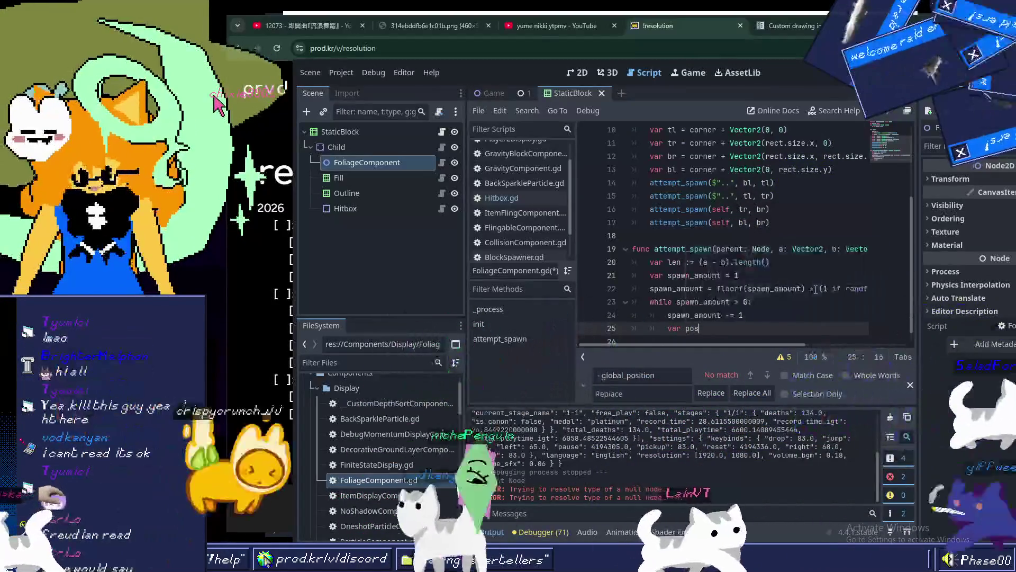
{"action": "type", "text": "lerpf("}
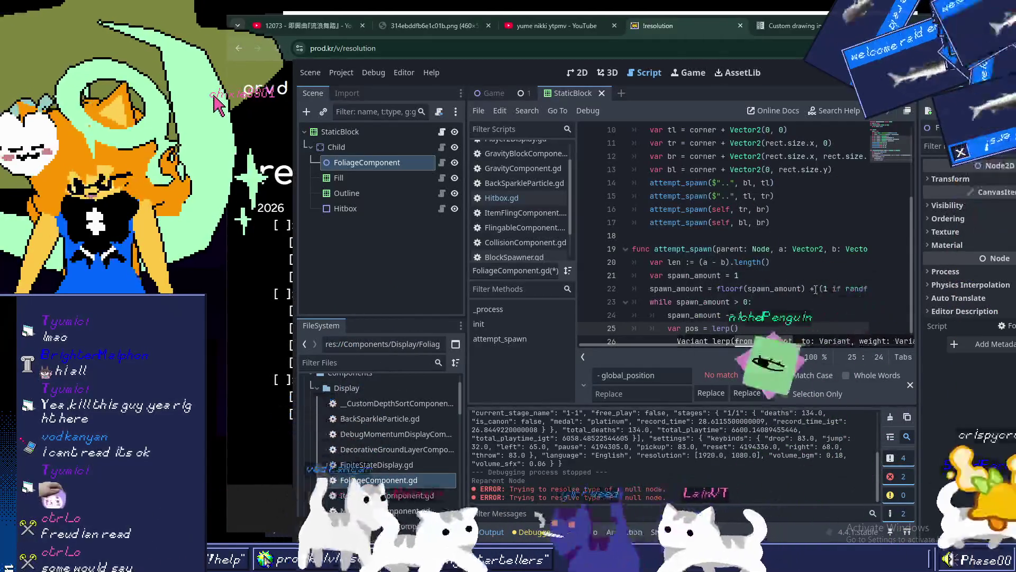
{"action": "type", "text": ", b, rand"}
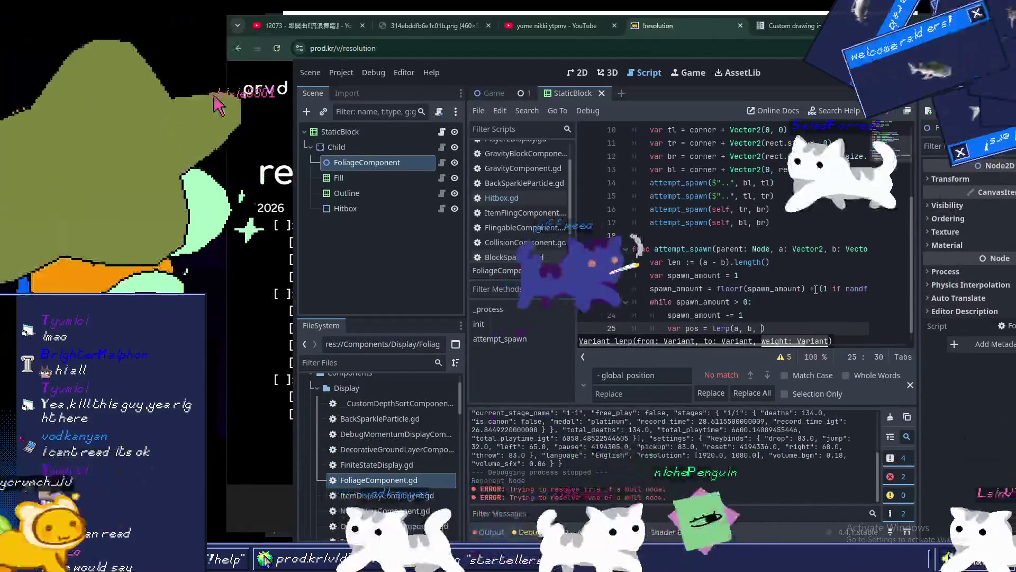
{"action": "type", "text": "f())"}
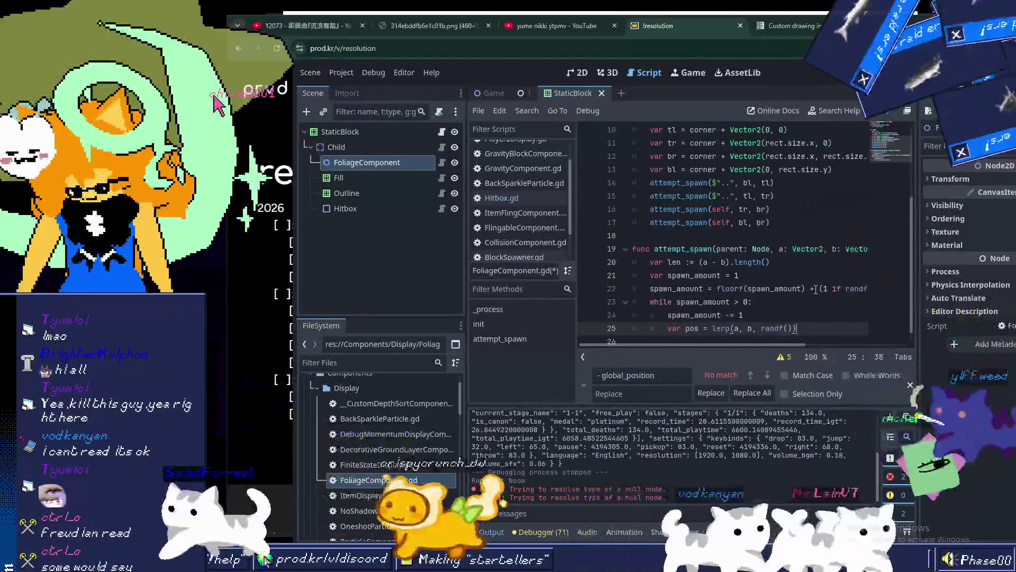
{"action": "key", "text": "Return"}
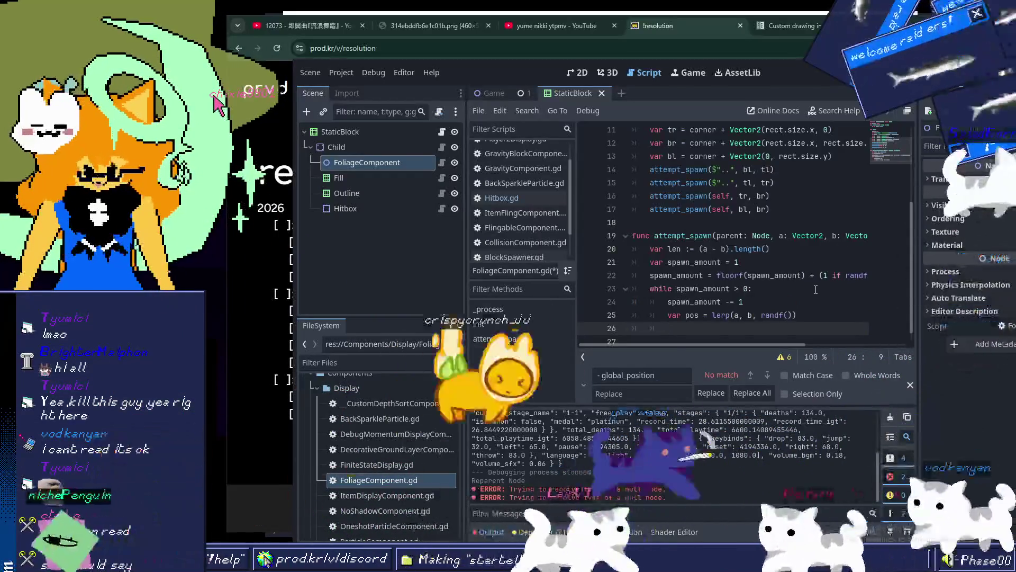
{"action": "type", "text": "sprite"}
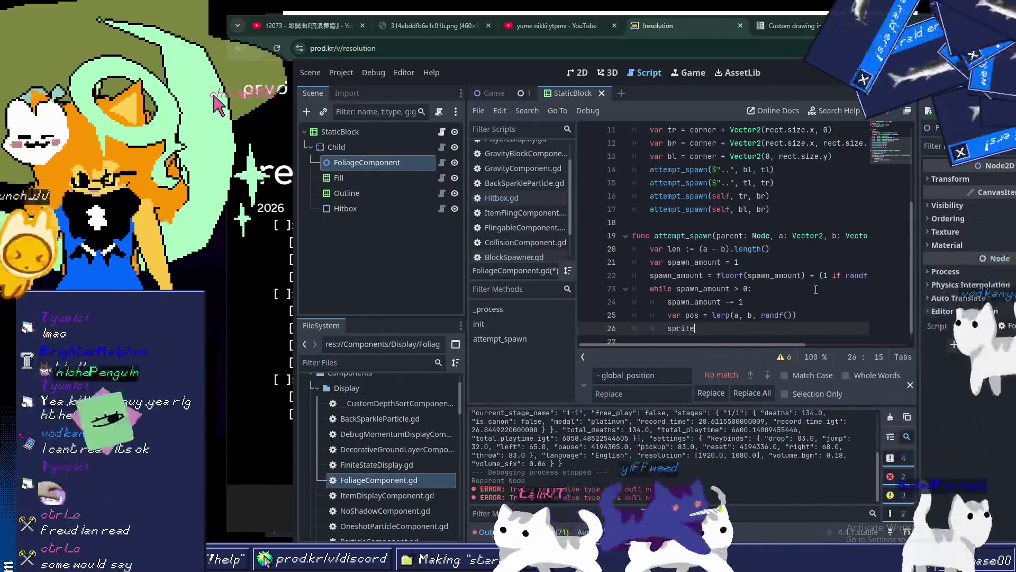
{"action": "key", "text": "Return"}
{"action": "type", "text": ".new("}
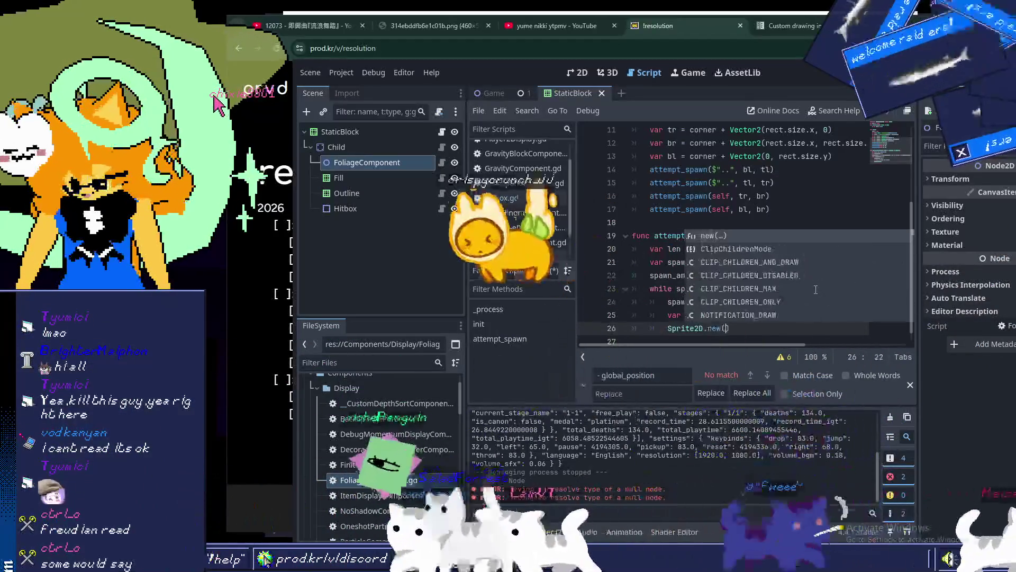
{"action": "key", "text": "Return"}
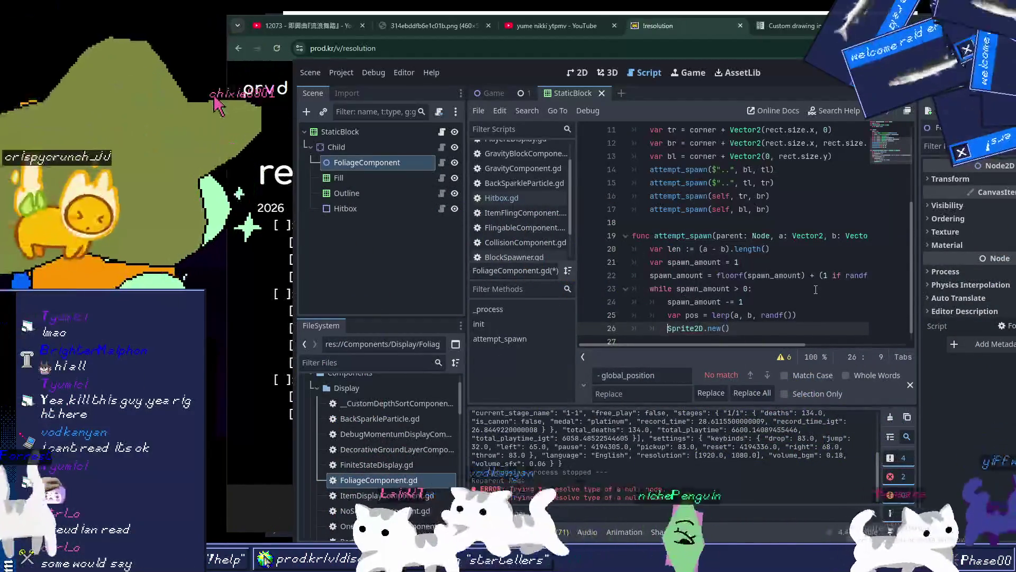
{"action": "key", "text": "BackSpace"}
{"action": "key", "text": "BackSpace"}
{"action": "key", "text": "BackSpace"}
{"action": "type", "text": "var"}
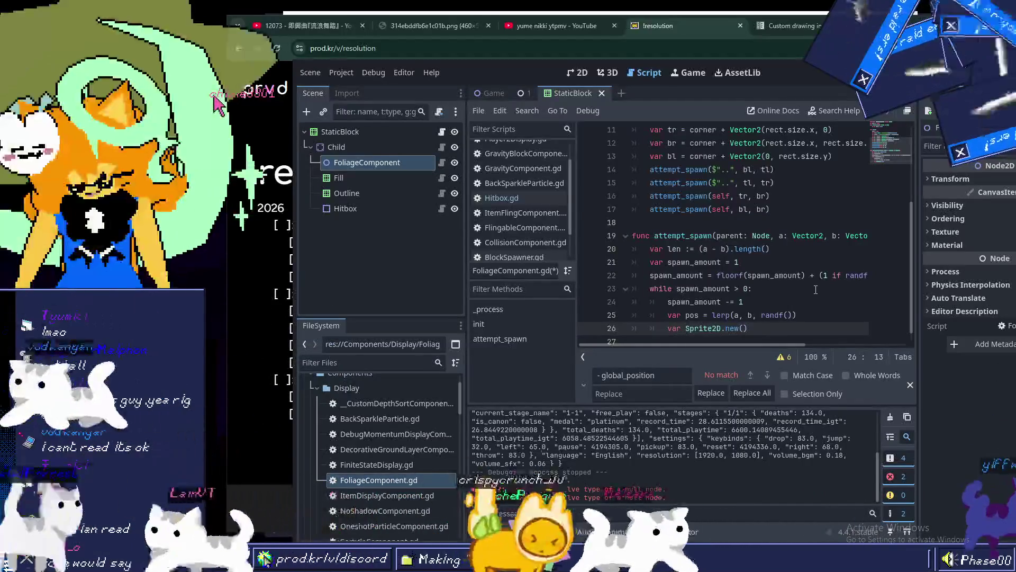
{"action": "type", "text": "ite ="}
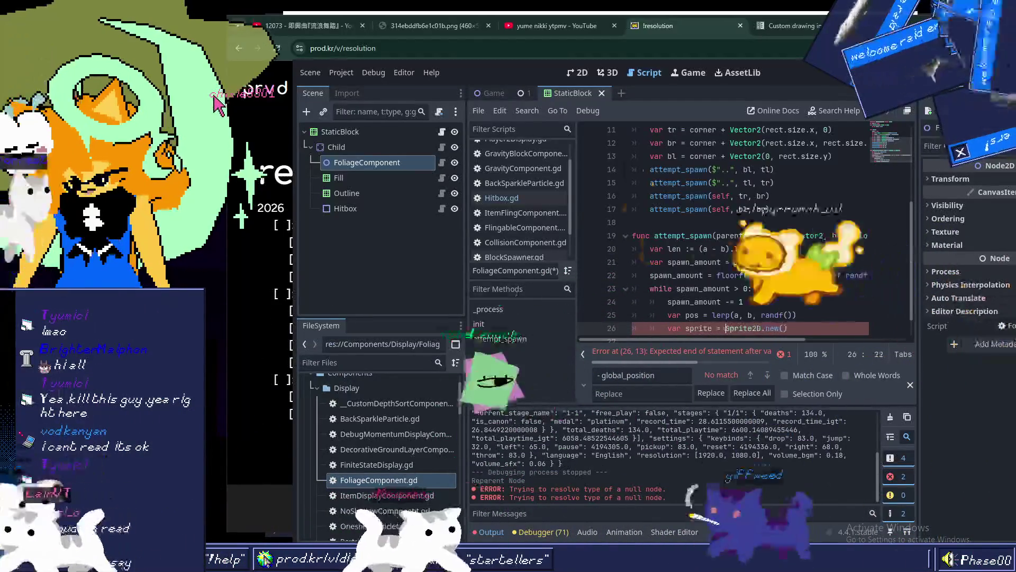
{"action": "key", "text": "End"}
{"action": "key", "text": "Return"}
Set sprite.texture to load the flower image from Resources/Decoration, then begin the position line.
{"action": "type", "text": "sprite."}
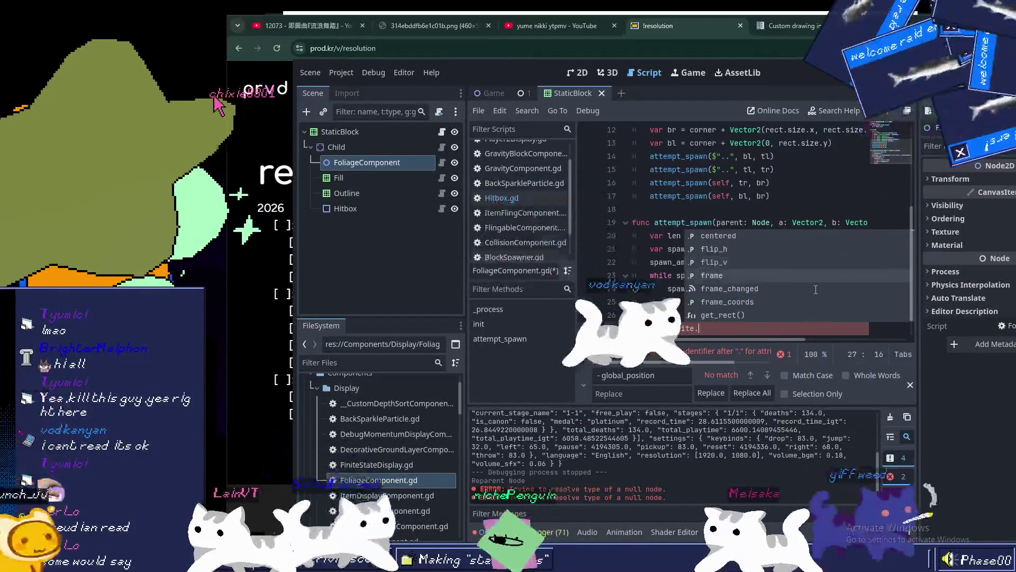
{"action": "scroll", "coordinate": [816, 289], "scroll_direction": "down", "scroll_amount": 4}
{"action": "key", "text": "Return"}
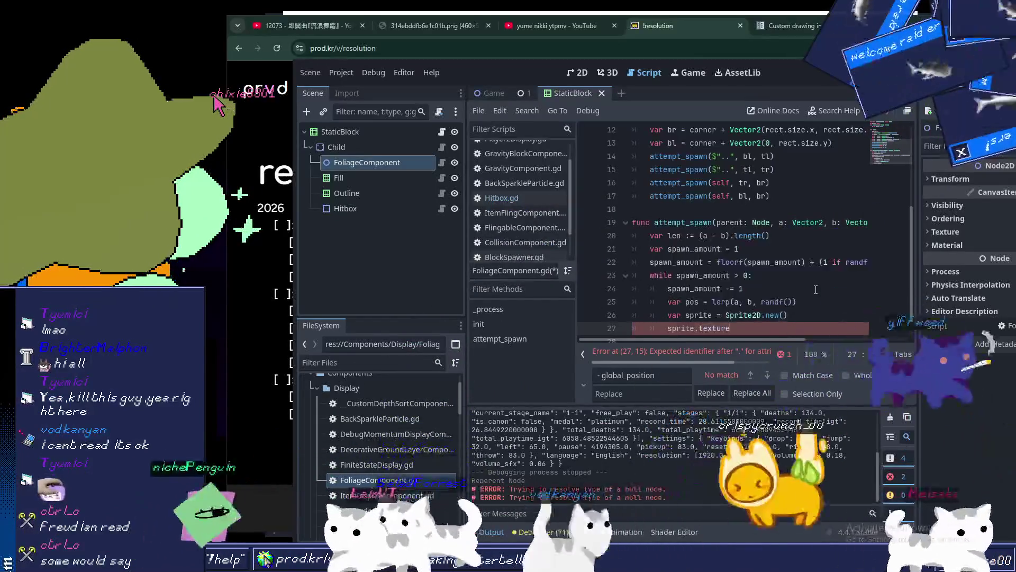
{"action": "type", "text": "="}
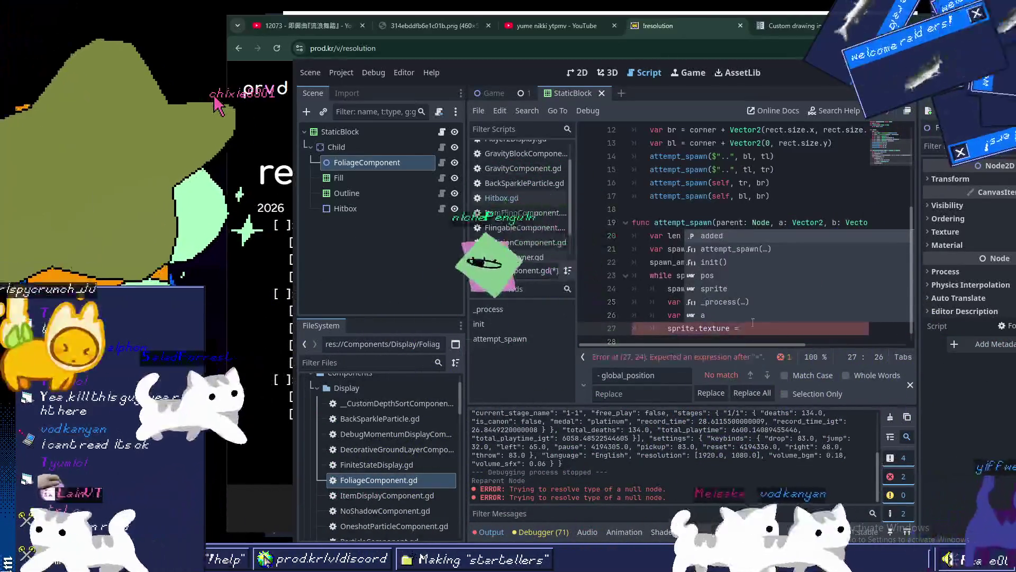
{"action": "key", "text": "Escape"}
{"action": "key", "text": "Escape"}
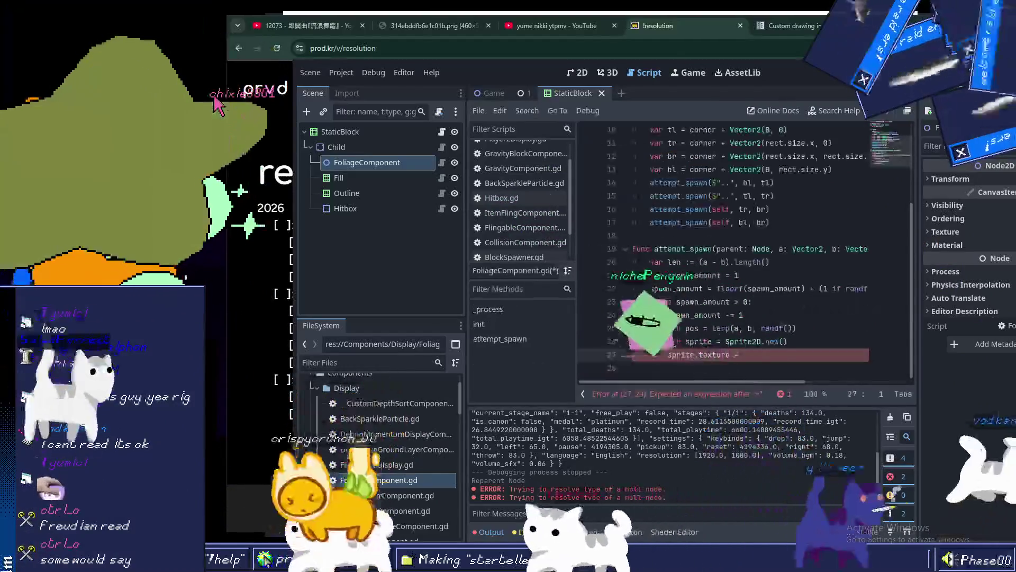
{"action": "type", "text": "load"}
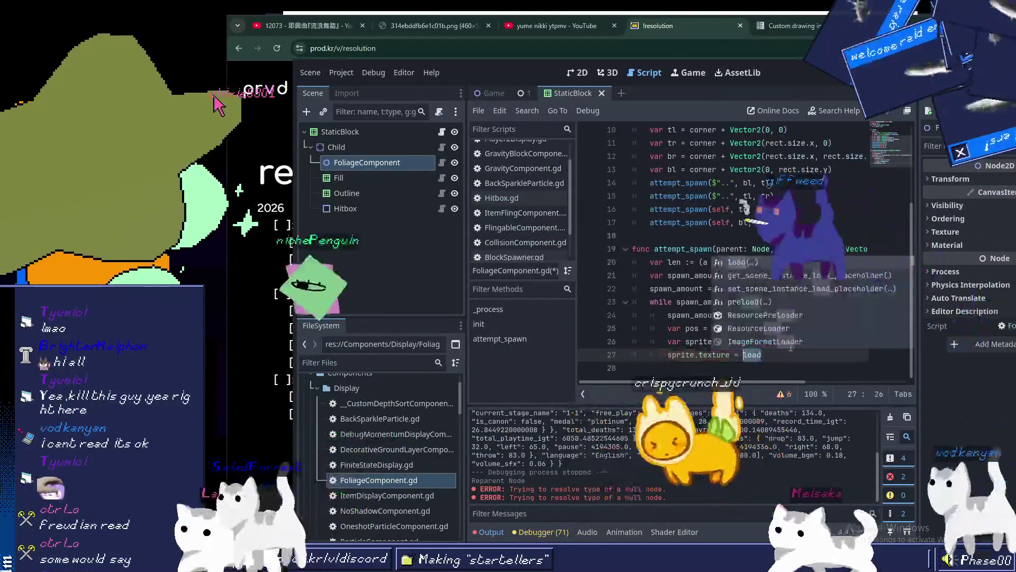
{"action": "key", "text": "Return"}
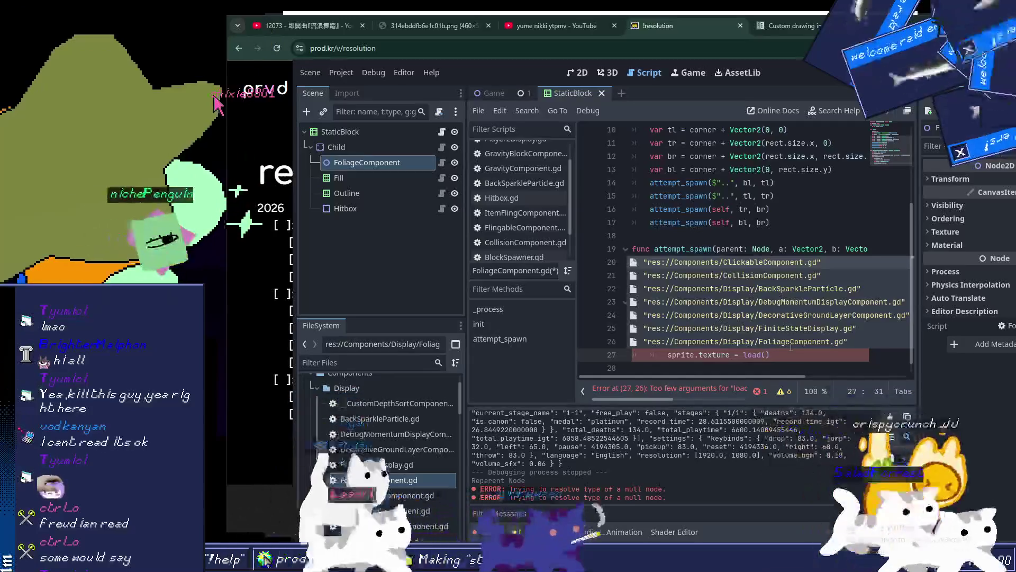
{"action": "type", "text": "flower"}
{"action": "key", "text": "Return"}
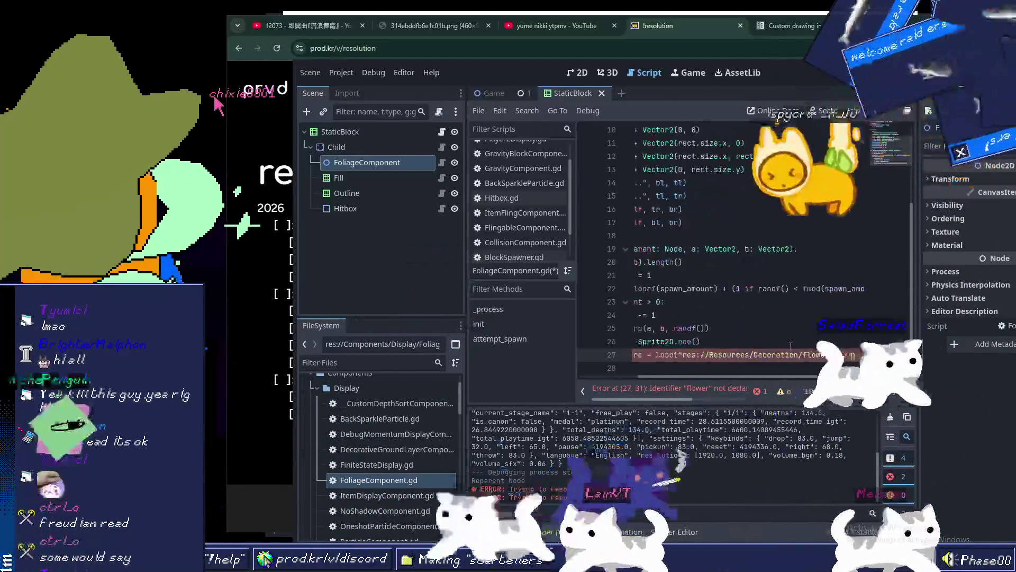
{"action": "key", "text": "End"}
{"action": "key", "text": "Return"}
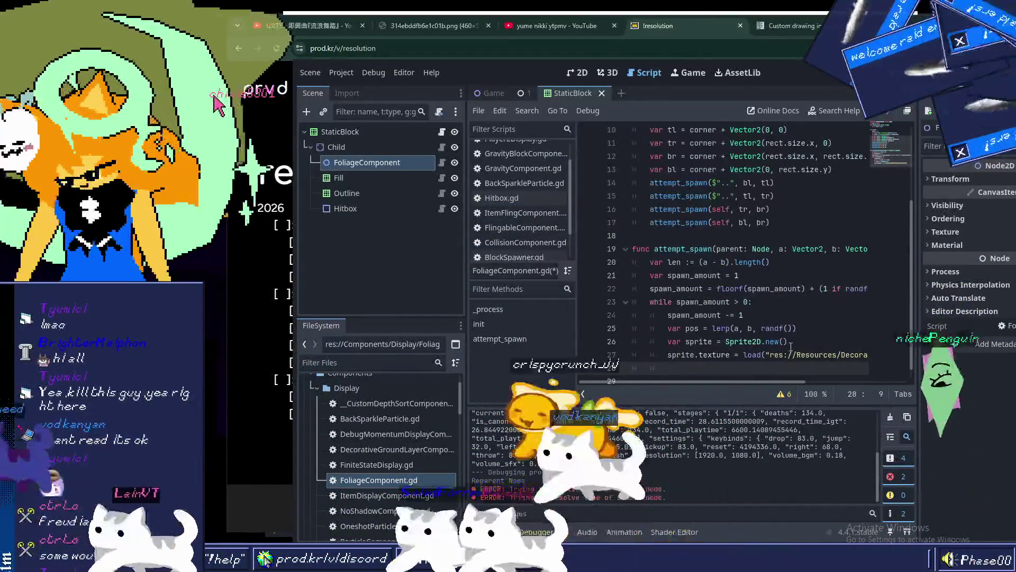
{"action": "key", "text": "BackSpace"}
{"action": "key", "text": "BackSpace"}
{"action": "type", "text": "add_child("}
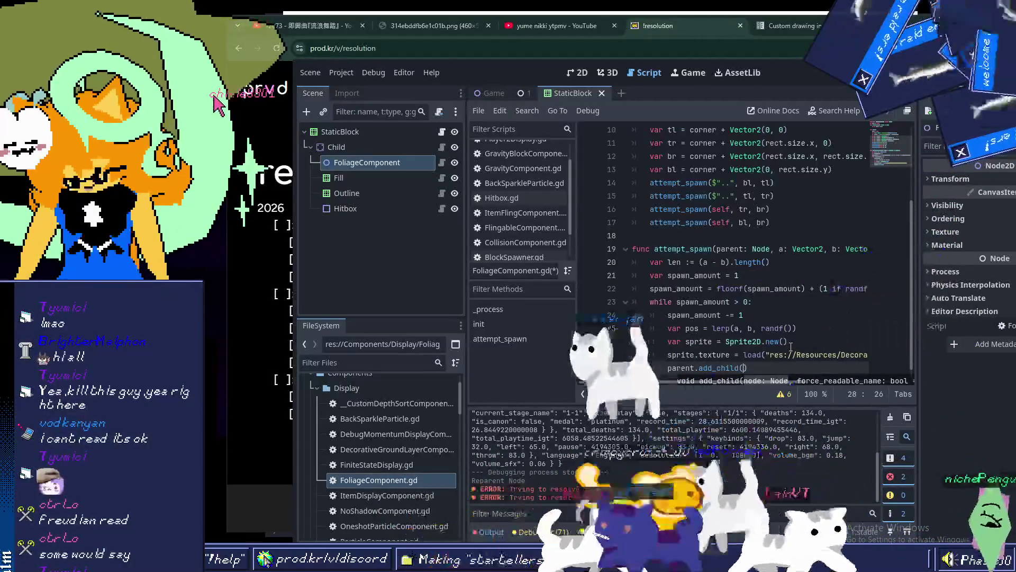
{"action": "type", "text": "prite"}
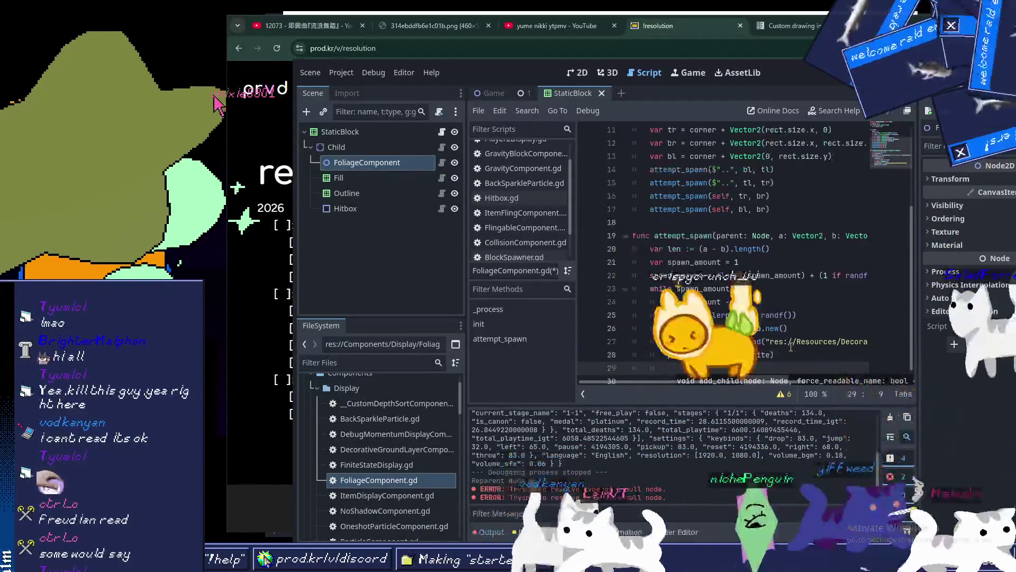
{"action": "type", "text": "ite.position ="}
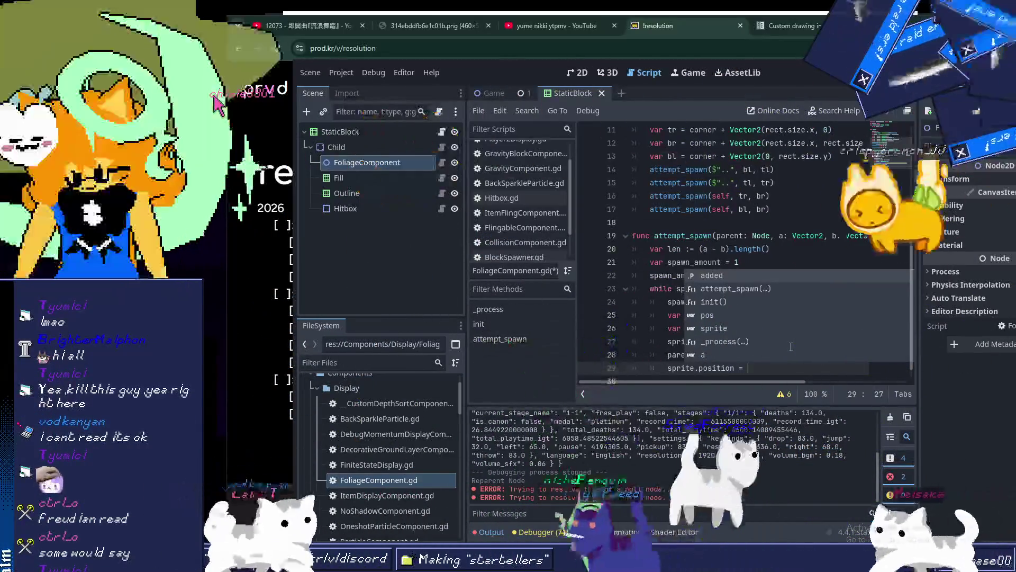
Finish the sprite.position = pos and parent.add_child(sprite) lines, undoing an unfinished line.
{"action": "key", "text": "Escape"}
{"action": "key", "text": "Return"}
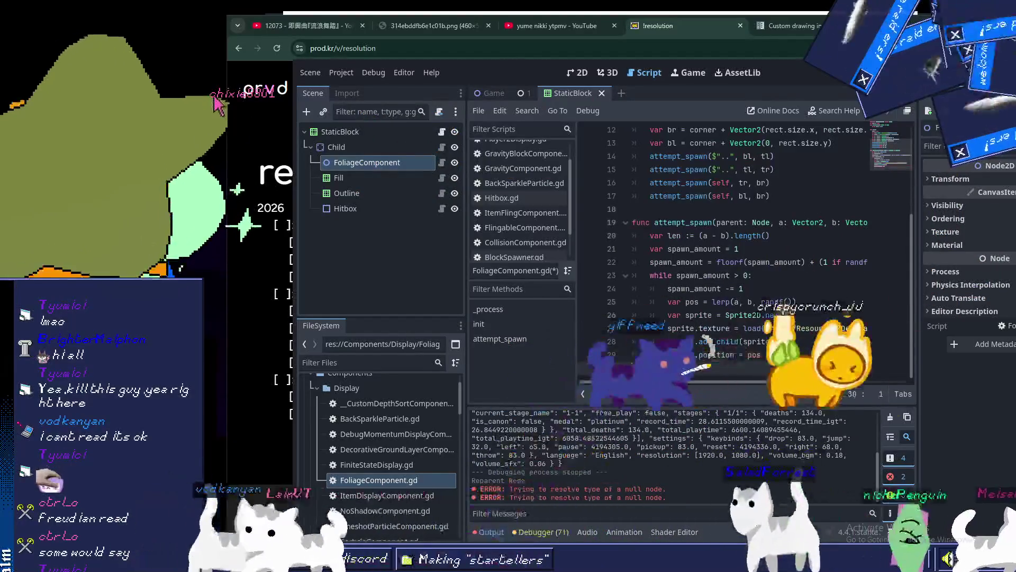
{"action": "key", "text": "Escape"}
{"action": "key", "text": "Down"}
{"action": "left_click", "coordinate": [790, 345]}
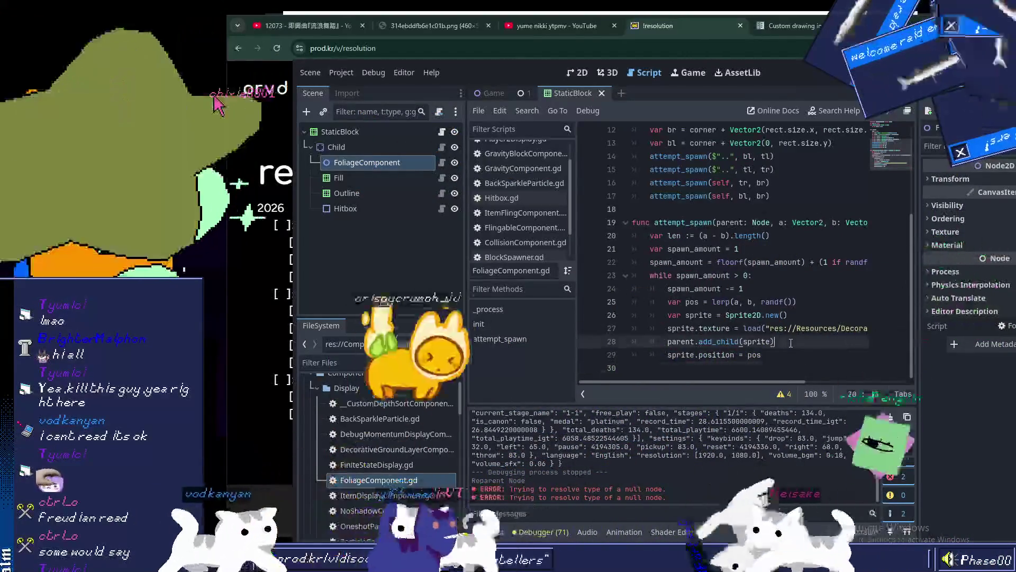
{"action": "left_click", "coordinate": [792, 329]}
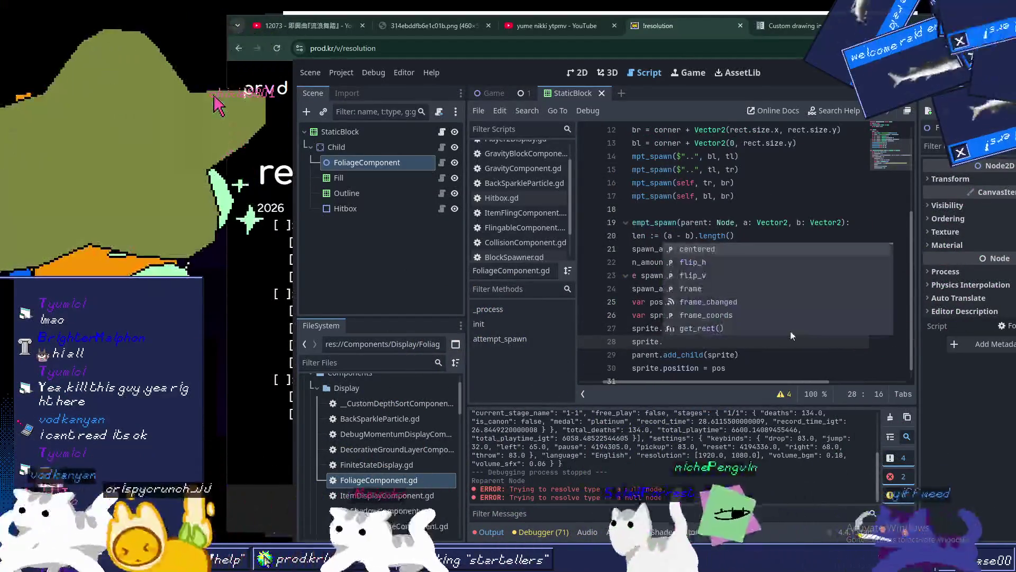
{"action": "key", "text": "ctrl+z"}
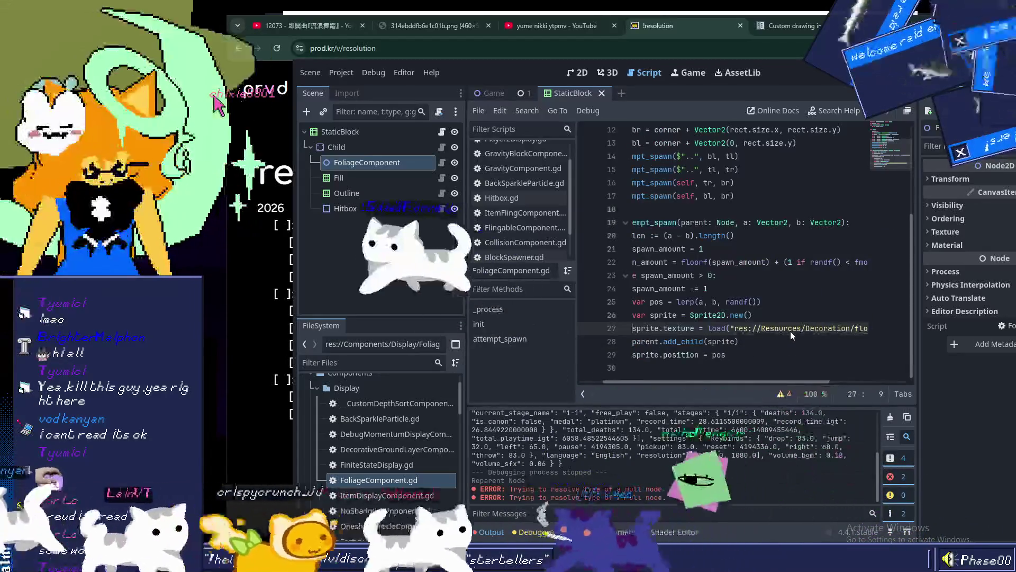
Undo a stray sprite line, then run the project and start a game from the title menu.
{"action": "left_click", "coordinate": [366, 180]}
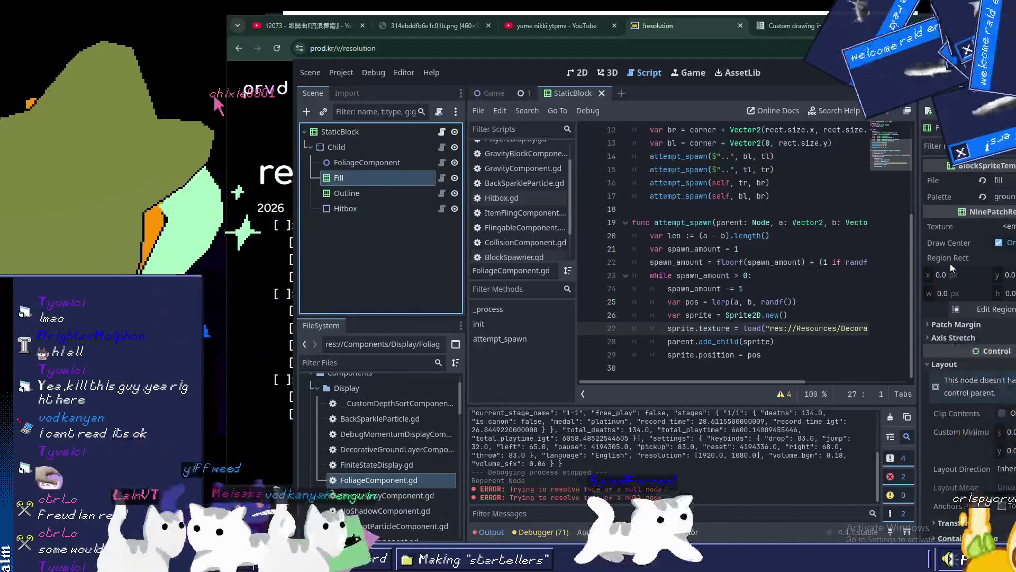
{"action": "left_click", "coordinate": [848, 328]}
{"action": "key", "text": "End"}
{"action": "key", "text": "Return"}
{"action": "type", "text": "s"}
{"action": "type", "text": "sprite"}
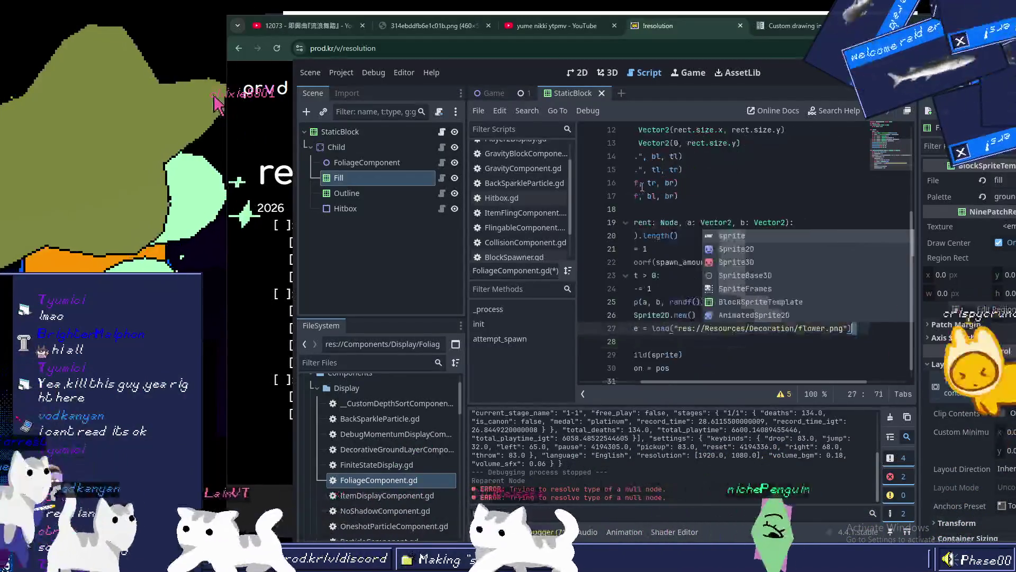
{"action": "key", "text": "ctrl+z"}
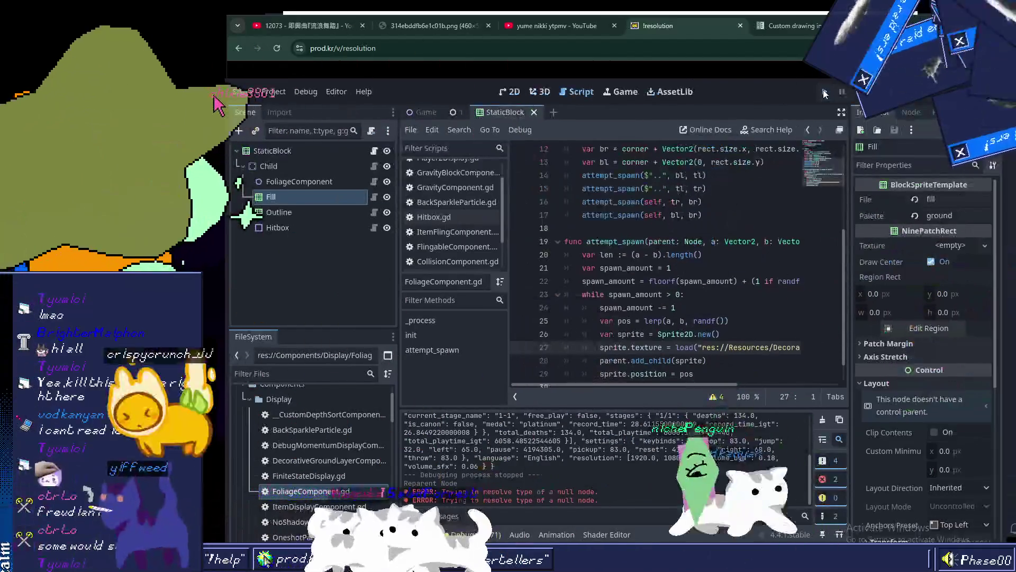
{"action": "left_click", "coordinate": [824, 92]}
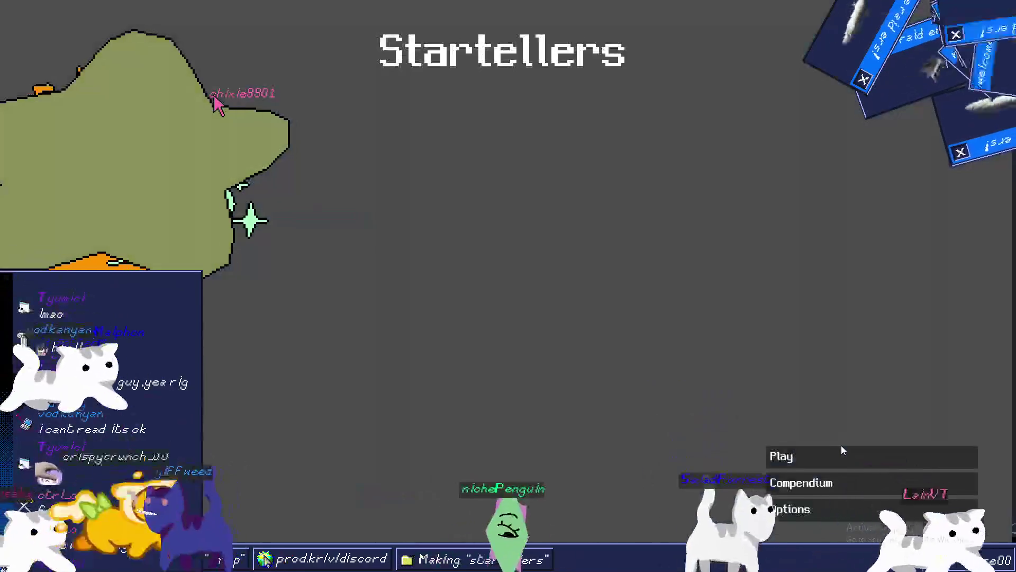
{"action": "left_click", "coordinate": [839, 449]}
Load a save file and move and jump across the stage to see flowered block edges, then relaunch from the editor.
{"action": "left_click", "coordinate": [601, 288]}
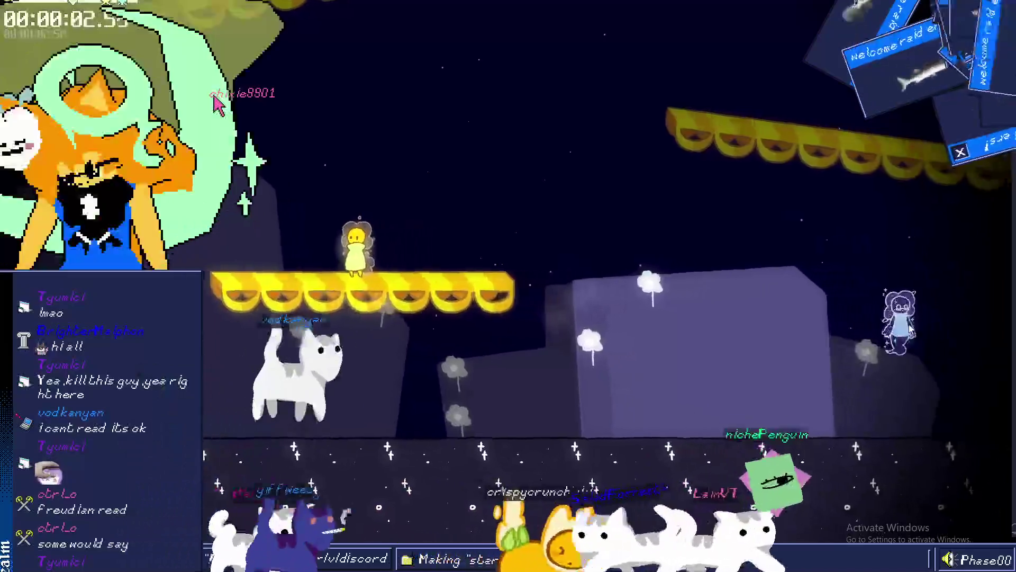
{"action": "key", "text": "Right"}
{"action": "key", "text": "space"}
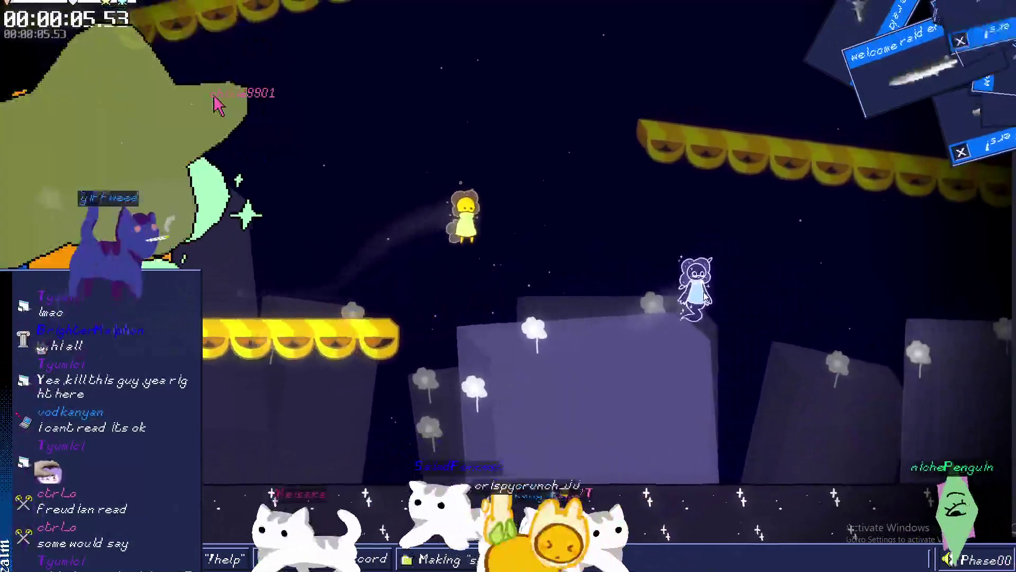
{"action": "key", "text": "Right"}
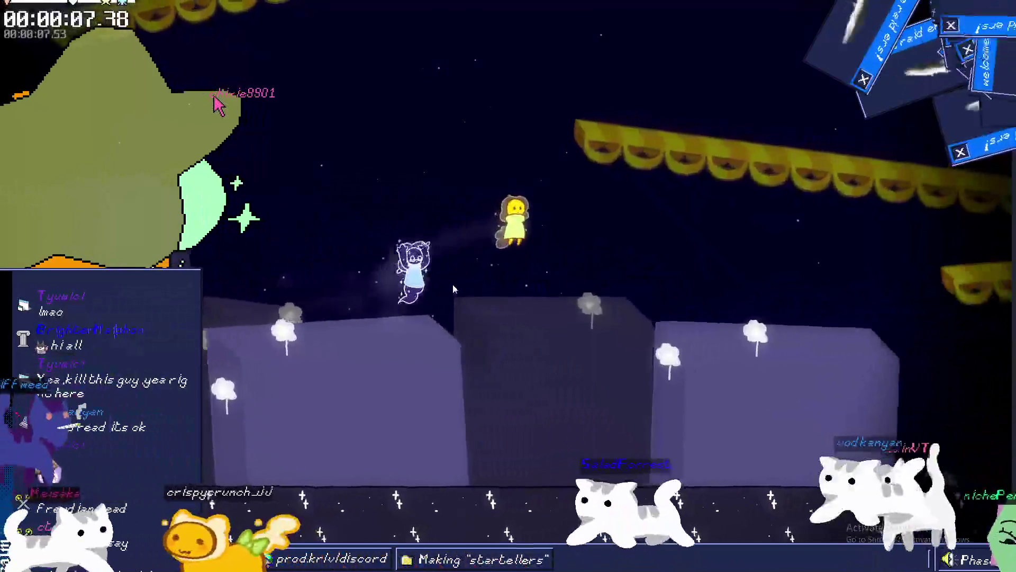
{"action": "key", "text": "Left"}
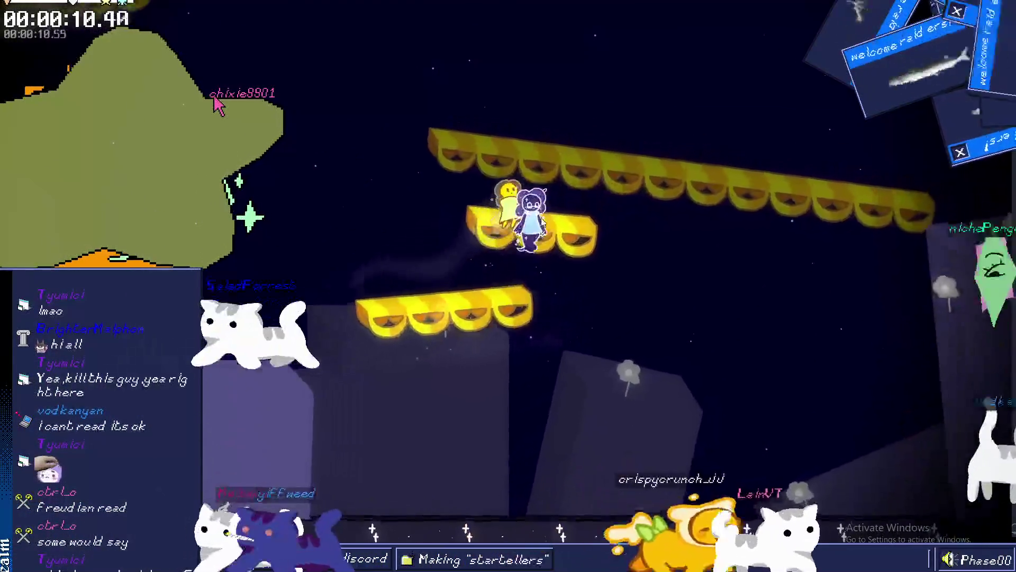
{"action": "key", "text": "space"}
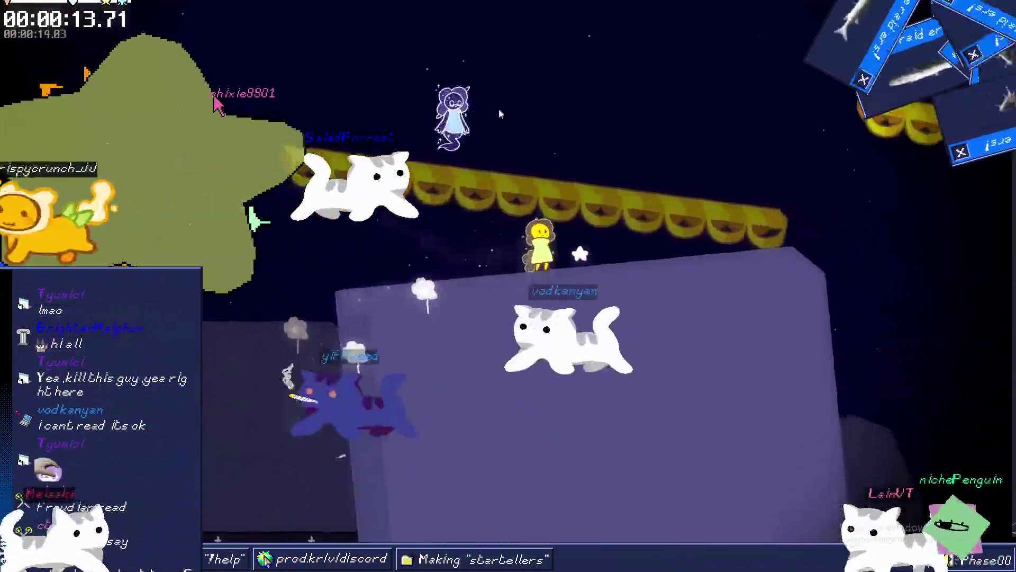
{"action": "key", "text": "space"}
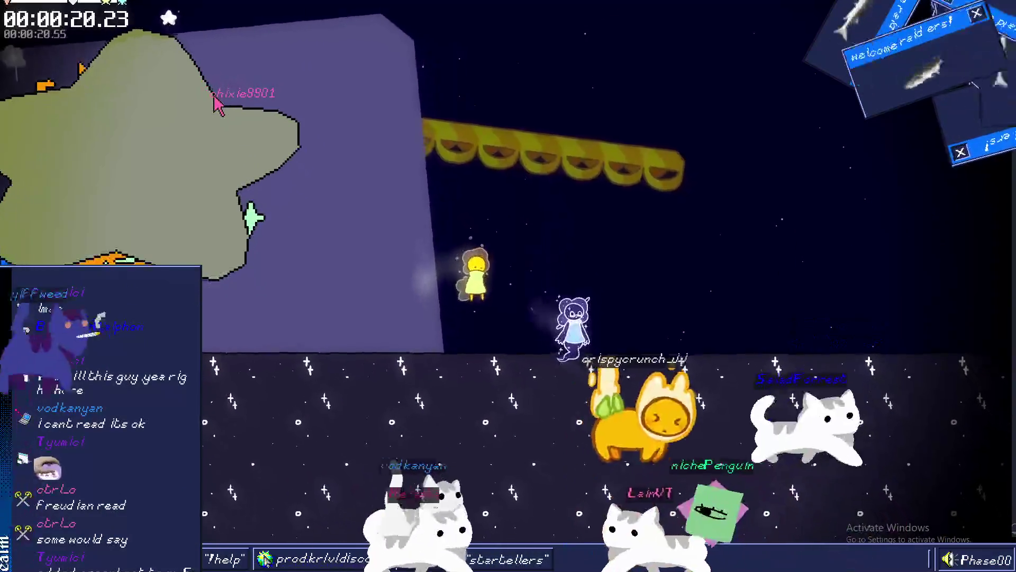
{"action": "key", "text": "alt+Tab"}
{"action": "key", "text": "F5"}
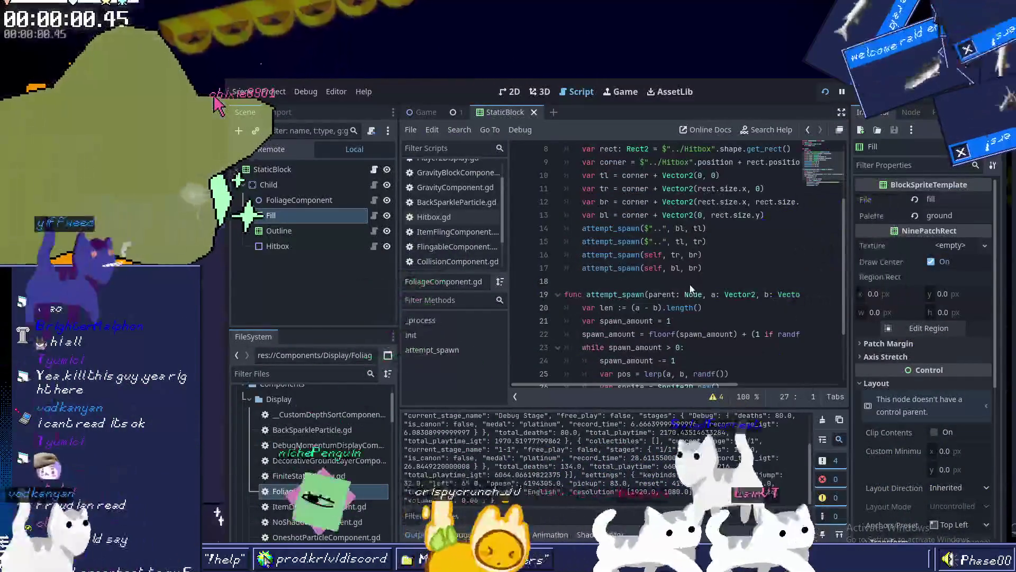
{"action": "key", "text": "alt+Tab"}
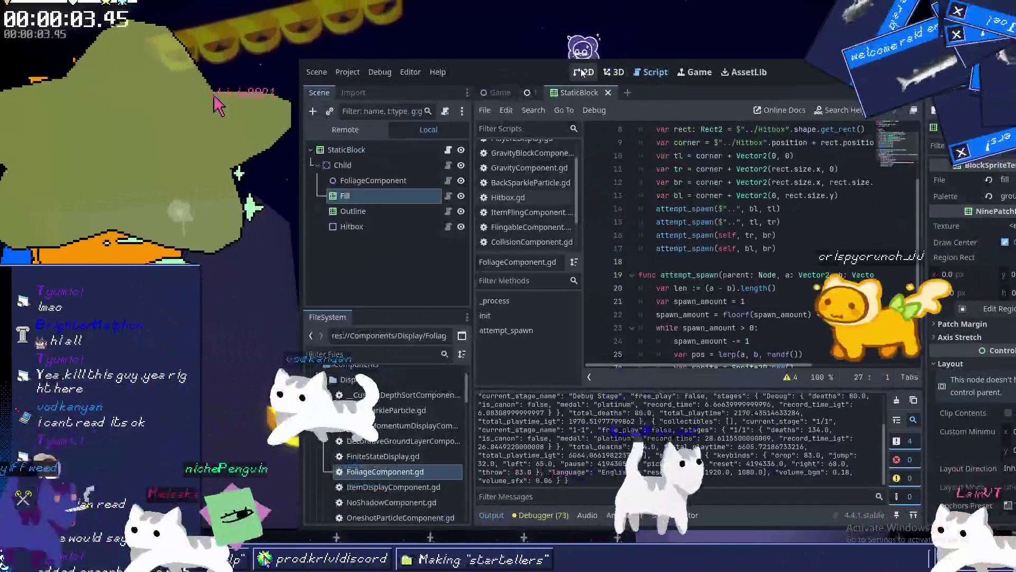
{"action": "left_click", "coordinate": [582, 72]}
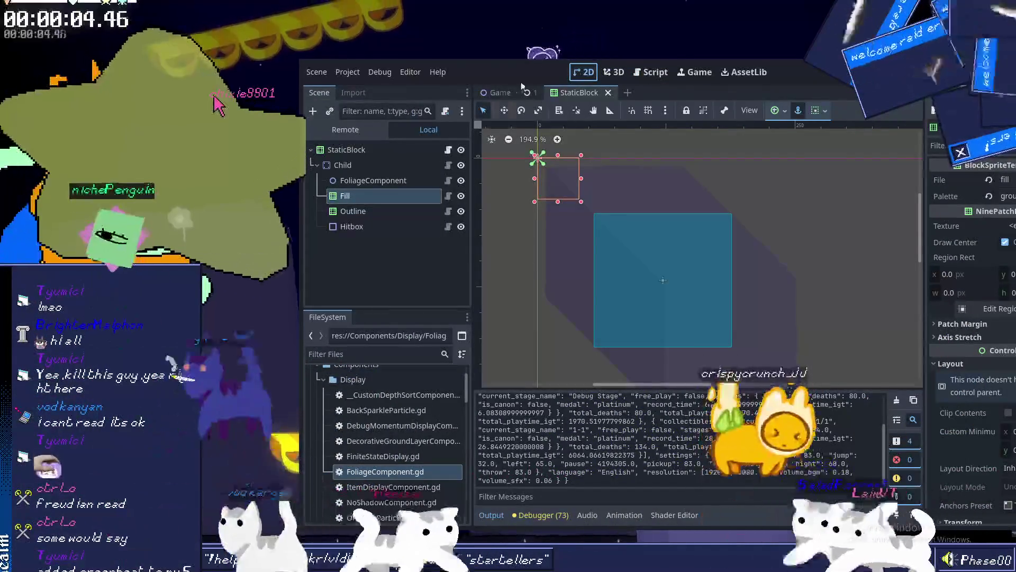
{"action": "left_click", "coordinate": [523, 93]}
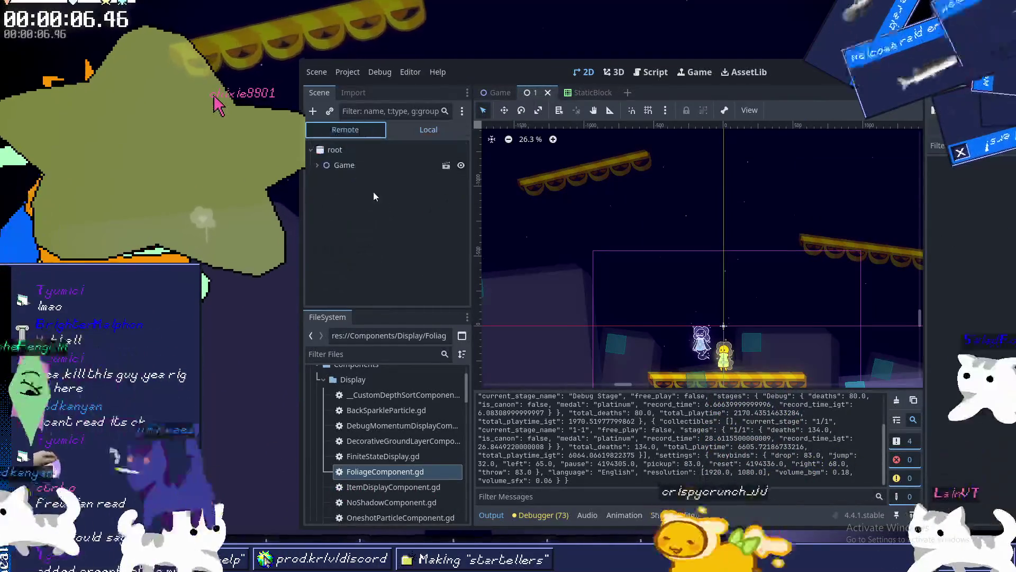
{"action": "left_click", "coordinate": [329, 196]}
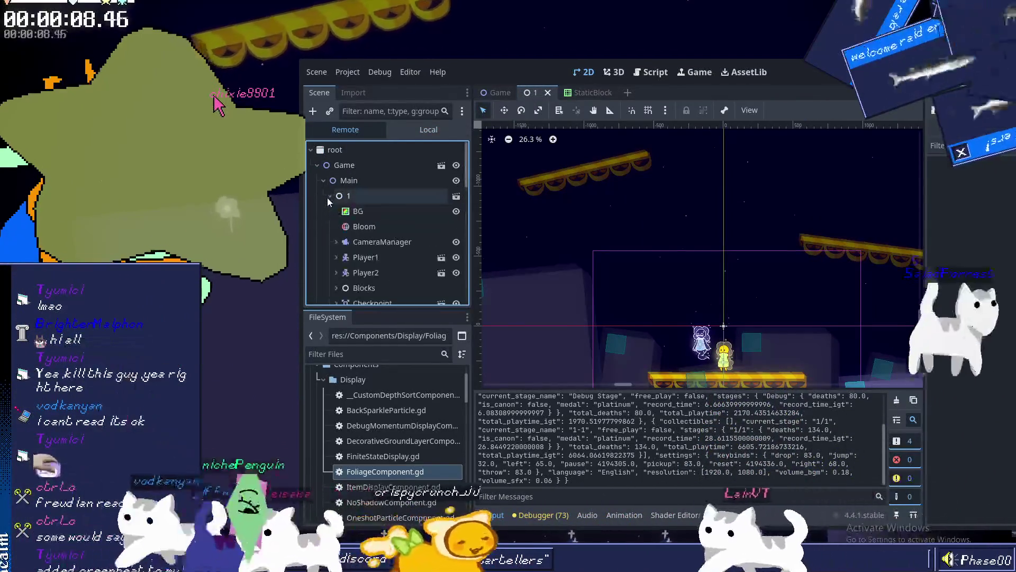
{"action": "scroll", "coordinate": [336, 218], "scroll_direction": "down", "scroll_amount": 5}
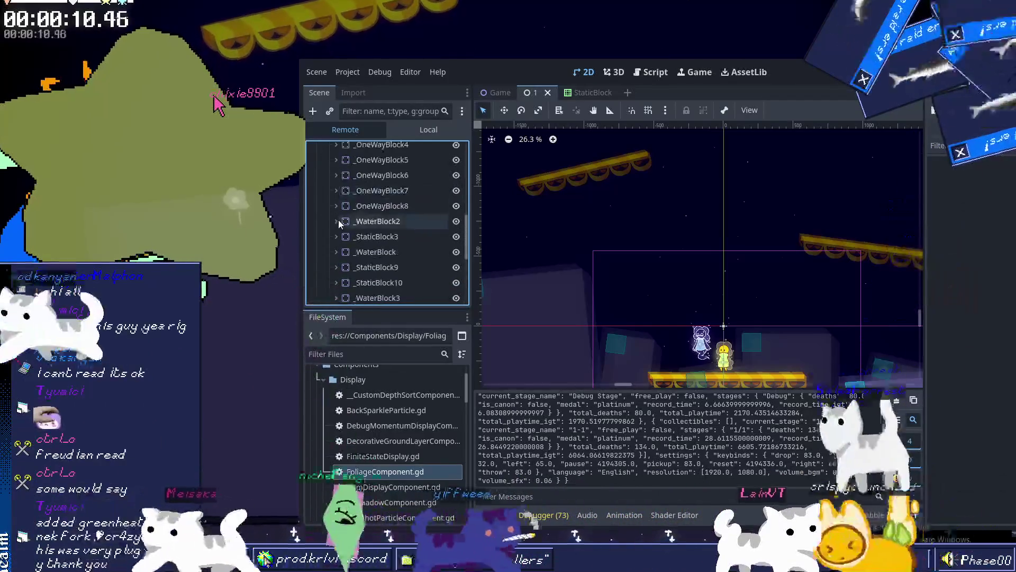
{"action": "left_click", "coordinate": [337, 211]}
{"action": "scroll", "coordinate": [341, 175], "scroll_direction": "down", "scroll_amount": 2}
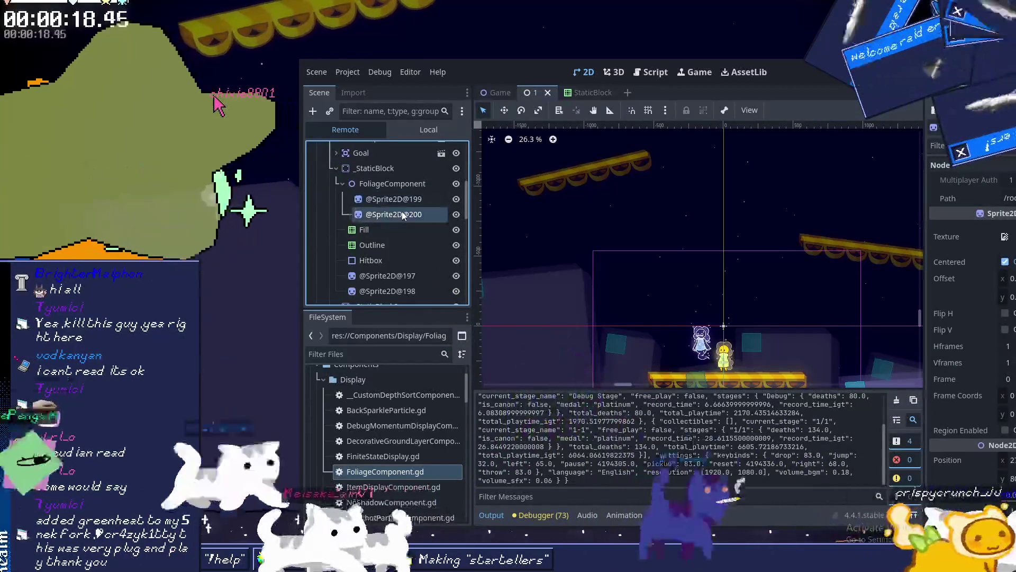
{"action": "left_click", "coordinate": [388, 276]}
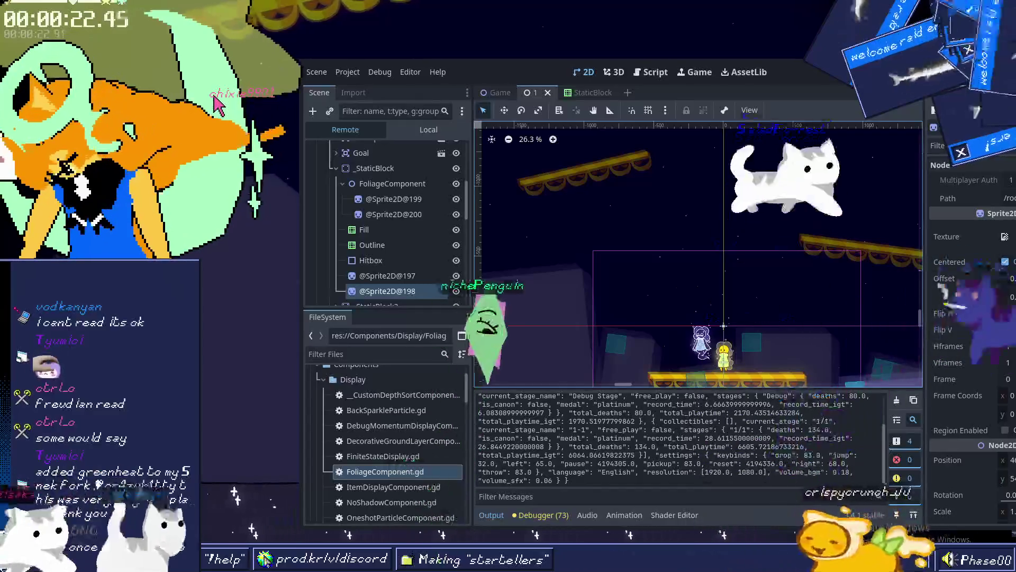
{"action": "key", "text": "alt+Tab"}
{"action": "key", "text": "alt+Tab"}
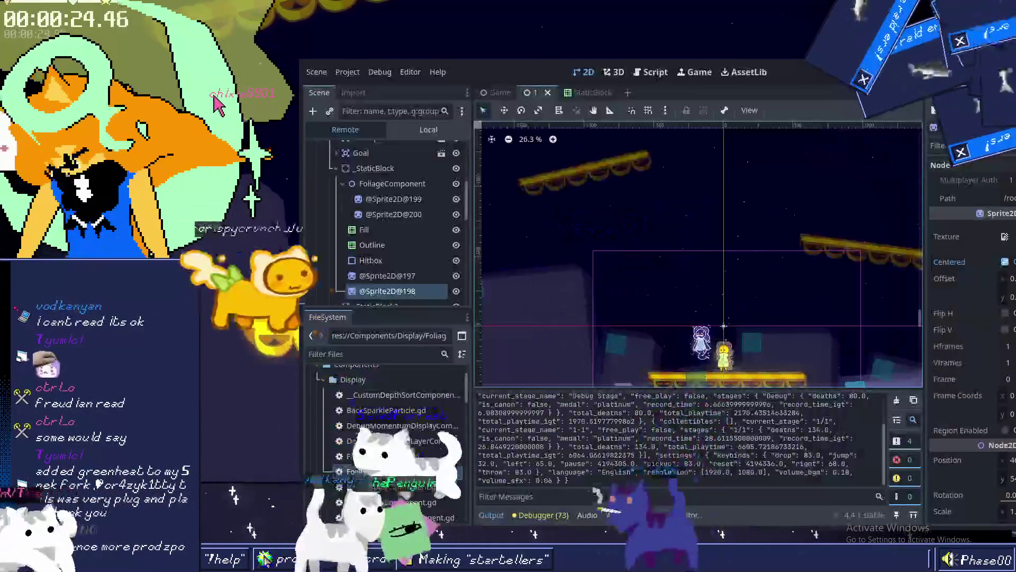
{"action": "key", "text": "alt+Tab"}
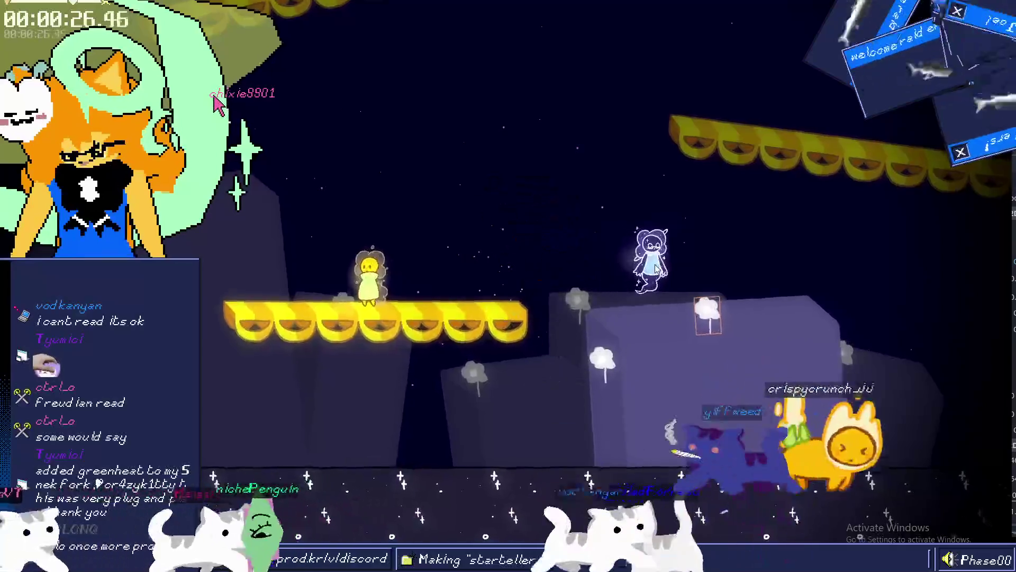
Walk and jump across the purple blocks and yellow platforms, checking their flowers.
{"action": "key", "text": "alt+Tab"}
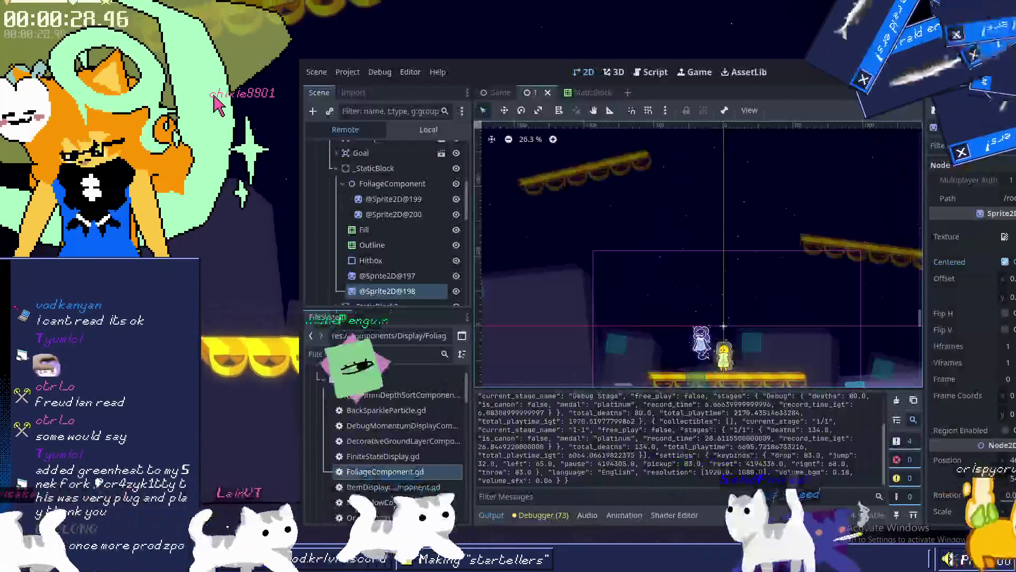
{"action": "key", "text": "alt+Tab"}
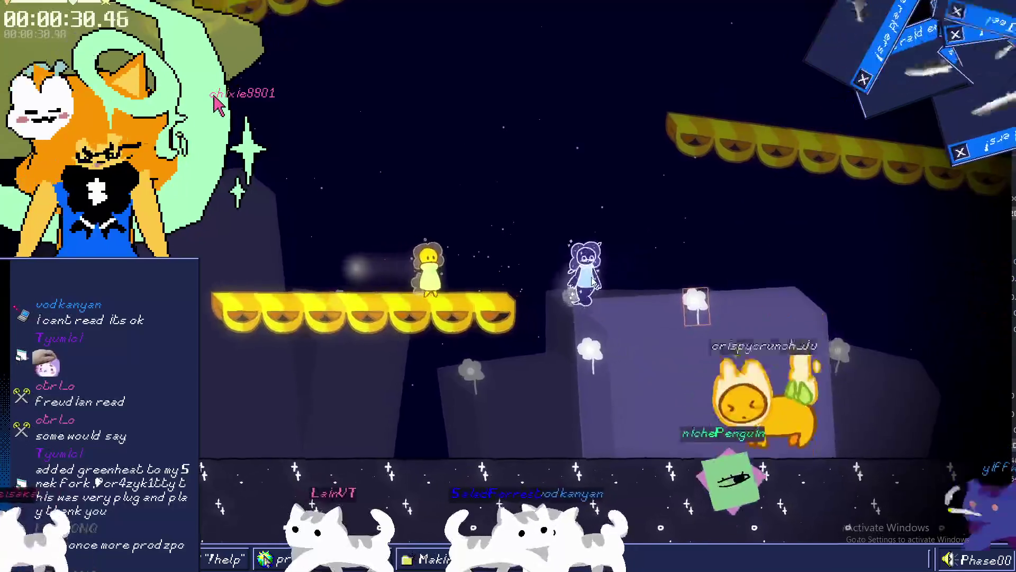
{"action": "key", "text": "Right"}
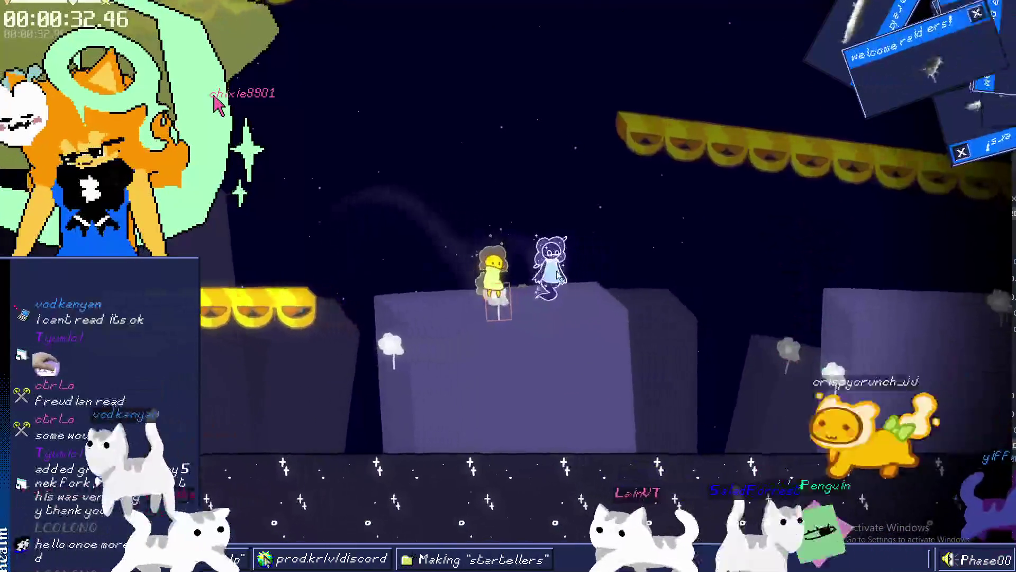
{"action": "key", "text": "Right"}
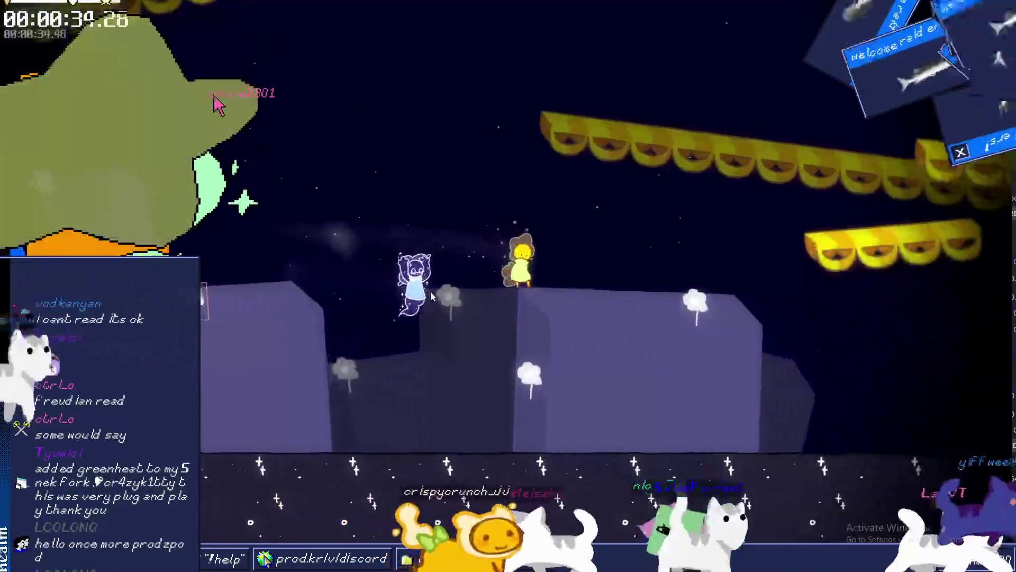
{"action": "key", "text": "Up"}
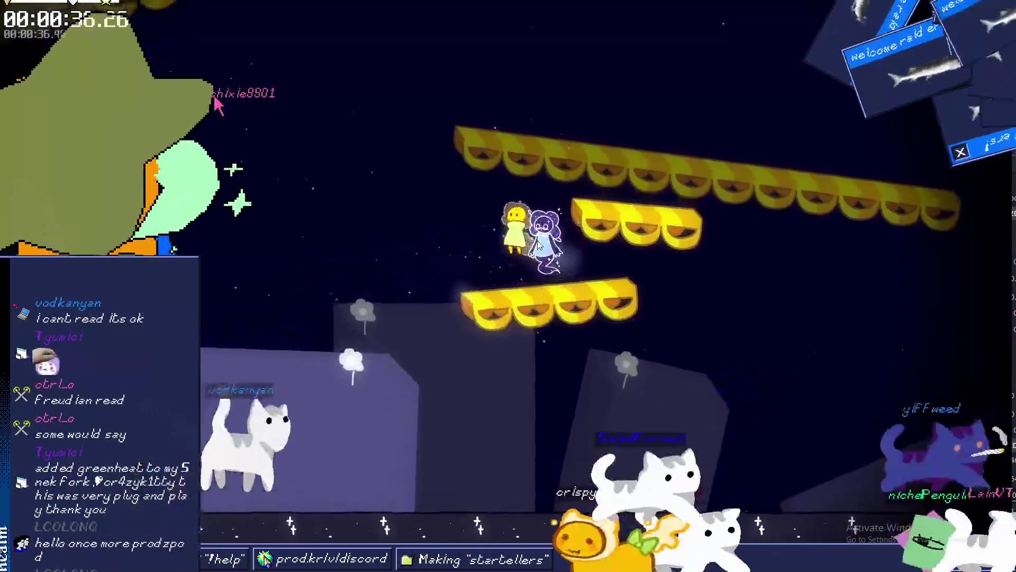
{"action": "key", "text": "Left"}
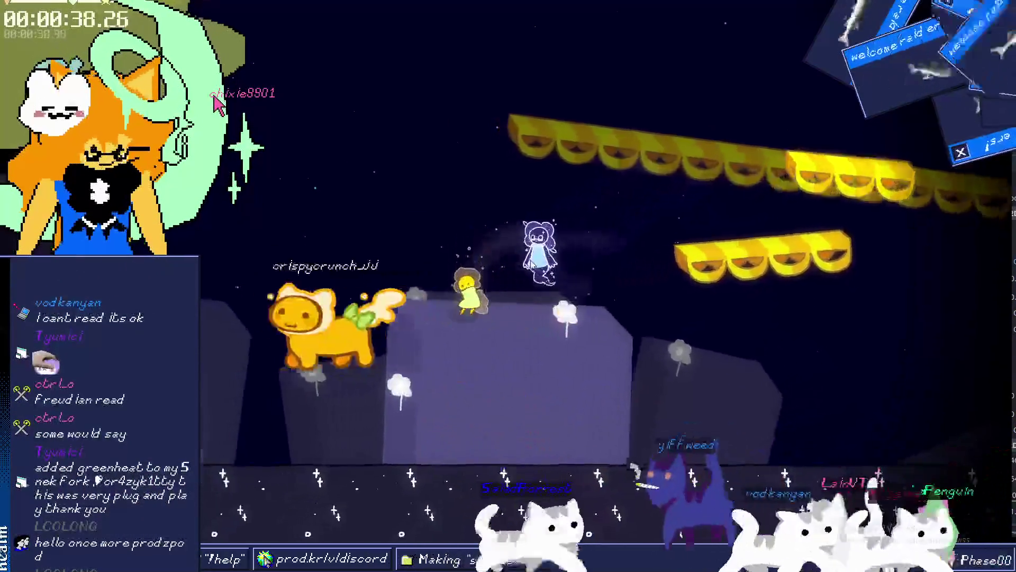
{"action": "key", "text": "Up"}
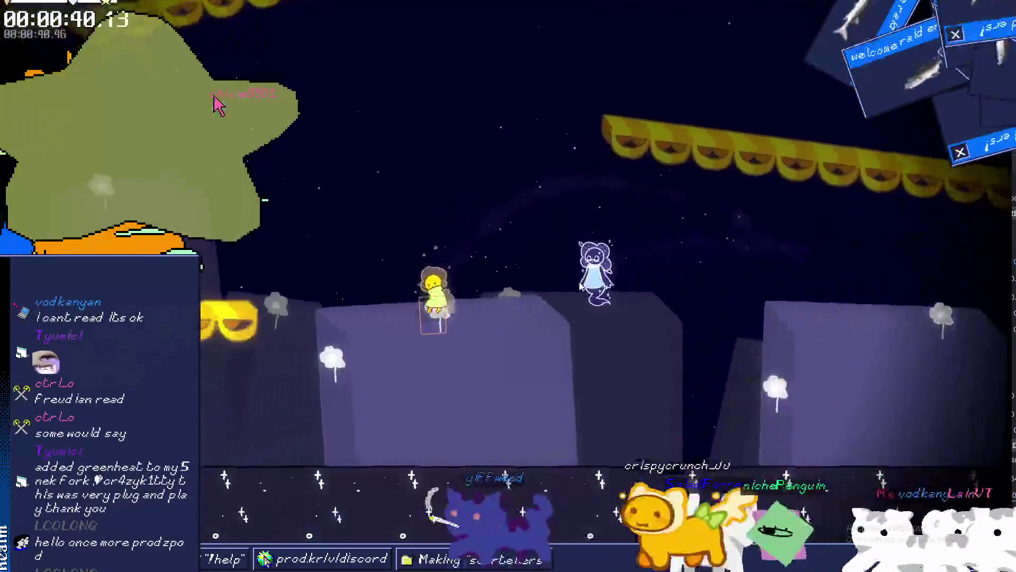
{"action": "key", "text": "Left"}
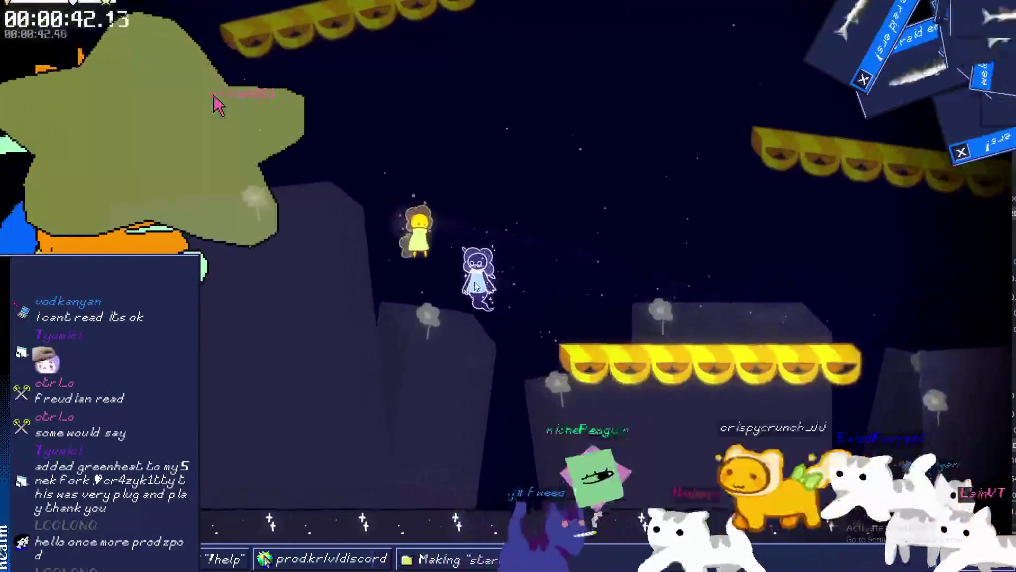
{"action": "key", "text": "Right"}
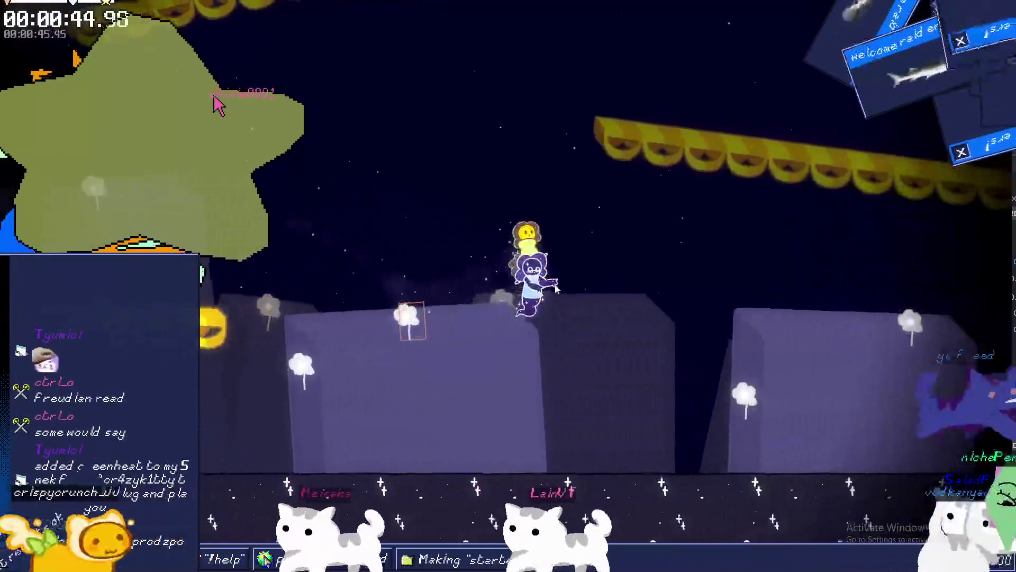
{"action": "key", "text": "Right"}
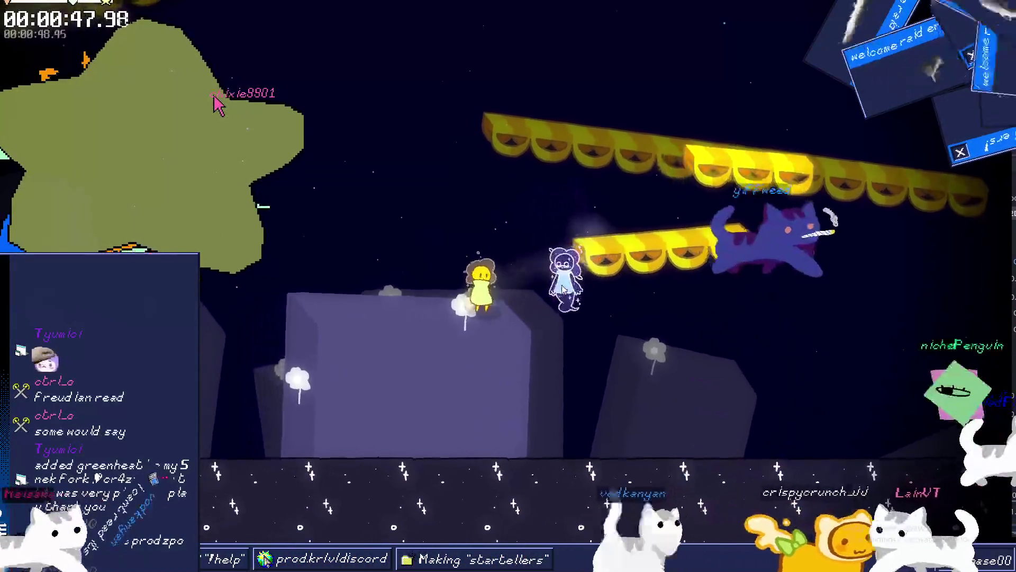
{"action": "key", "text": "space"}
{"action": "key", "text": "space"}
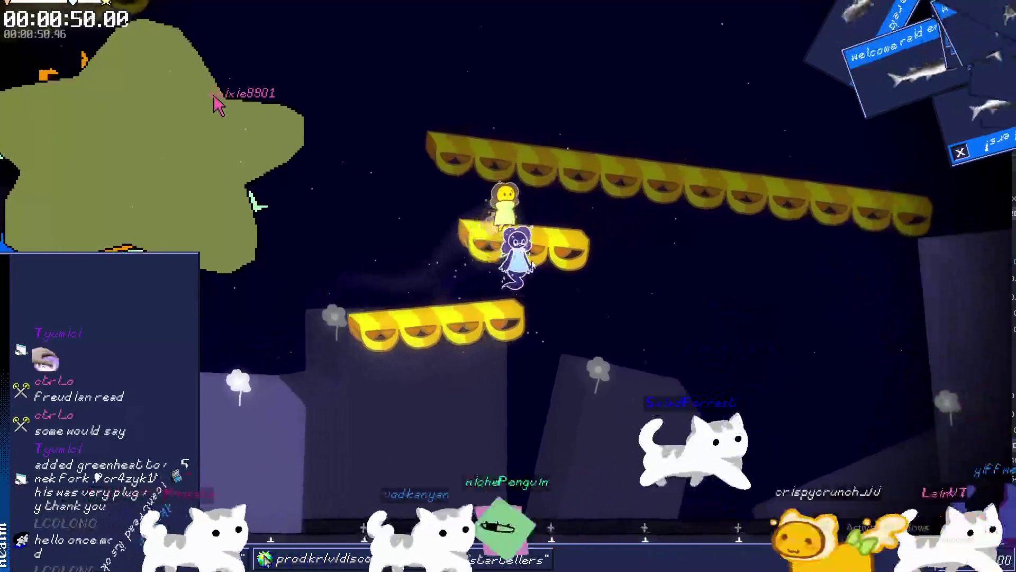
Continue past more flowered blocks and platforms, then stop the game with F8.
{"action": "key", "text": "Right"}
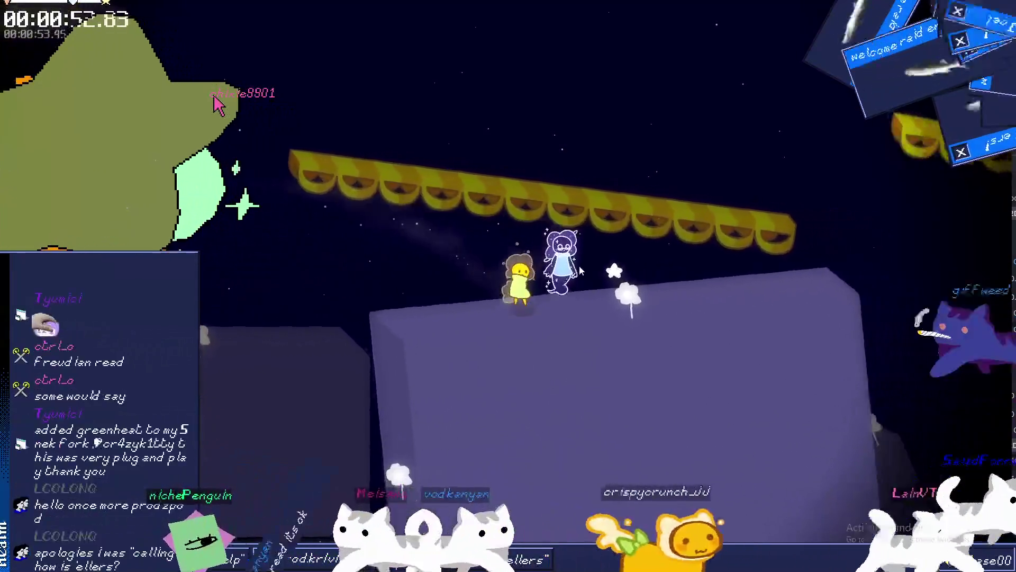
{"action": "key", "text": "Right"}
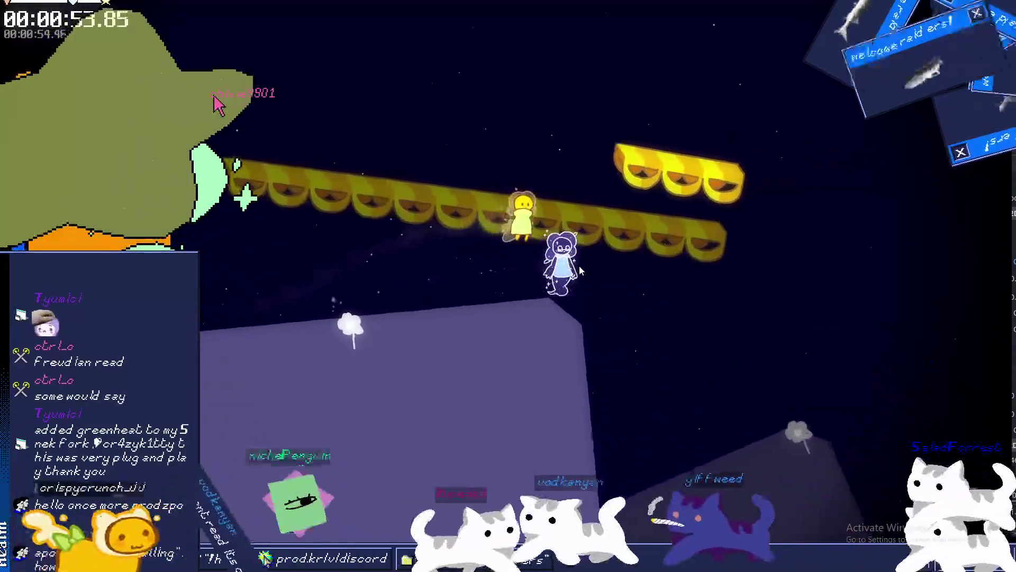
{"action": "key", "text": "Left"}
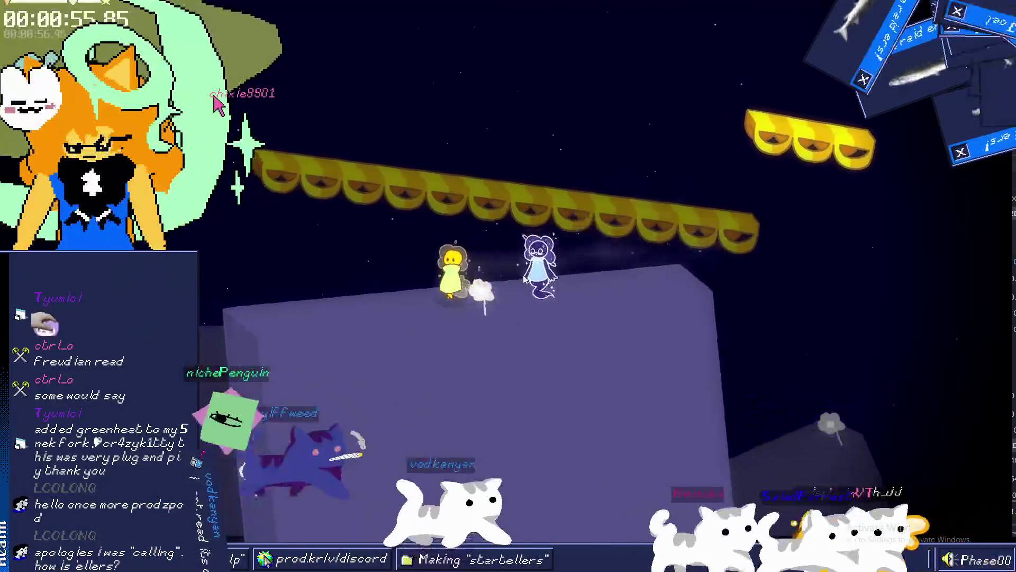
{"action": "key", "text": "Left"}
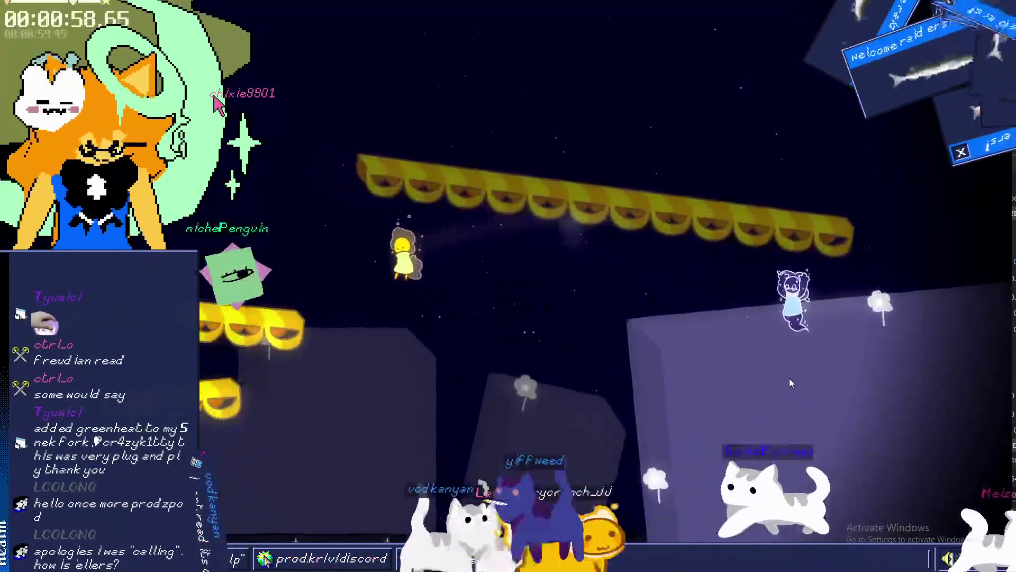
{"action": "key", "text": "Left"}
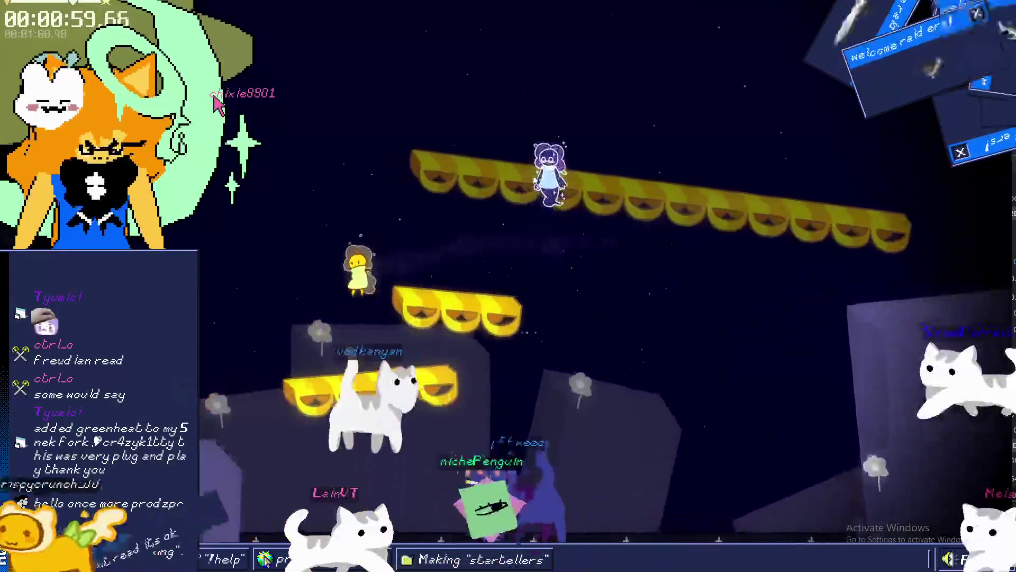
{"action": "key", "text": "space"}
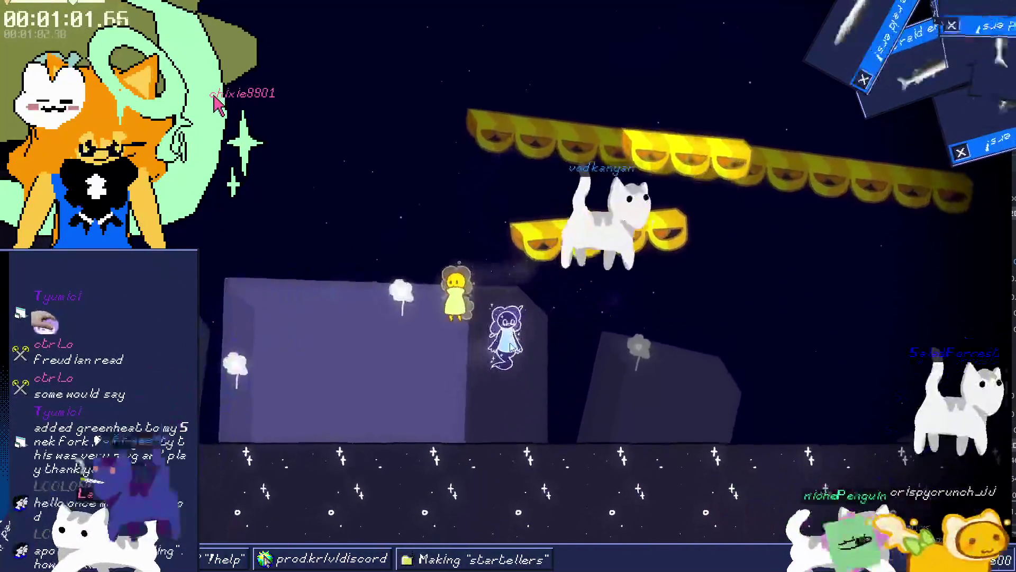
{"action": "key", "text": "Left"}
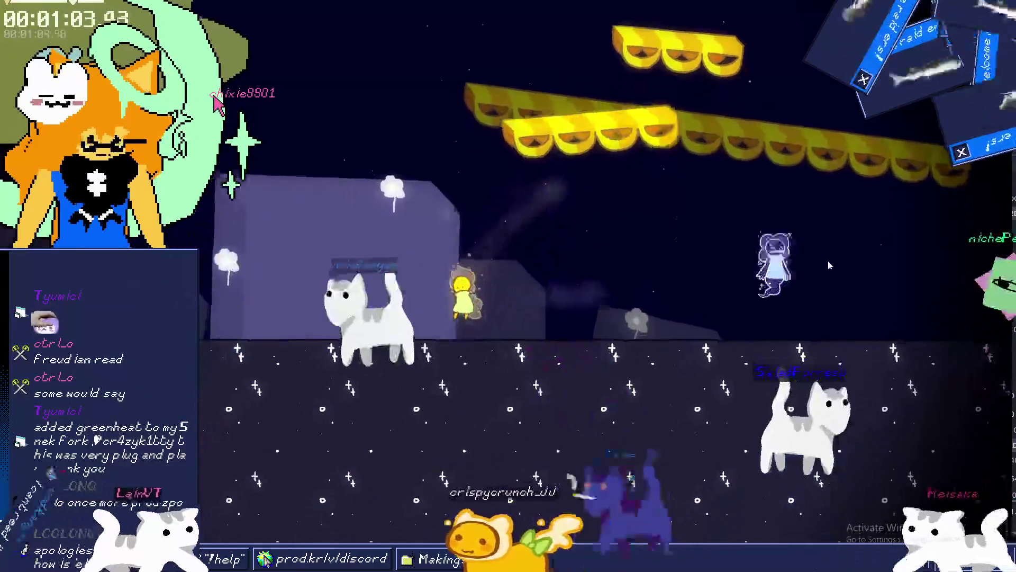
{"action": "key", "text": "Left"}
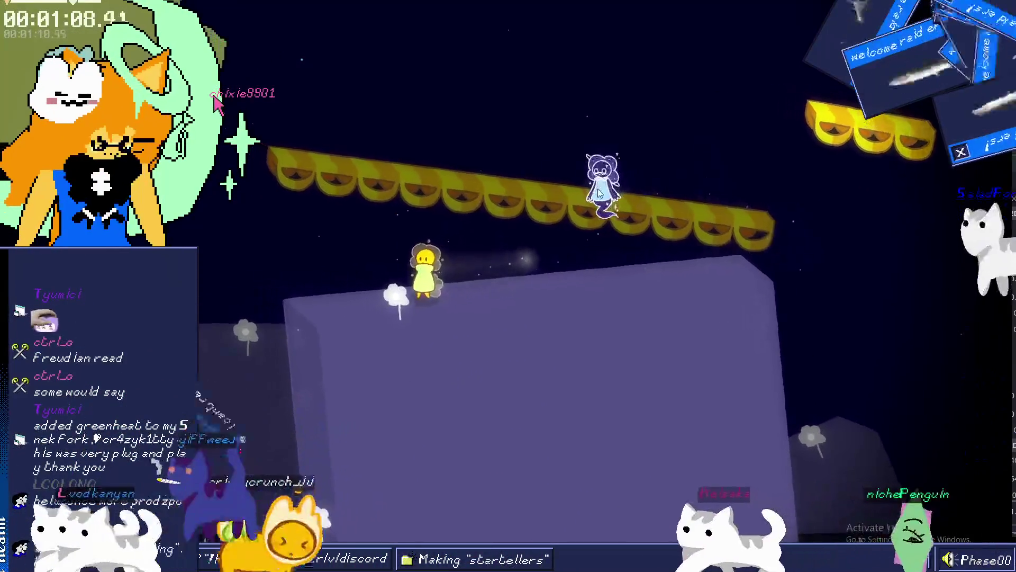
{"action": "key", "text": "space"}
{"action": "key", "text": "Right"}
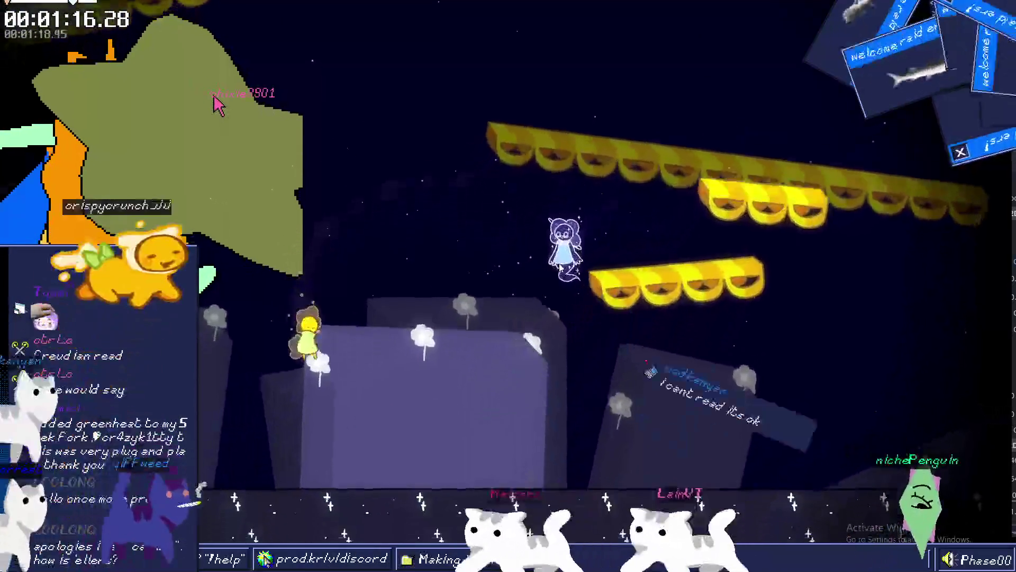
{"action": "key", "text": "F8"}
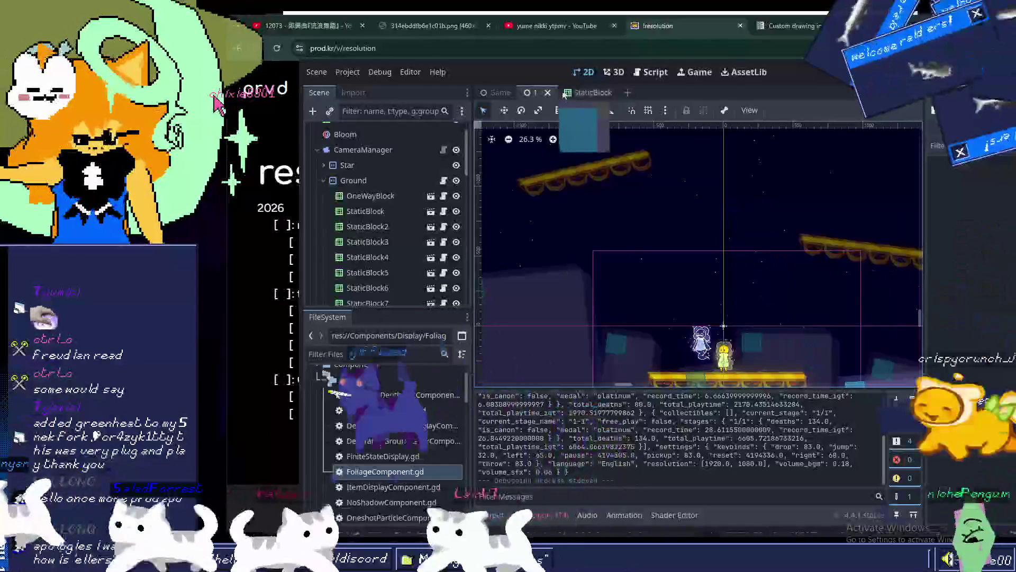
Add rotation angle arguments to the first attempt_spawn calls on lines 14–15.
{"action": "scroll", "coordinate": [751, 245], "scroll_direction": "down", "scroll_amount": 1}
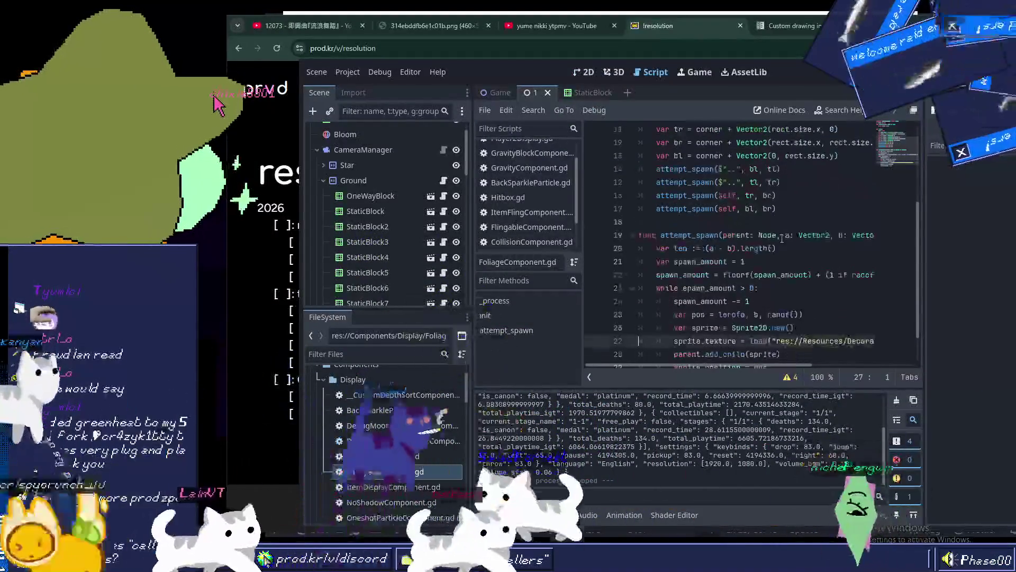
{"action": "scroll", "coordinate": [778, 245], "scroll_direction": "right", "scroll_amount": 3}
{"action": "key", "text": "F5"}
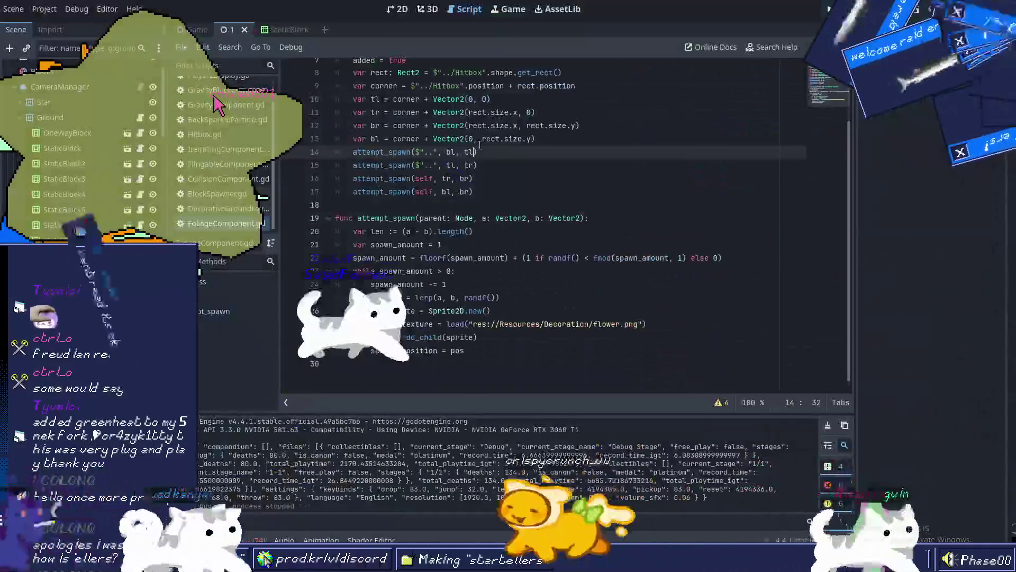
{"action": "left_click", "coordinate": [479, 151]}
{"action": "type", "text": ","}
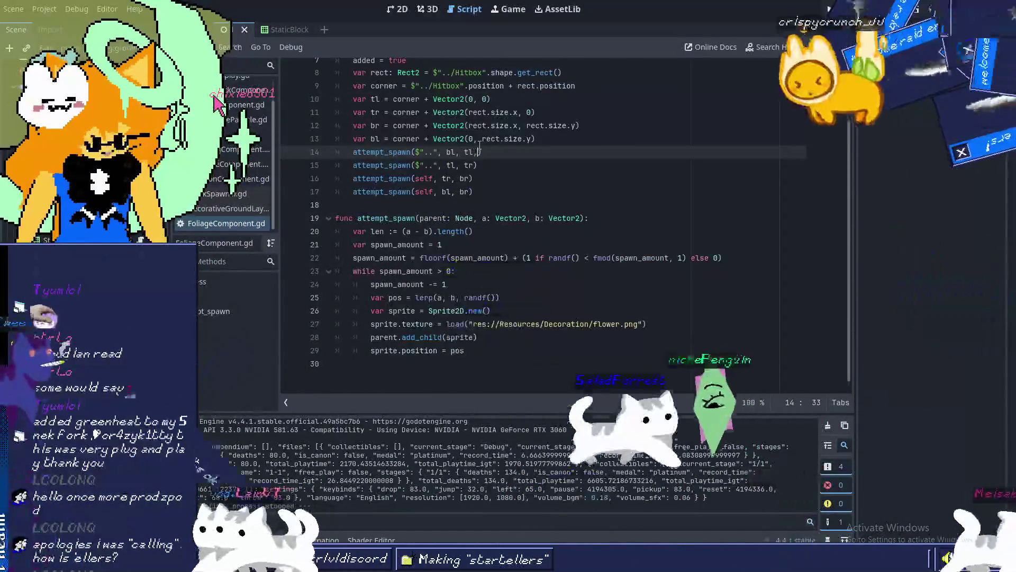
{"action": "left_click", "coordinate": [479, 146]}
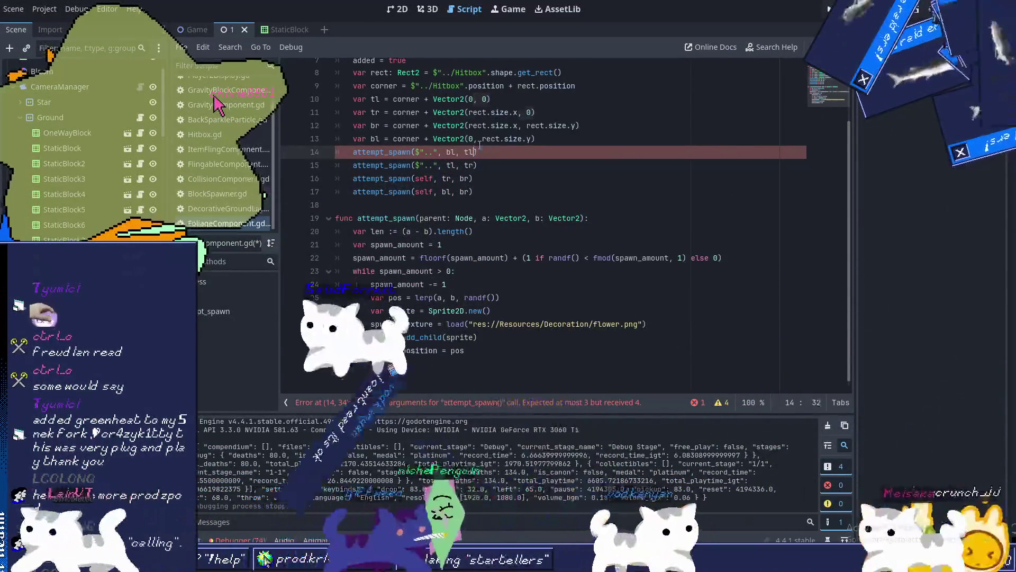
{"action": "key", "text": "Down"}
{"action": "type", "text": ", 0"}
{"action": "key", "text": "alt+Down"}
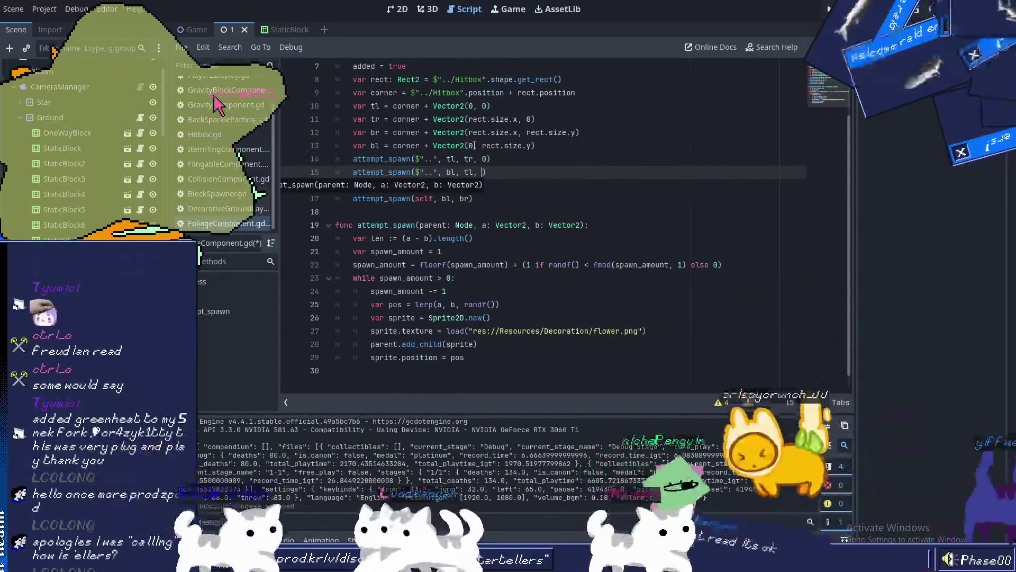
{"action": "type", "text": "2"}
Change line 16's corner argument to br and swap the order of the last two attempt_spawn calls.
{"action": "key", "text": "Down"}
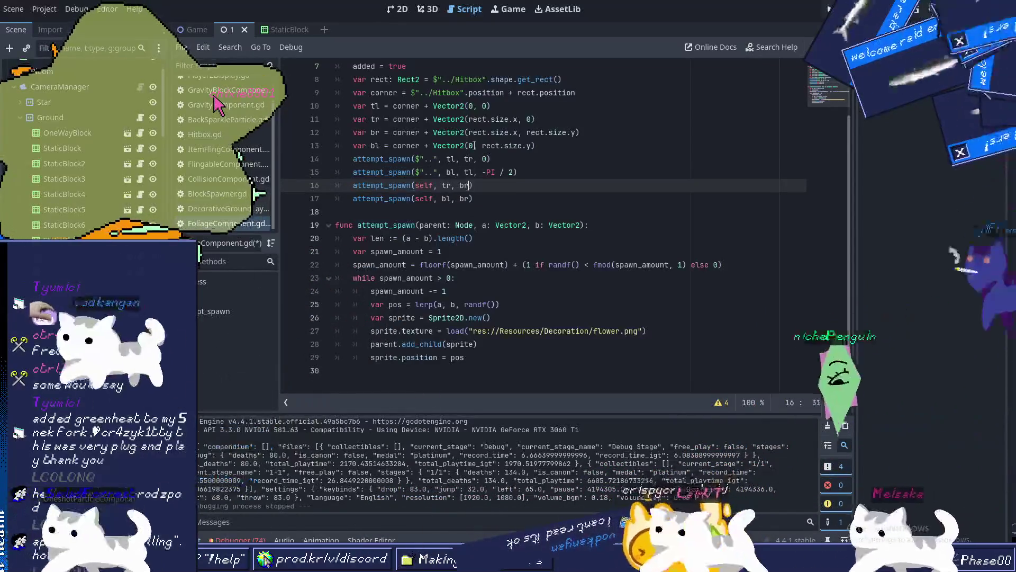
{"action": "key", "text": "Left"}
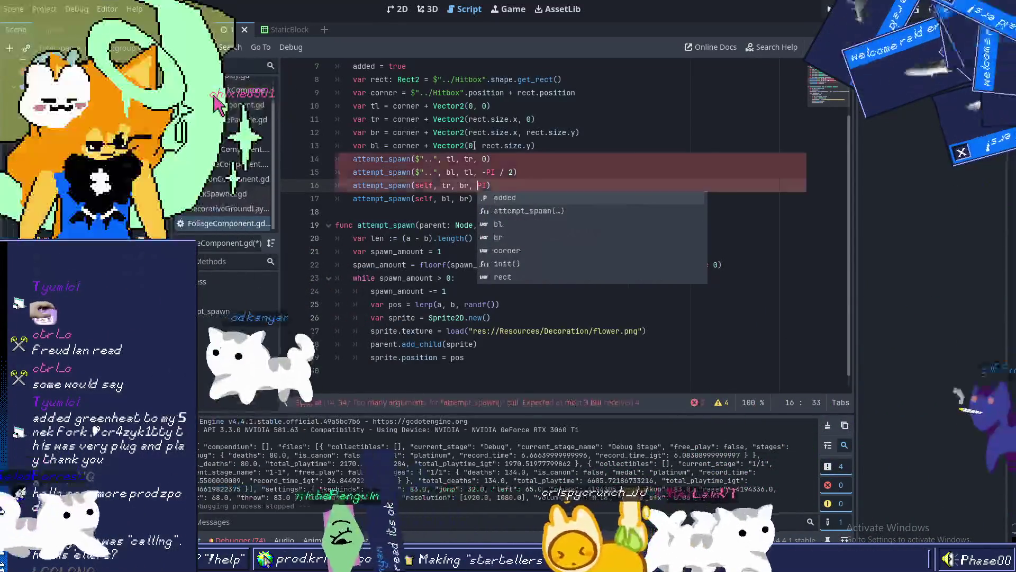
{"action": "type", "text": "br"}
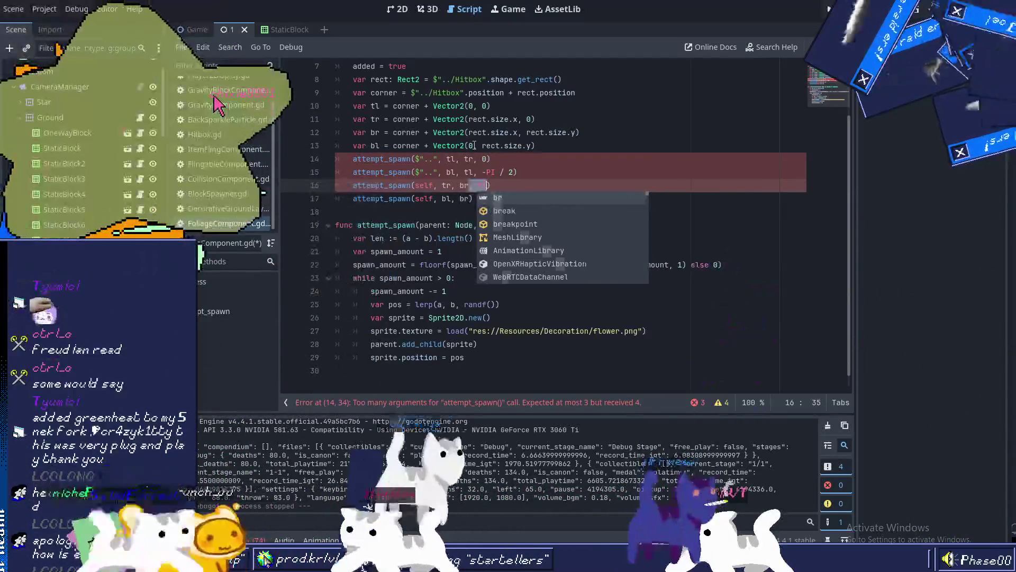
{"action": "key", "text": "Escape"}
{"action": "key", "text": "Down"}
{"action": "key", "text": "End"}
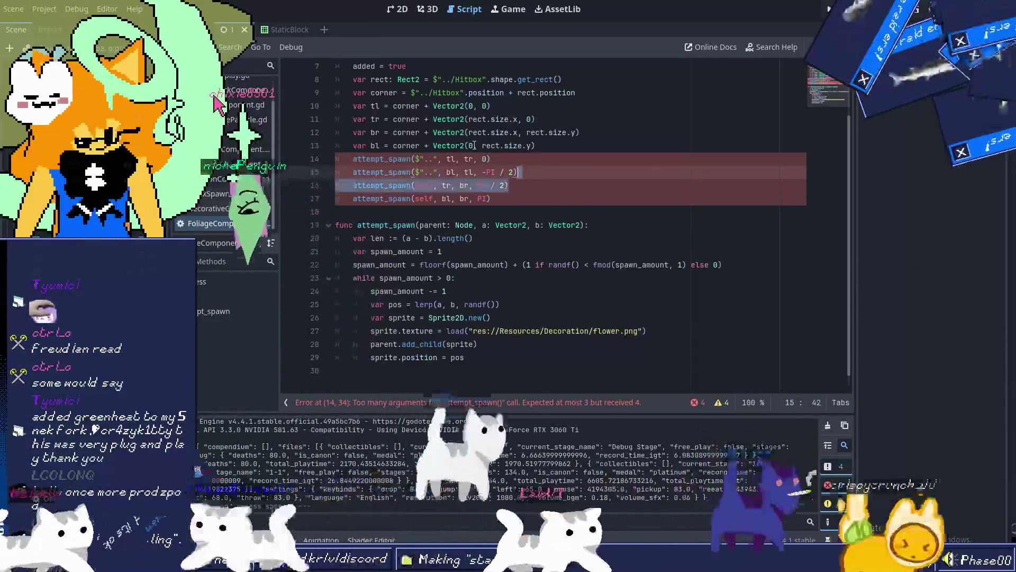
{"action": "key", "text": "ctrl+x"}
{"action": "key", "text": "Down"}
{"action": "key", "text": "End"}
{"action": "key", "text": "ctrl+v"}
{"action": "key", "text": "Down"}
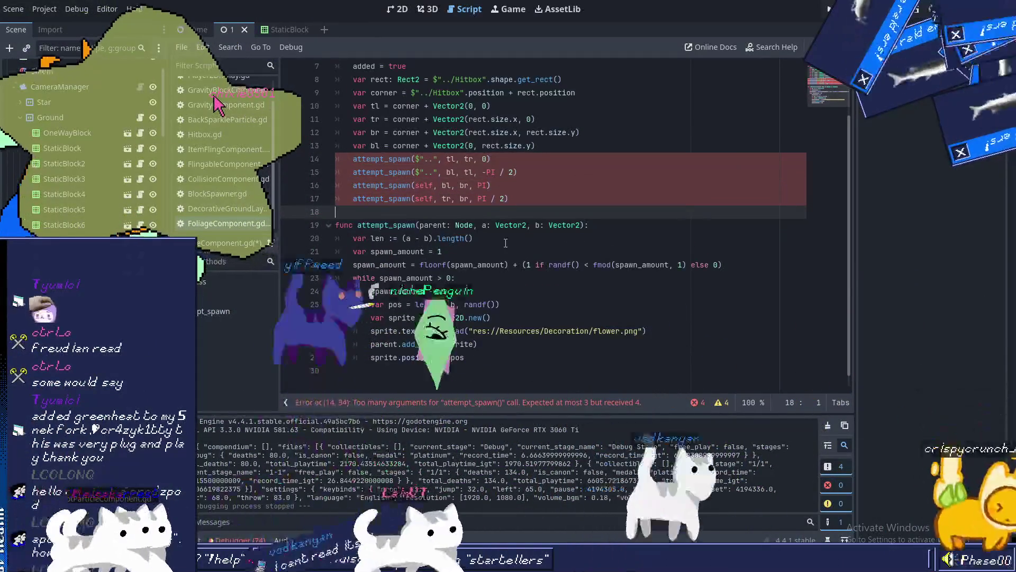
{"action": "left_click", "coordinate": [584, 223]}
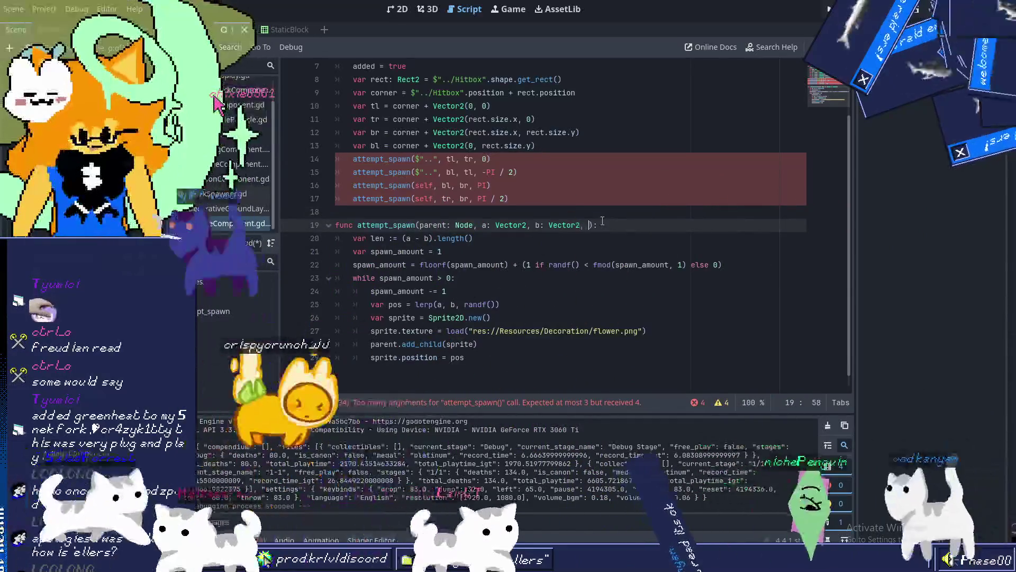
Add 'angle: float' to attempt_spawn, set sprite.rotation = angle, save, and resize the editor window.
{"action": "type", "text": "loat"}
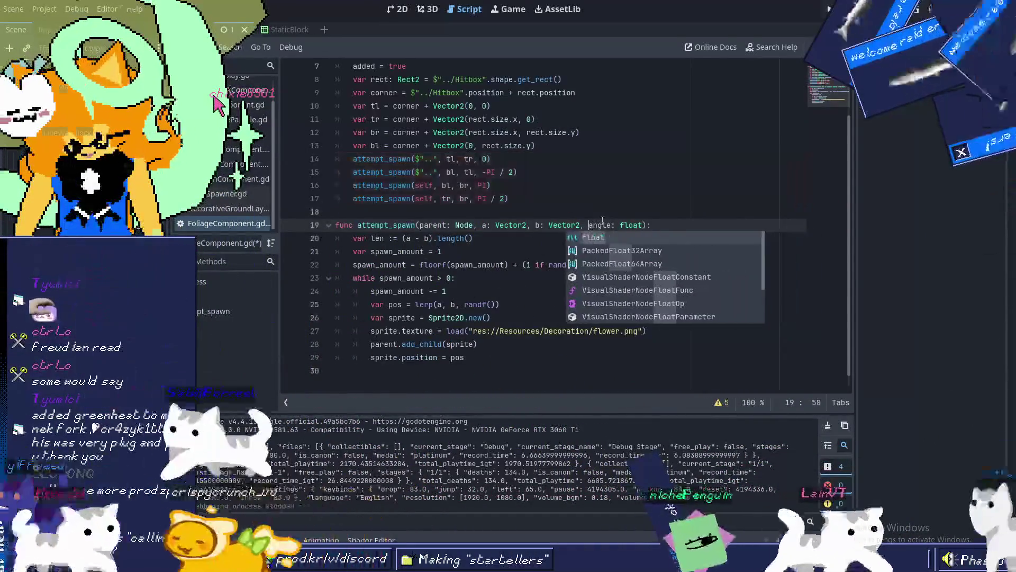
{"action": "key", "text": "Escape"}
{"action": "key", "text": "Down"}
{"action": "key", "text": "Down"}
{"action": "key", "text": "Down"}
{"action": "key", "text": "End"}
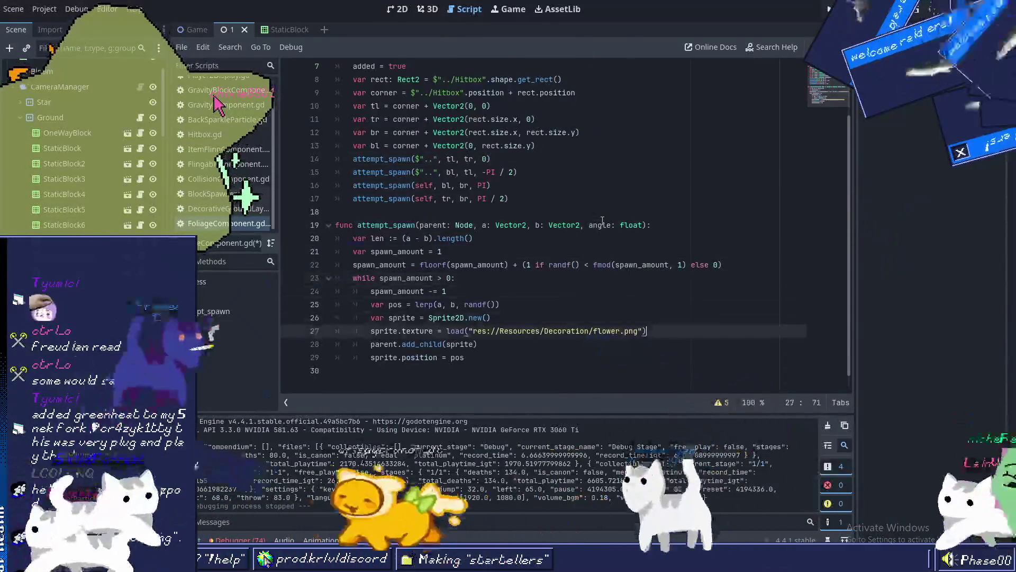
{"action": "type", "text": ".rotation "}
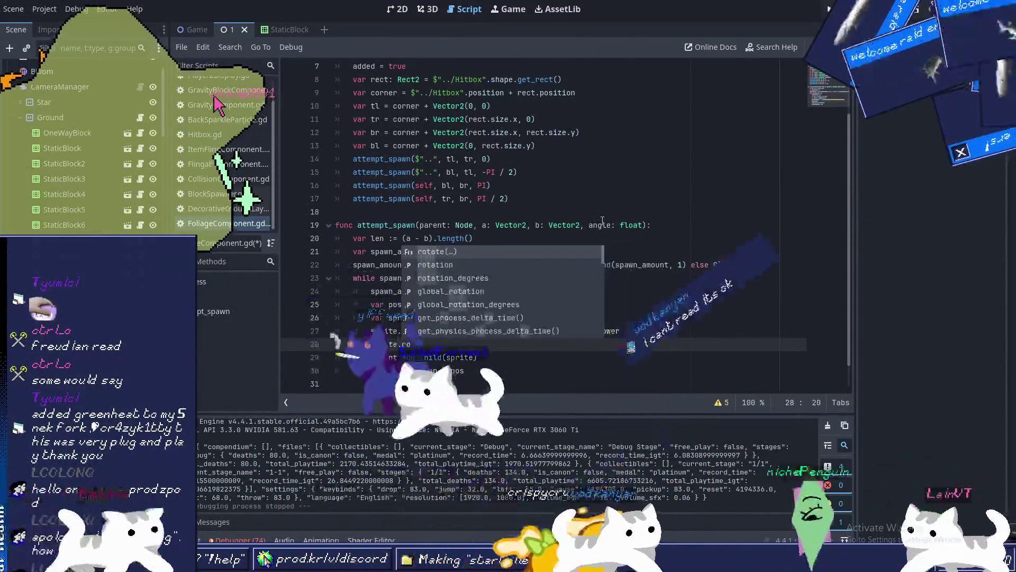
{"action": "type", "text": "= angle;"}
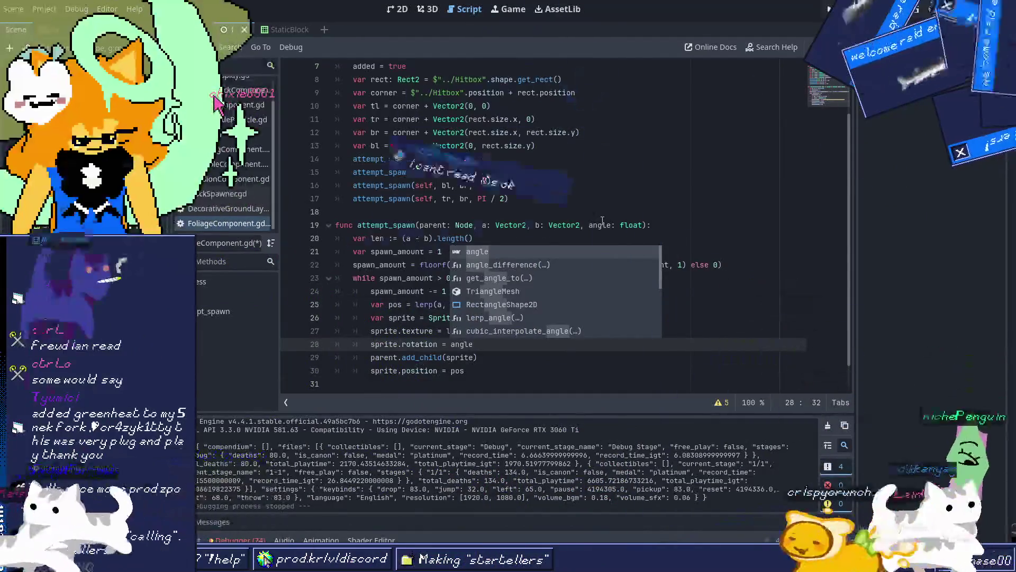
{"action": "key", "text": "ctrl+s"}
{"action": "key", "text": "Down"}
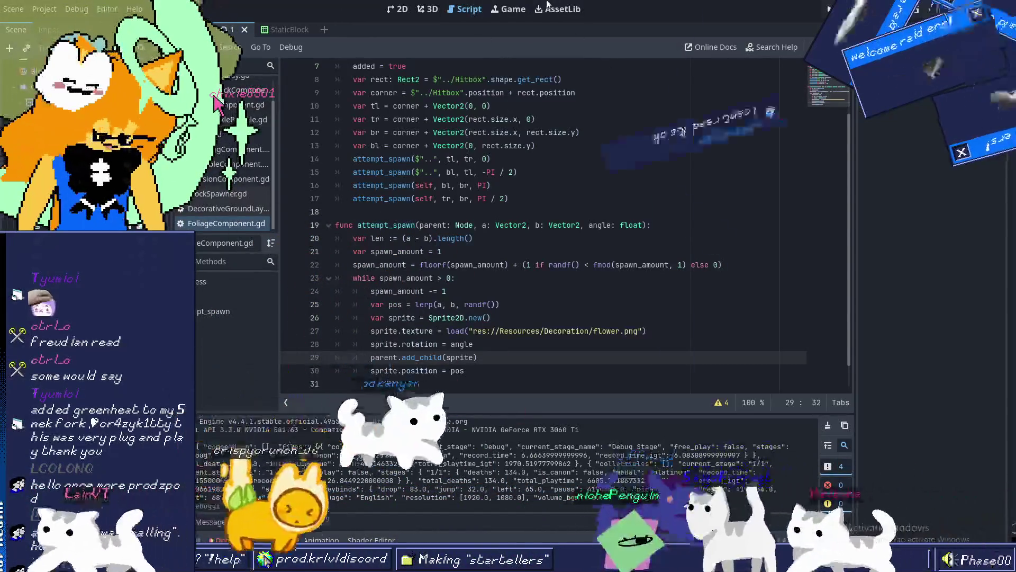
{"action": "mouse_move", "coordinate": [579, 3]}
{"action": "left_mouse_down"}
{"action": "mouse_move", "coordinate": [595, 71]}
{"action": "mouse_move", "coordinate": [707, 75]}
{"action": "mouse_move", "coordinate": [779, 163]}
{"action": "left_mouse_up"}
{"action": "key", "text": "super+Up"}
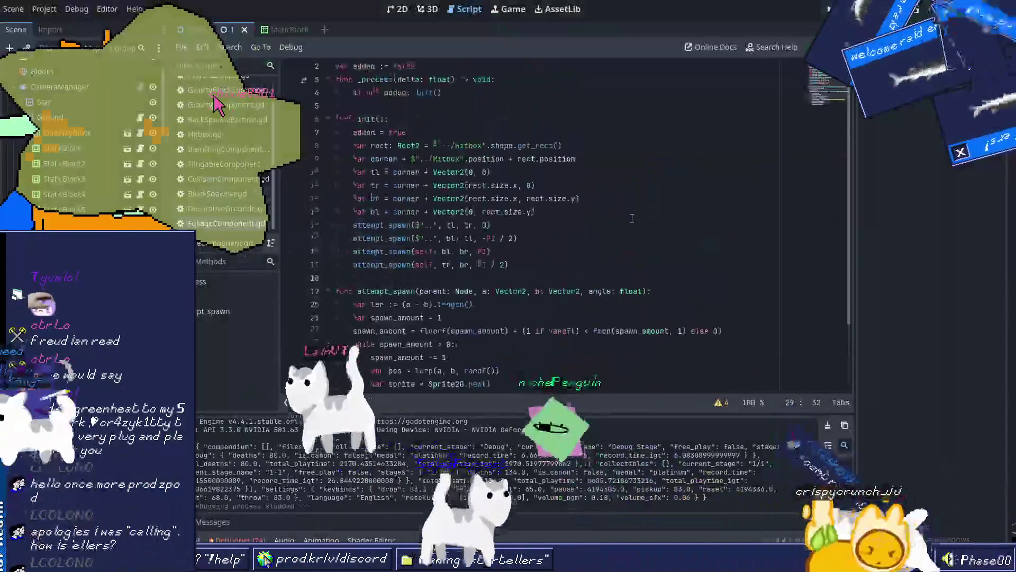
{"action": "left_click_drag", "start_coordinate": [604, 8], "coordinate": [766, 49]}
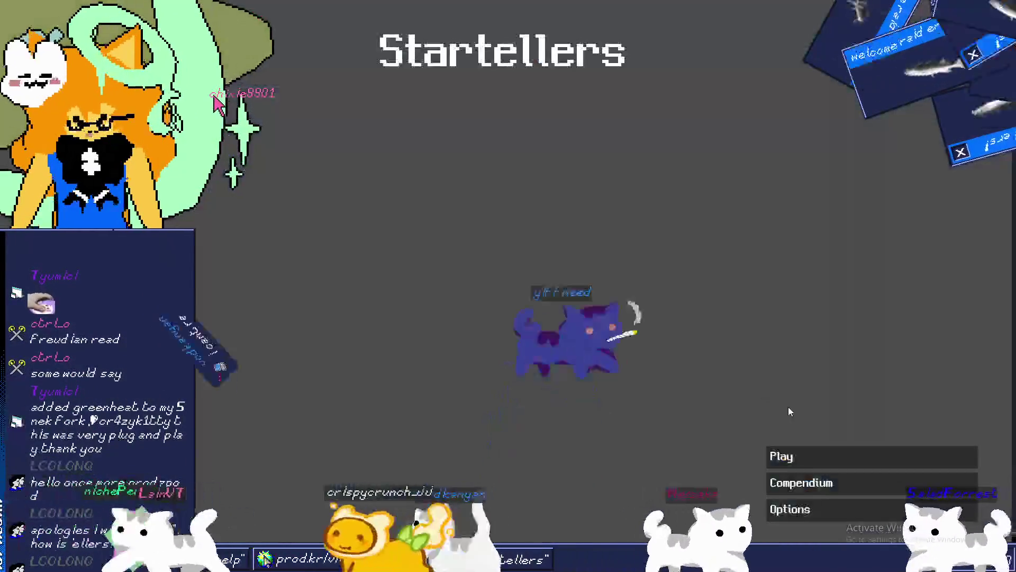
Load a save file, run and jump past the blocks to see rotated edge flowers, then close the game.
{"action": "left_click", "coordinate": [824, 452]}
{"action": "left_click", "coordinate": [601, 297]}
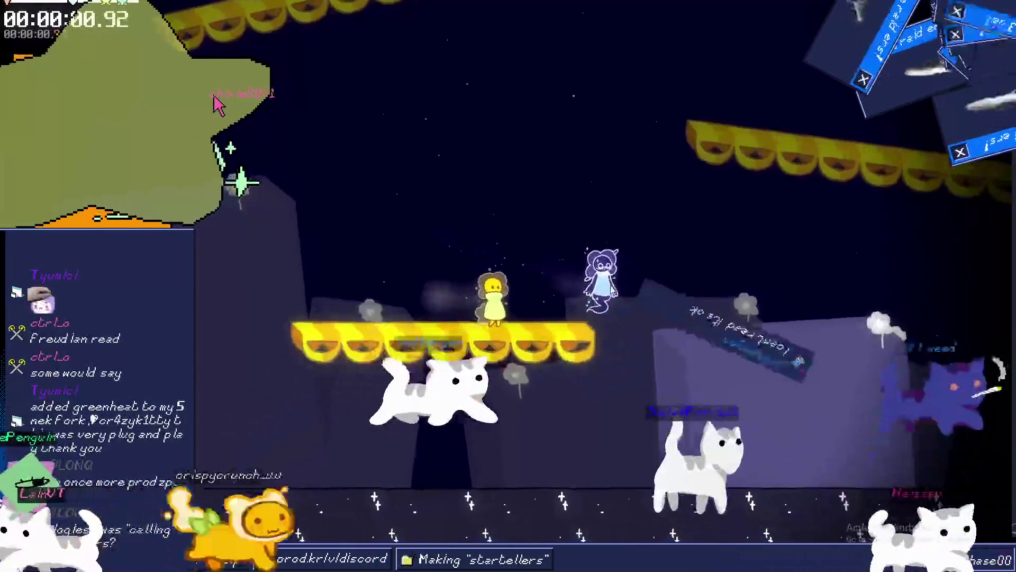
{"action": "key", "text": "Right"}
{"action": "key", "text": "space"}
{"action": "key", "text": "Right"}
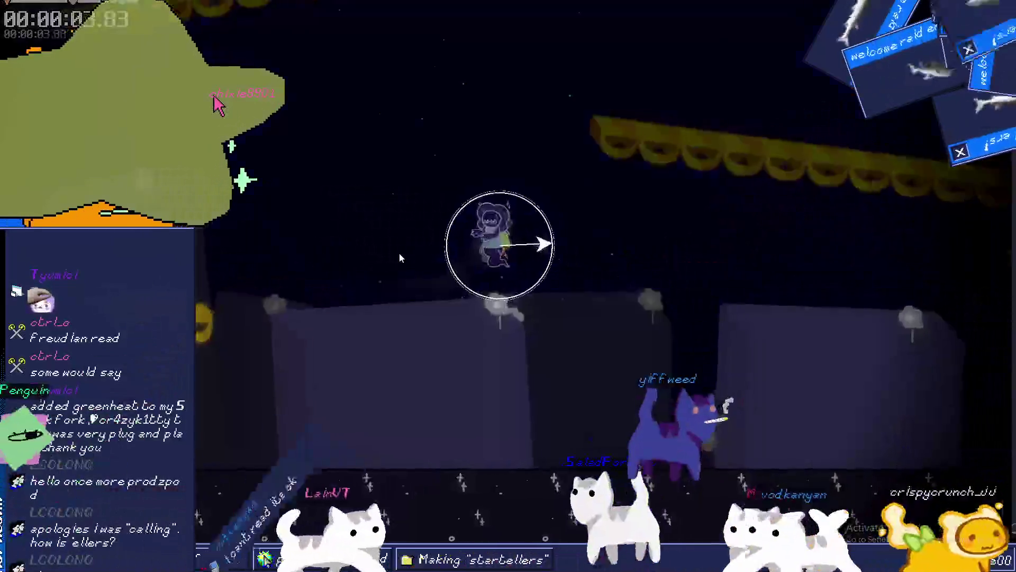
{"action": "key", "text": "space"}
{"action": "key", "text": "Right"}
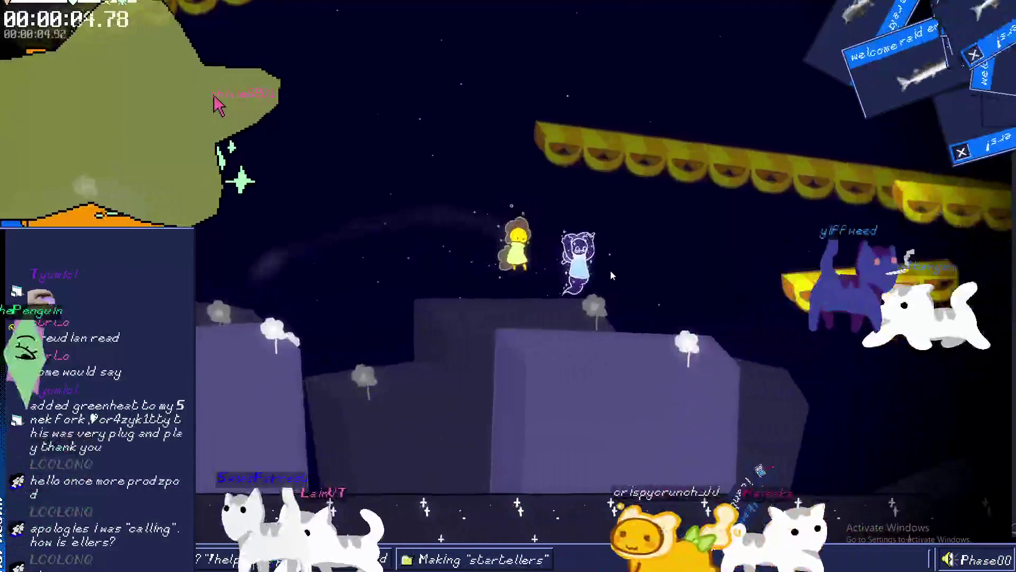
{"action": "key", "text": "space"}
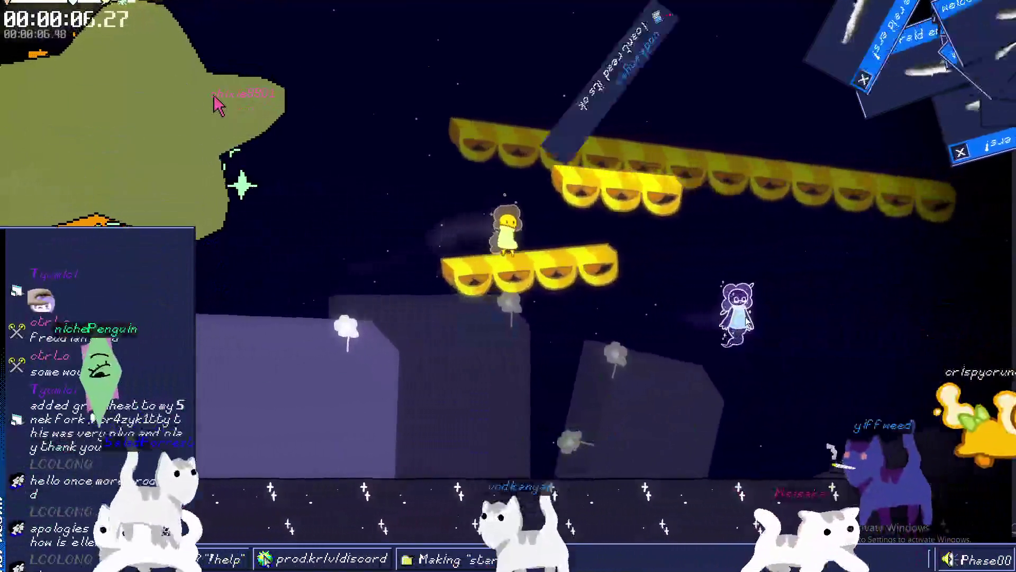
{"action": "key", "text": "space"}
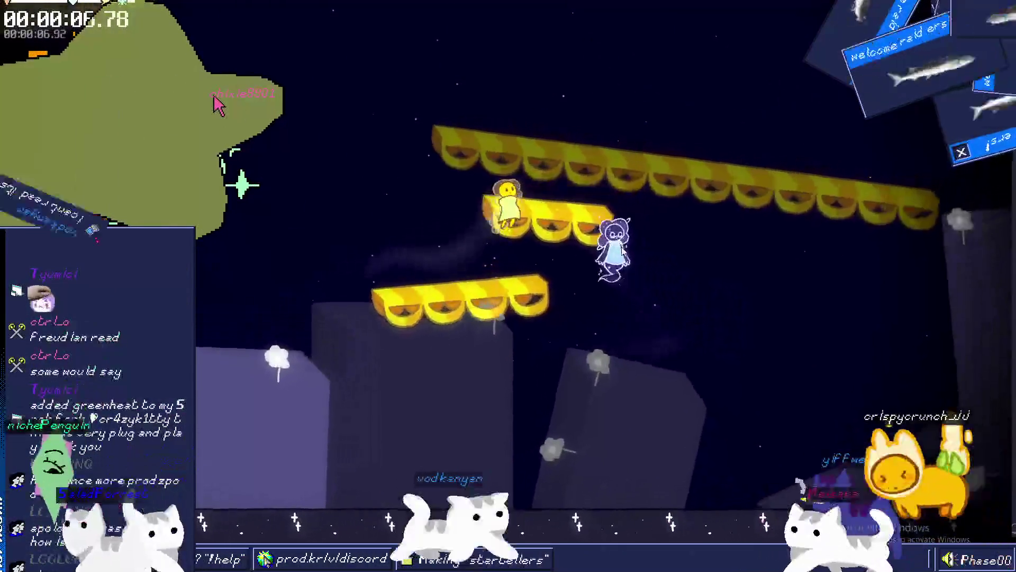
{"action": "key", "text": "Right"}
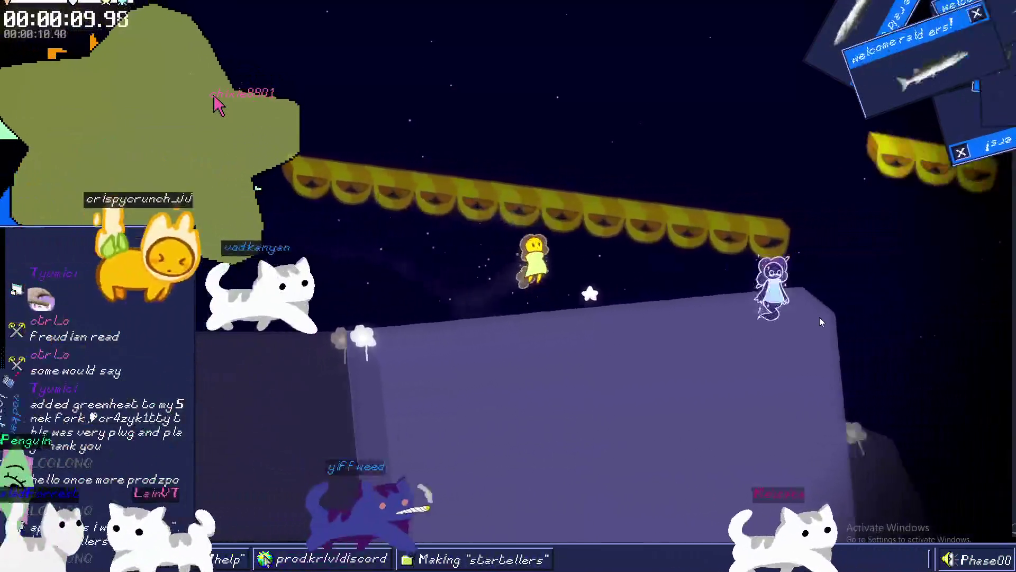
{"action": "key", "text": "space"}
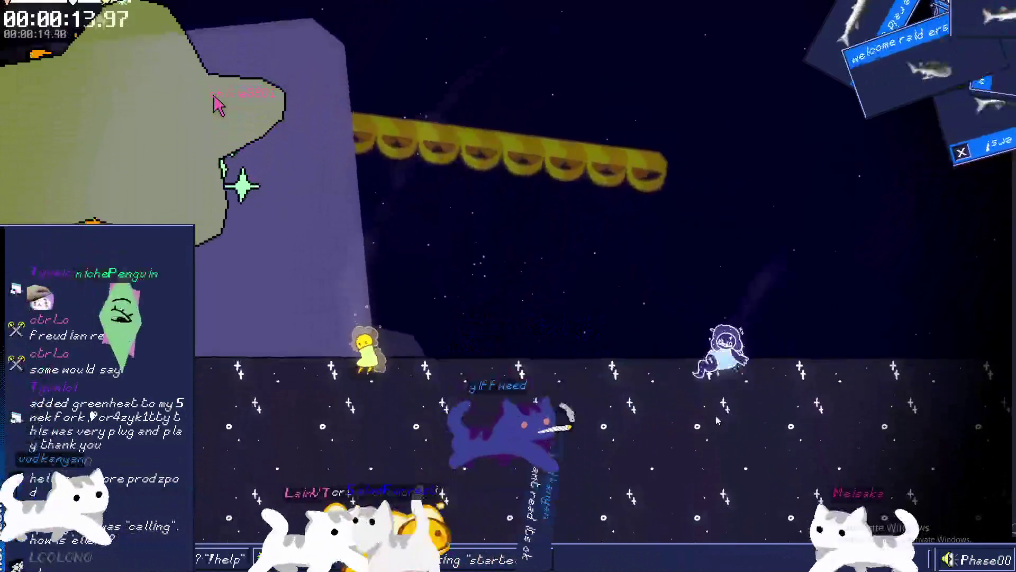
{"action": "key", "text": "space"}
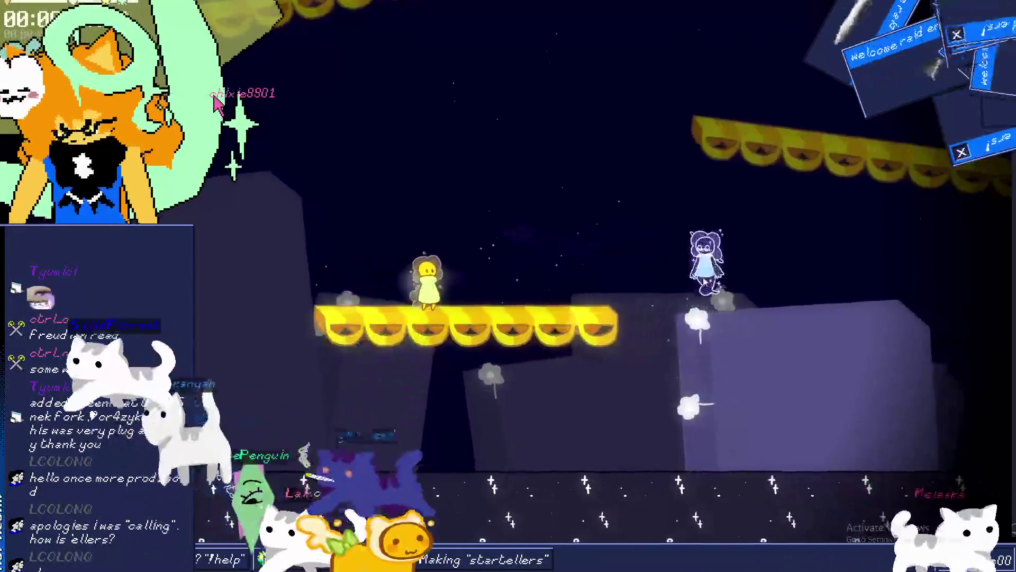
{"action": "key", "text": "alt+F4"}
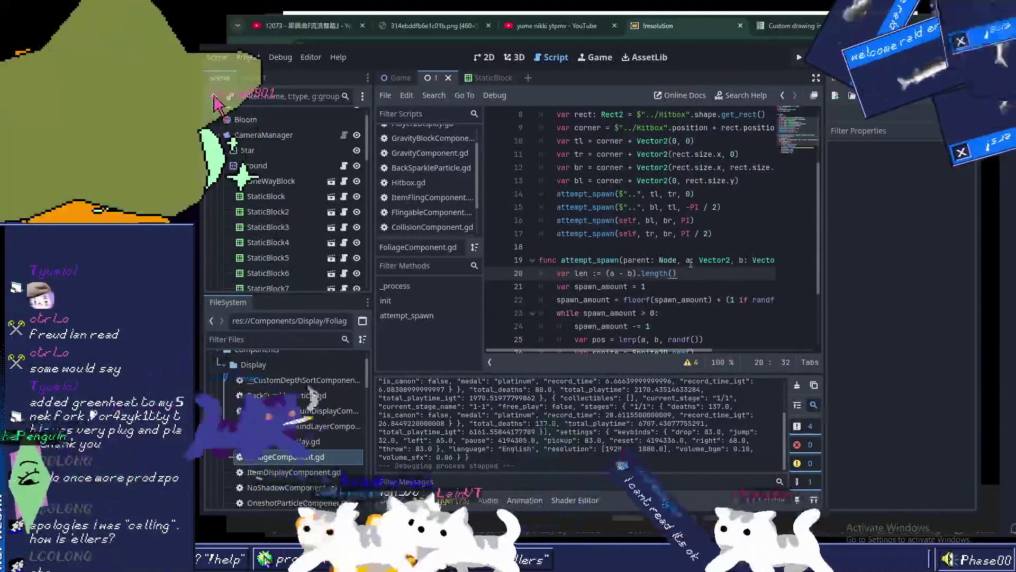
Maximize the Godot editor window to fill the screen.
{"action": "scroll", "coordinate": [686, 171], "scroll_direction": "down", "scroll_amount": 1}
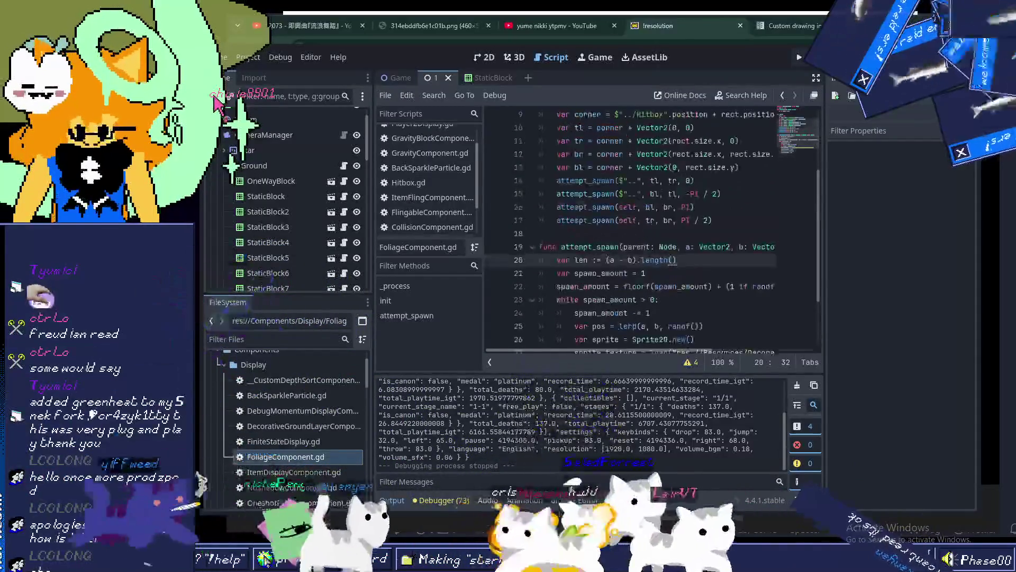
{"action": "double_click", "coordinate": [656, 45]}
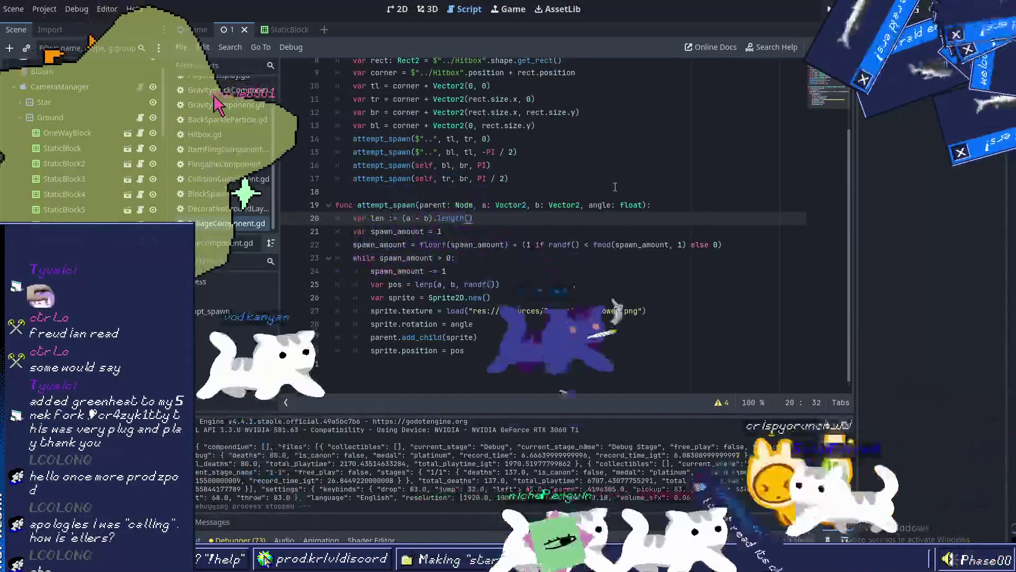
{"action": "scroll", "coordinate": [617, 199], "scroll_direction": "up", "scroll_amount": 3}
{"action": "scroll", "coordinate": [529, 317], "scroll_direction": "down", "scroll_amount": 3}
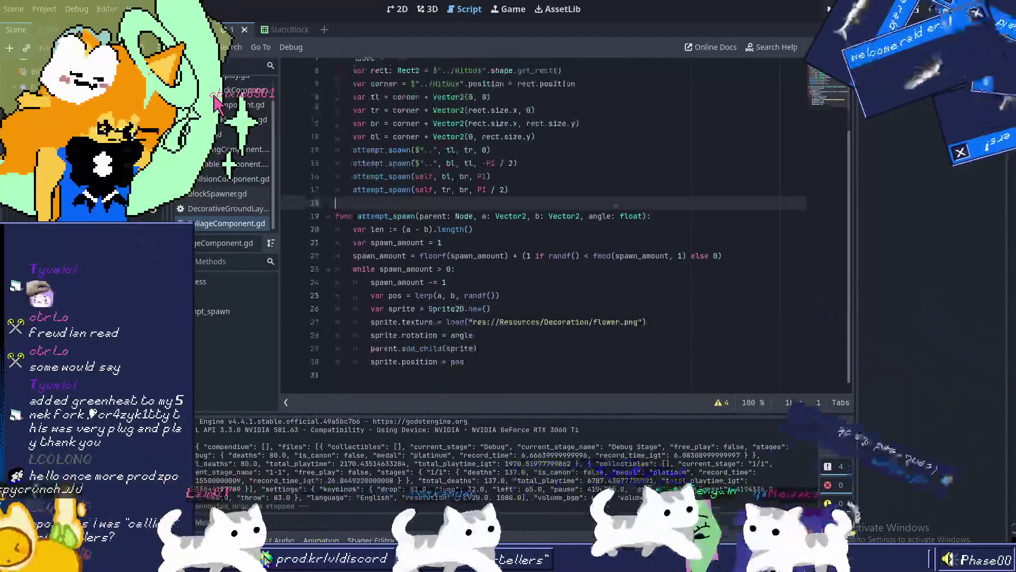
{"action": "key", "text": "Down"}
{"action": "key", "text": "Return"}
{"action": "key", "text": "Return"}
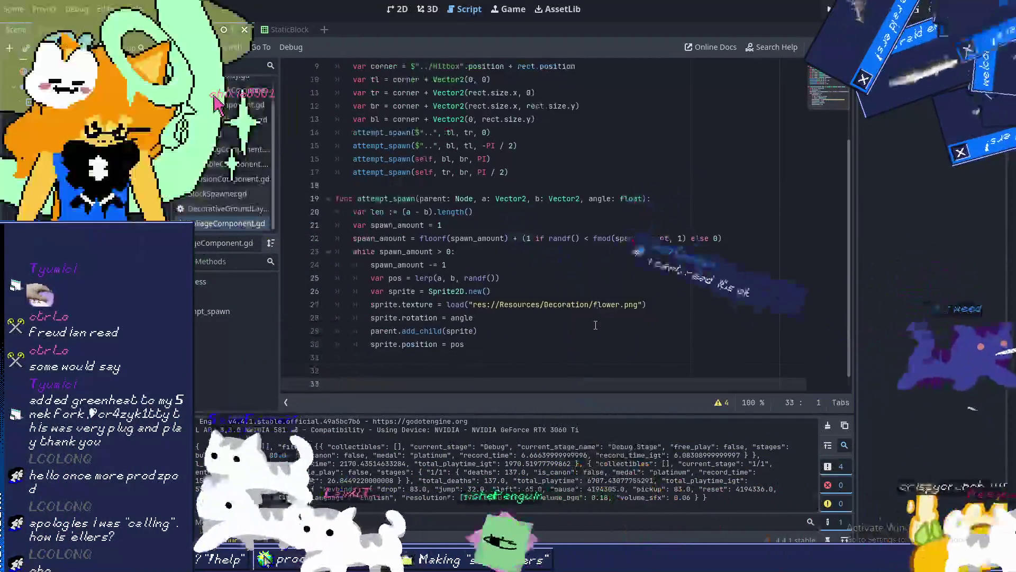
{"action": "key", "text": "BackSpace"}
{"action": "key", "text": "Escape"}
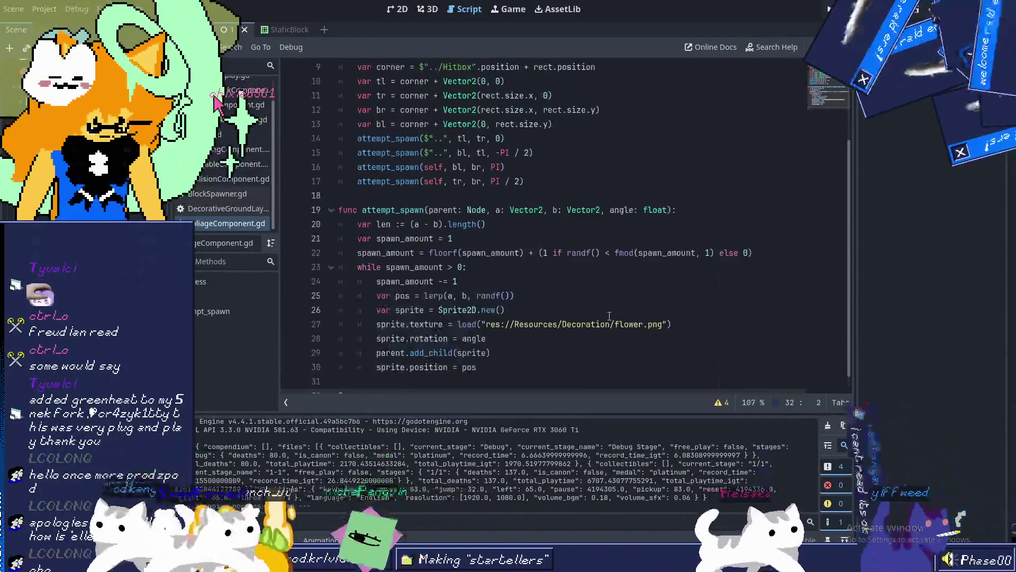
{"action": "scroll", "coordinate": [603, 318], "scroll_direction": "up", "scroll_amount": 4, "text": "ctrl"}
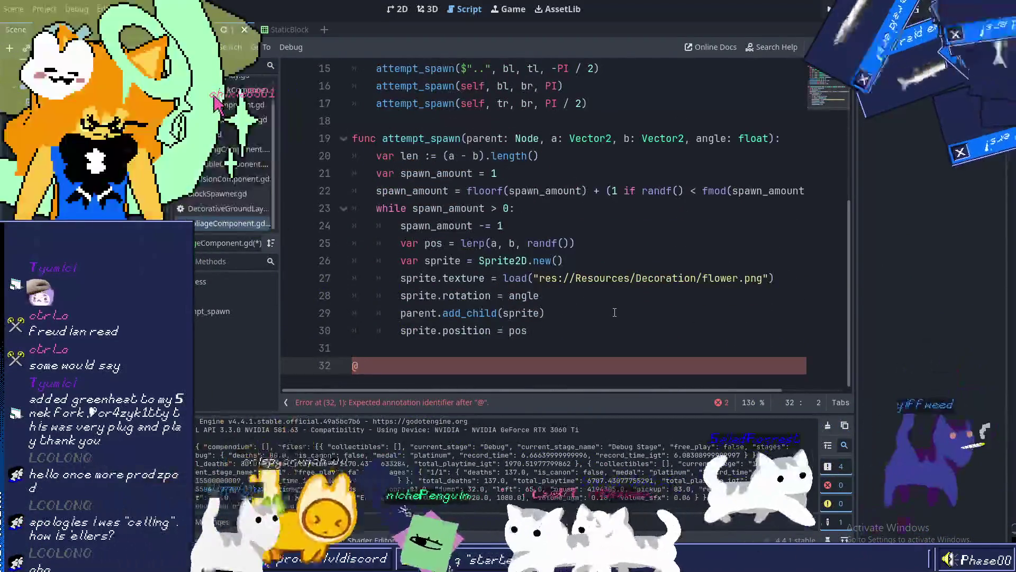
{"action": "type", "text": "xport"}
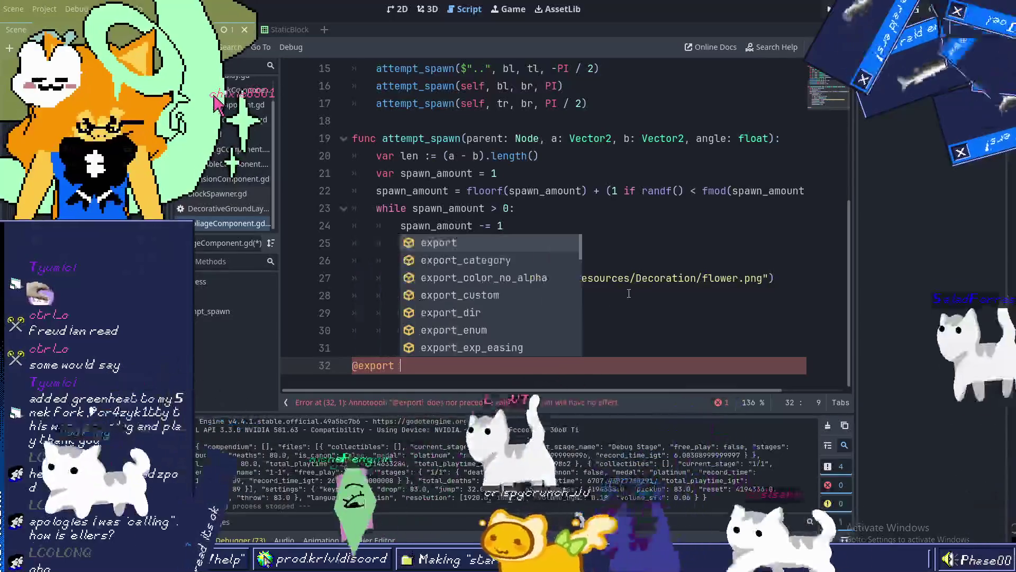
{"action": "type", "text": " var spawns_per_1000 = 8"}
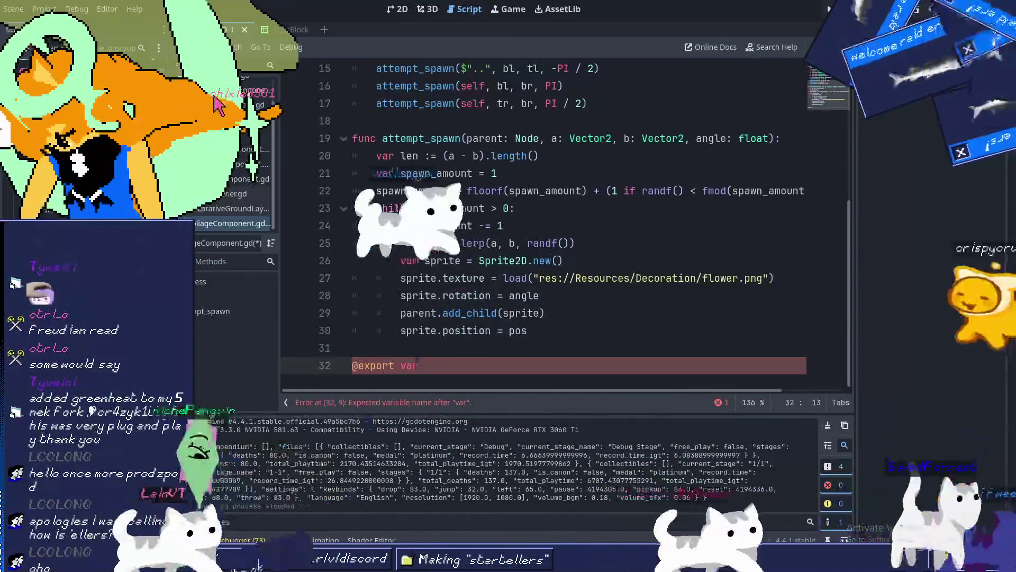
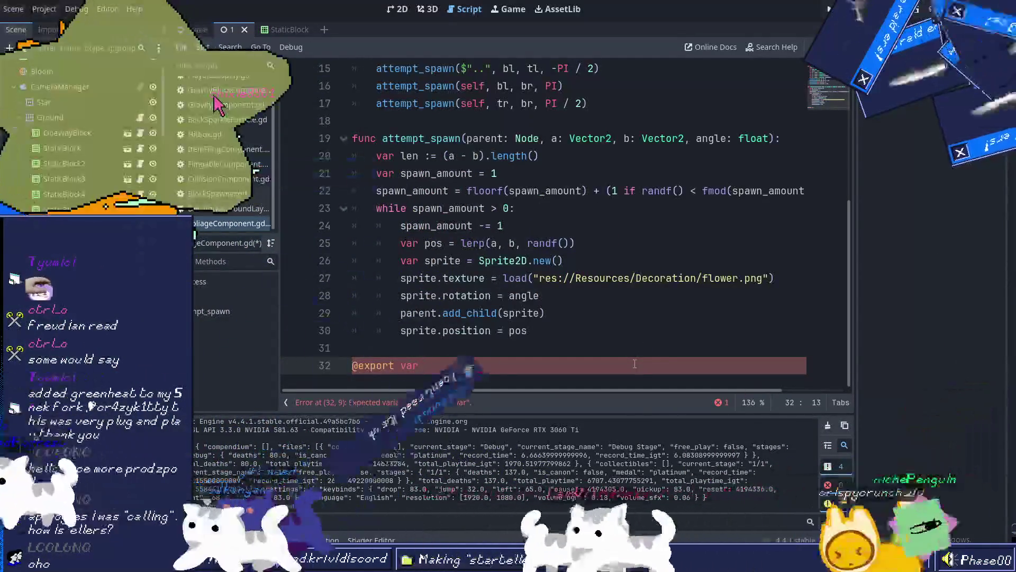
Declare an exported spawns_per_1000 = 8 and use it in the flower spawn amount expression.
{"action": "type", "text": "spaWs__1000 ="}
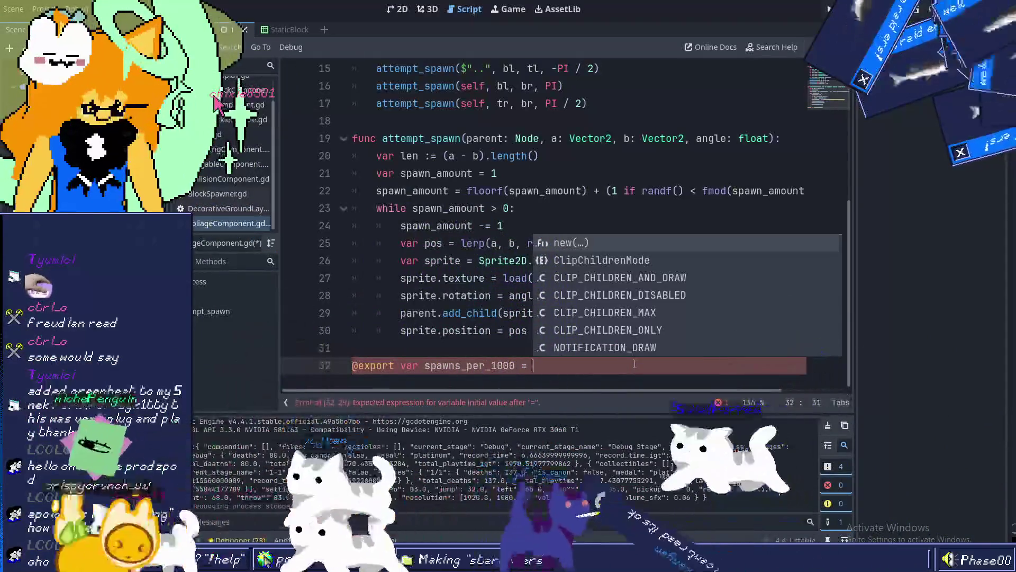
{"action": "type", "text": "8"}
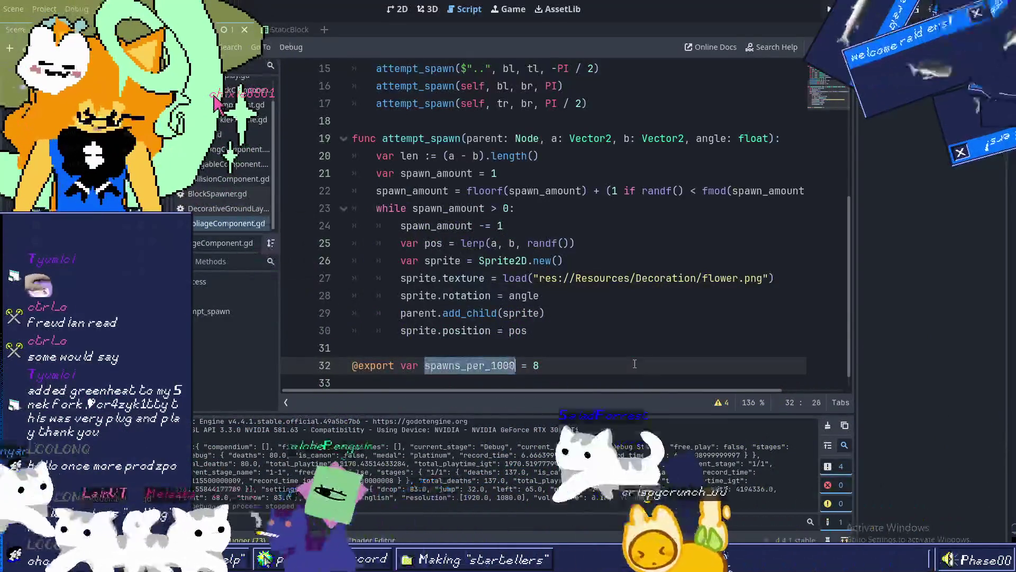
{"action": "key", "text": "Up"}
{"action": "key", "text": "Up"}
{"action": "key", "text": "Up"}
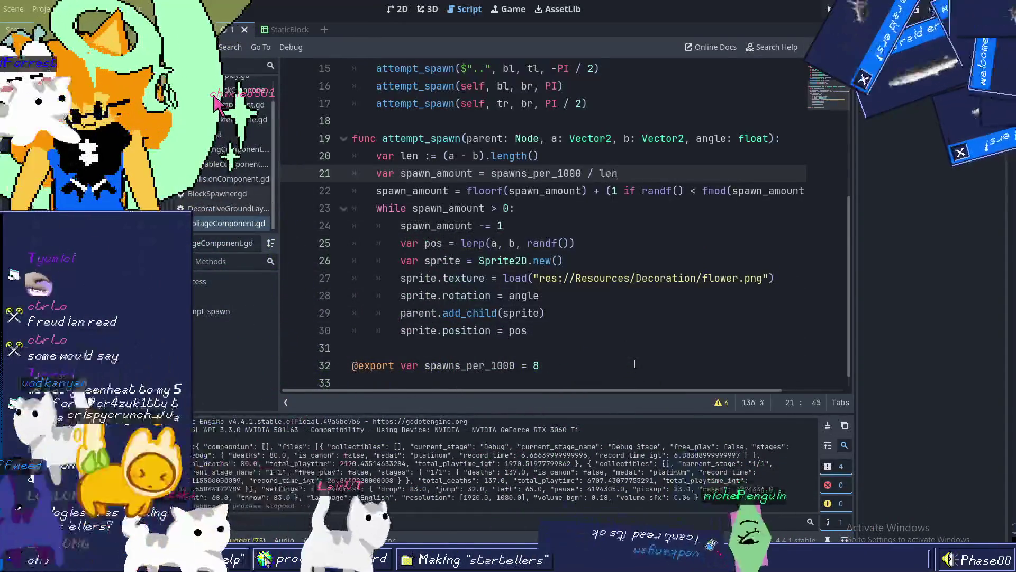
{"action": "key", "text": "ctrl+Left"}
{"action": "key", "text": "ctrl+Left"}
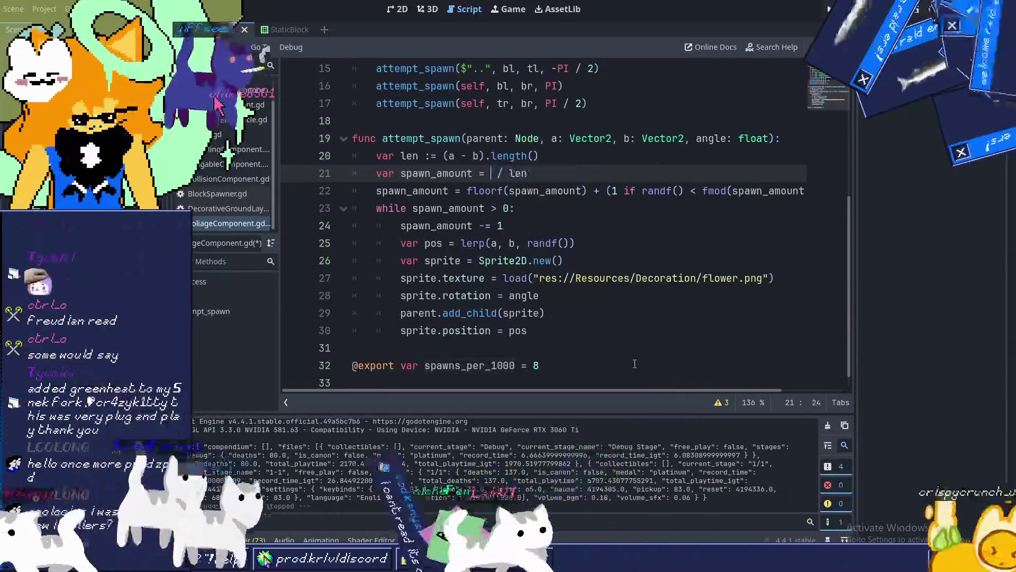
{"action": "type", "text": "spawns_per_1000"}
Make the spawn amount len / (spawns_per_1000 / 1000), save the script, and run the game.
{"action": "key", "text": "ctrl+Left"}
{"action": "key", "text": "ctrl+Left"}
{"action": "key", "text": "Left"}
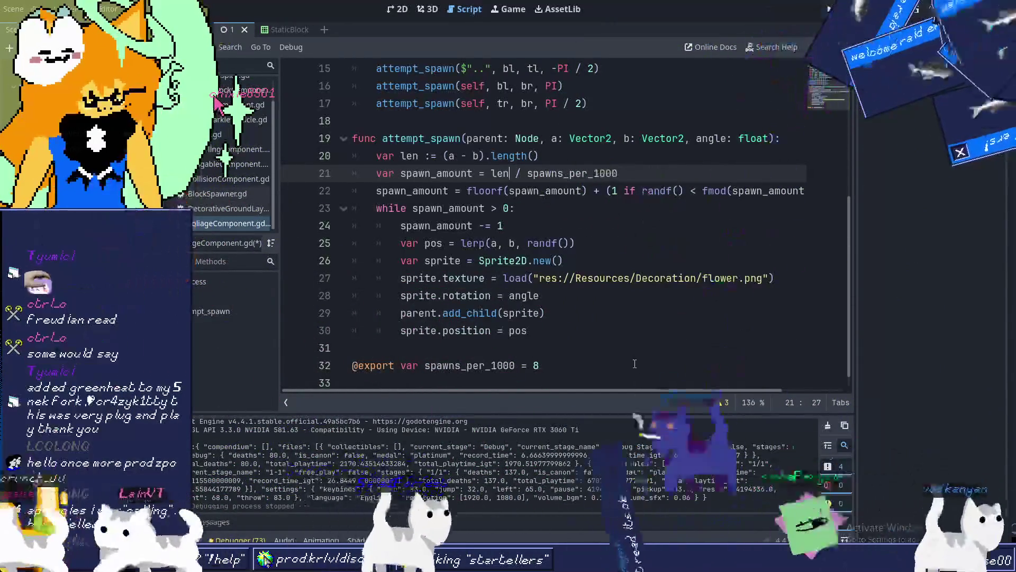
{"action": "key", "text": "Right"}
{"action": "key", "text": "Right"}
{"action": "key", "text": "Right"}
{"action": "key", "text": "End"}
{"action": "type", "text": ")"}
{"action": "key", "text": "Left"}
{"action": "type", "text": "100"}
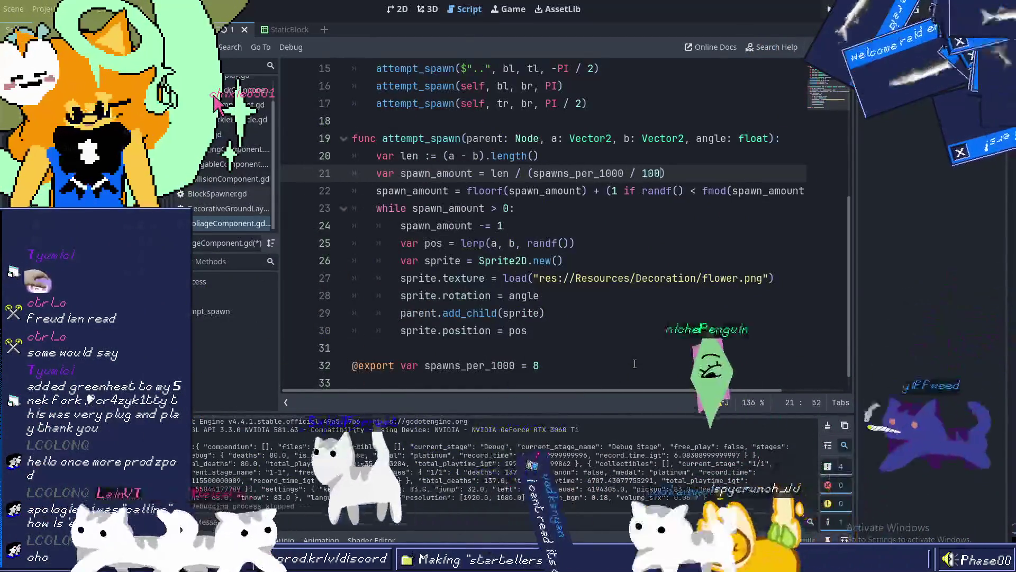
{"action": "key", "text": "End"}
{"action": "key", "text": "ctrl+s"}
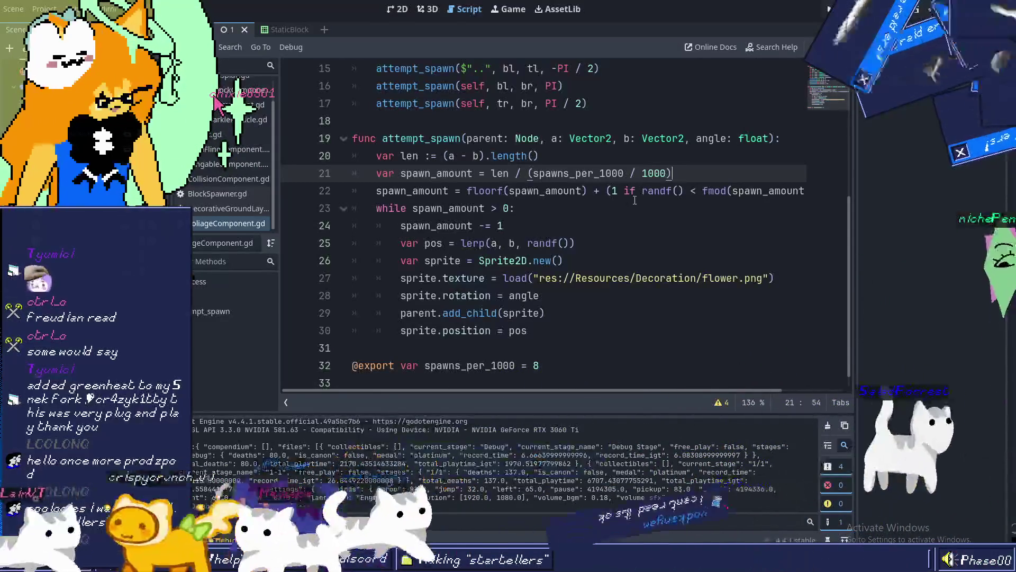
{"action": "key", "text": "F5"}
Load a save and move the player right across the blocks and yellow platform to check flower density.
{"action": "left_click", "coordinate": [818, 453]}
{"action": "left_click", "coordinate": [444, 260]}
{"action": "key", "text": "Right"}
{"action": "key", "text": "space"}
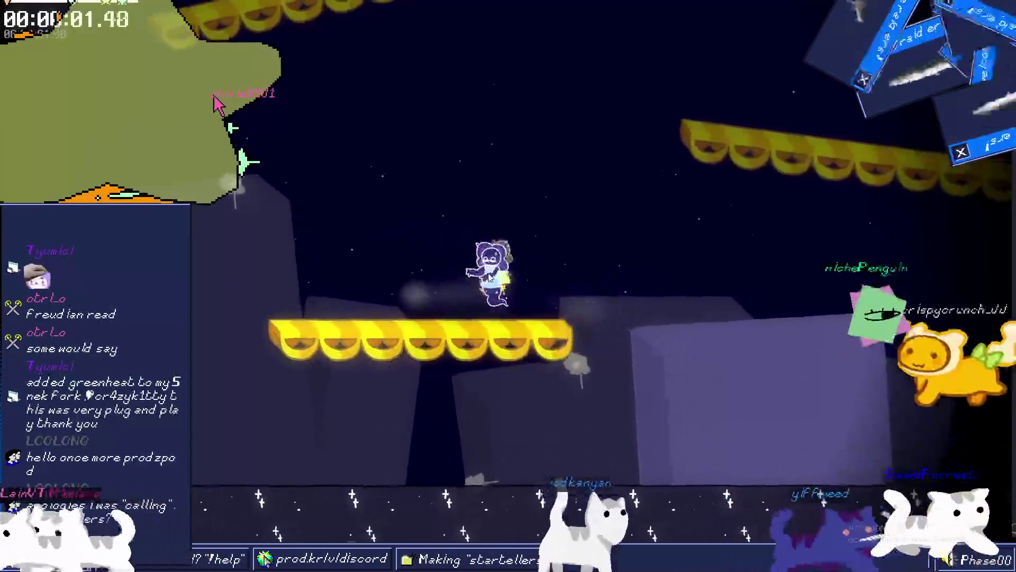
{"action": "key", "text": "Right"}
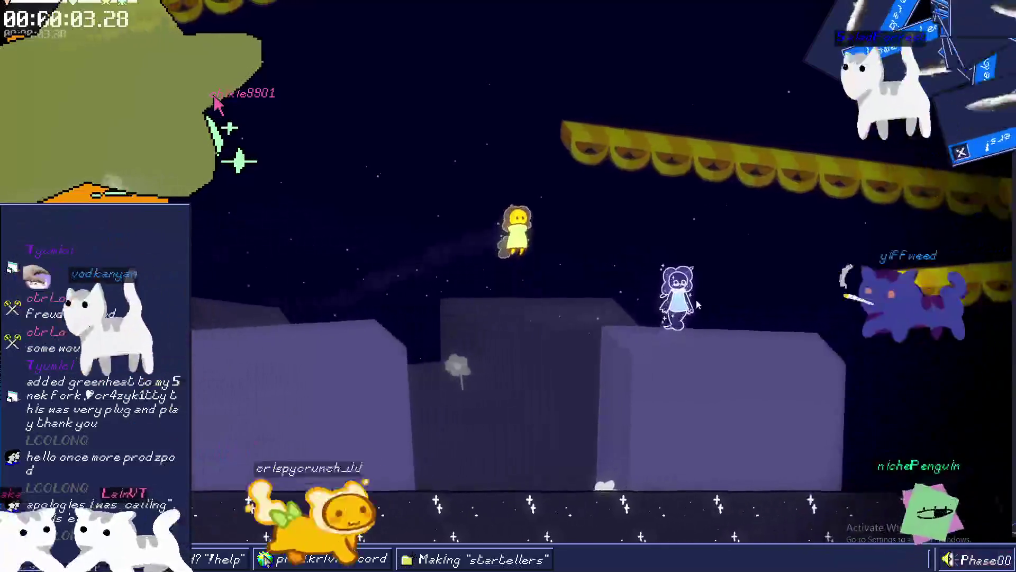
{"action": "key", "text": "Right"}
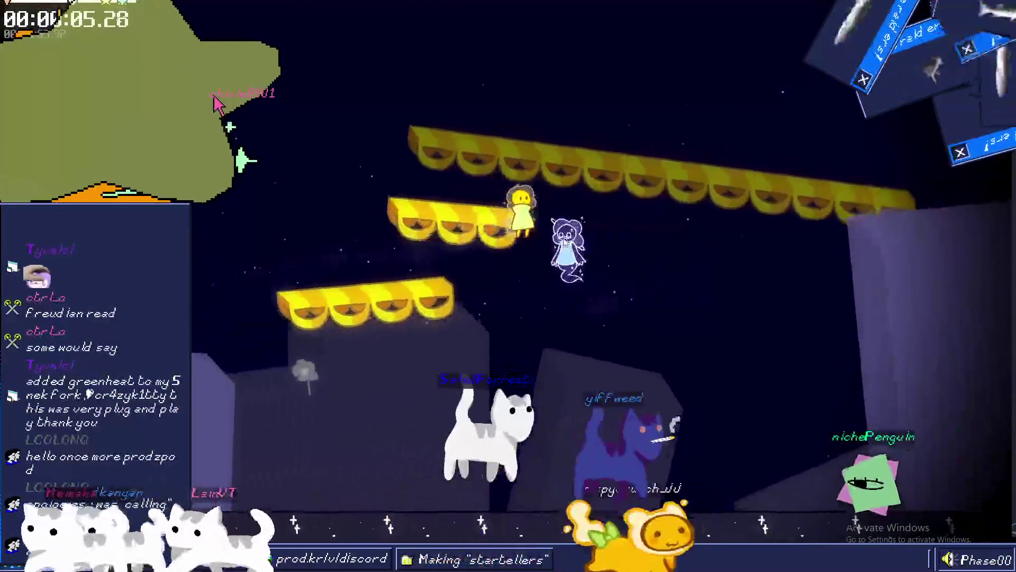
{"action": "key", "text": "Right"}
{"action": "key", "text": "space"}
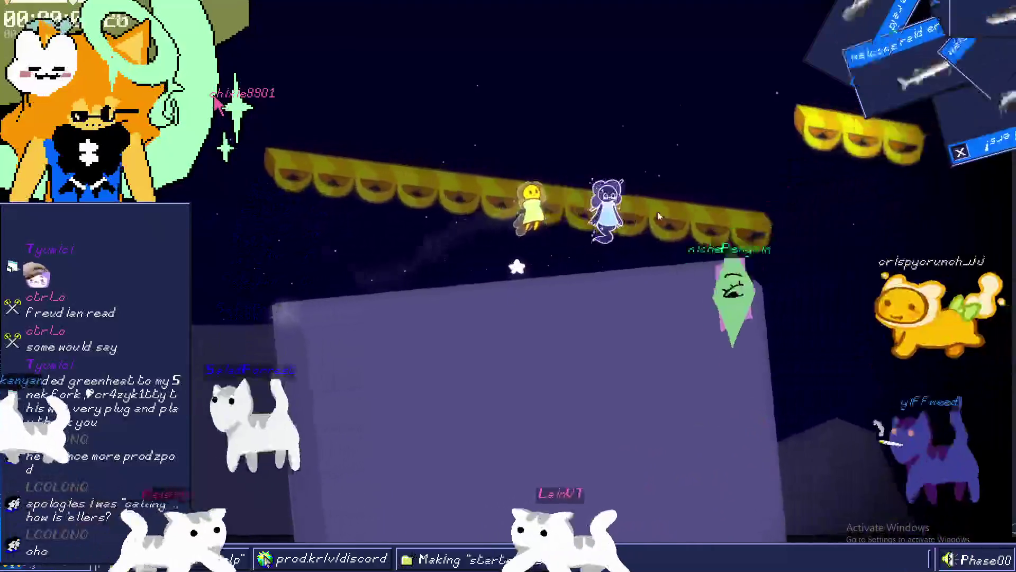
{"action": "key", "text": "Right"}
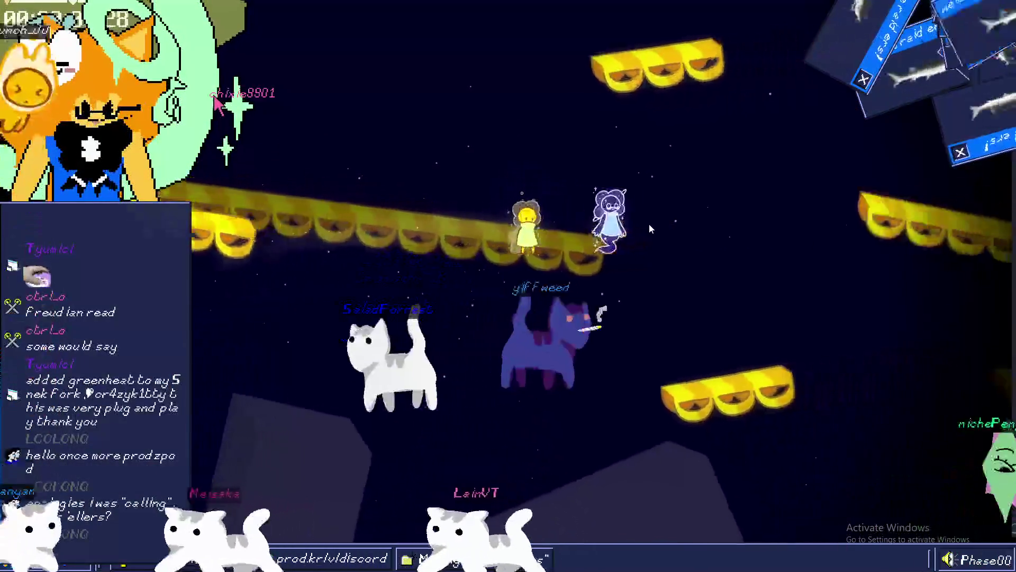
{"action": "key", "text": "Right"}
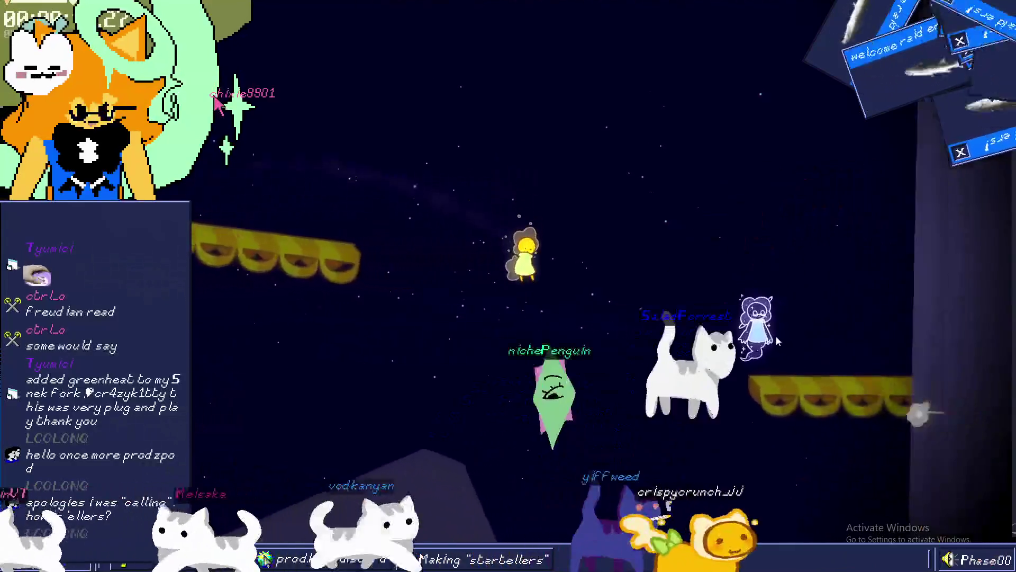
{"action": "key", "text": "Right"}
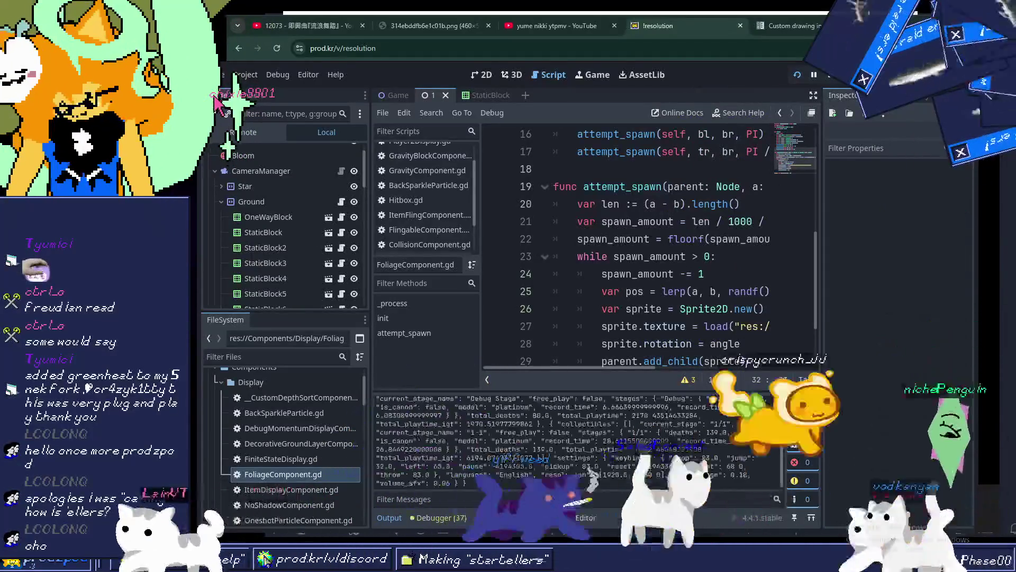
Relaunch the game, load a save, jump onto the purple block, then quit.
{"action": "key", "text": "F5"}
{"action": "left_click", "coordinate": [660, 297]}
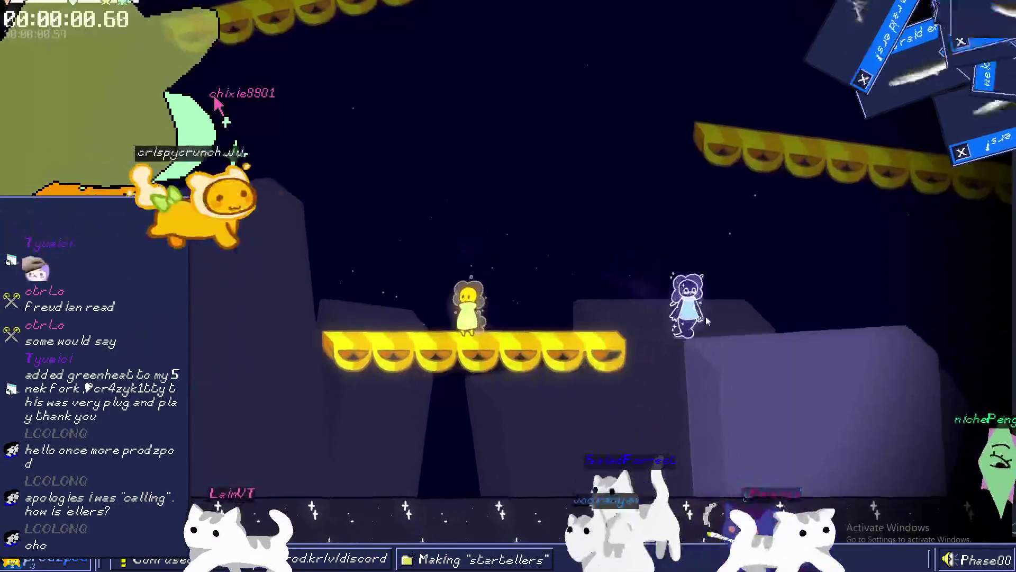
{"action": "key", "text": "Right"}
{"action": "key", "text": "space"}
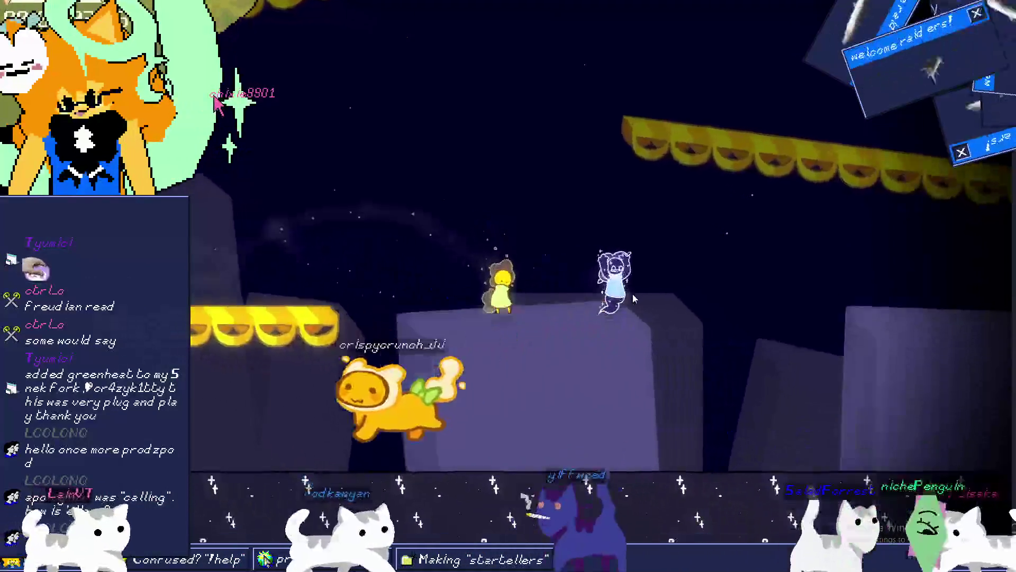
{"action": "key", "text": "F8"}
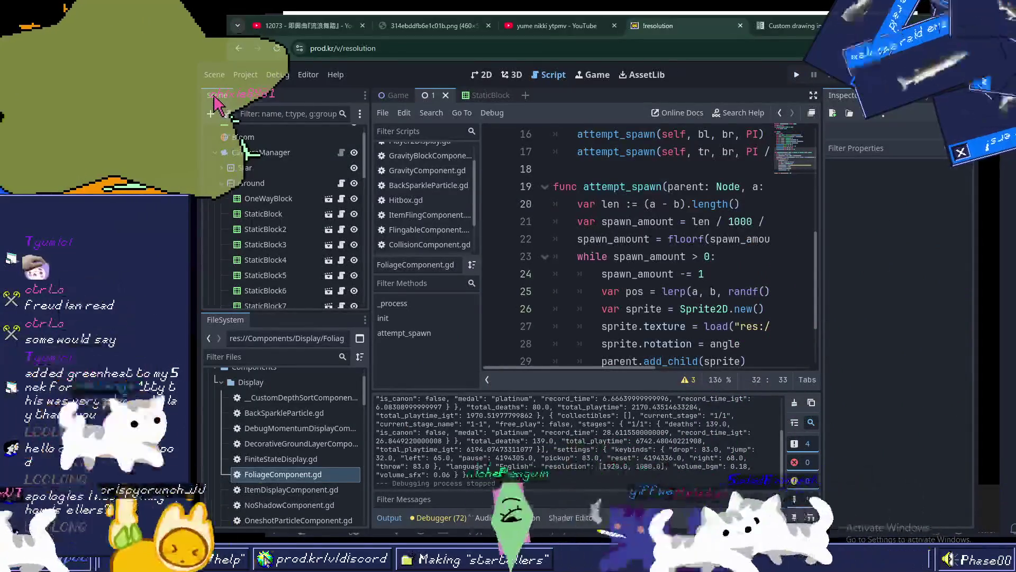
Change the spawn line to len / 1000 * spawns_per_1000 and relaunch the project past its title screen.
{"action": "double_click", "coordinate": [672, 65]}
{"action": "key", "text": "BackSpace"}
{"action": "key", "text": "BackSpace"}
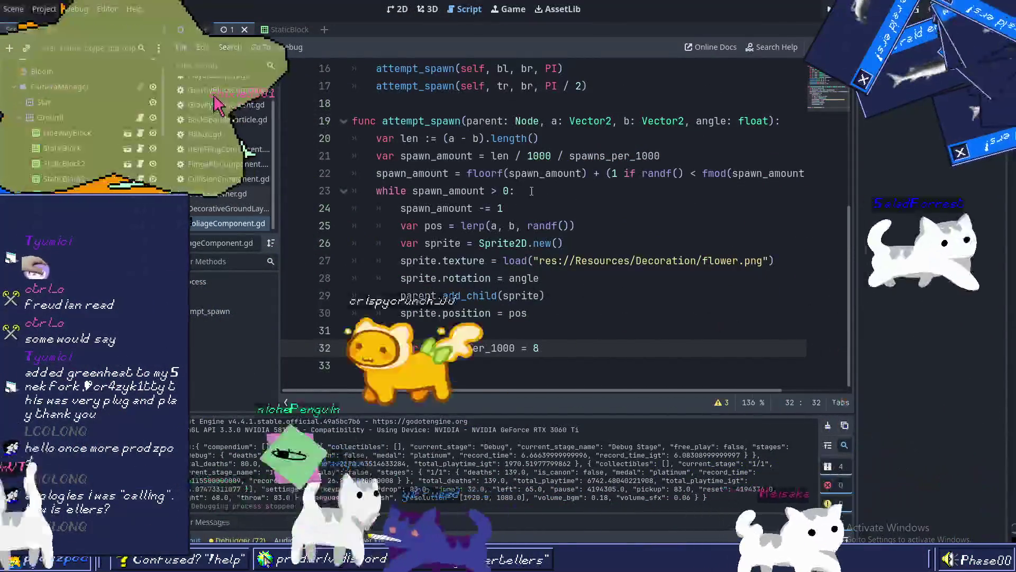
{"action": "left_click", "coordinate": [564, 156]}
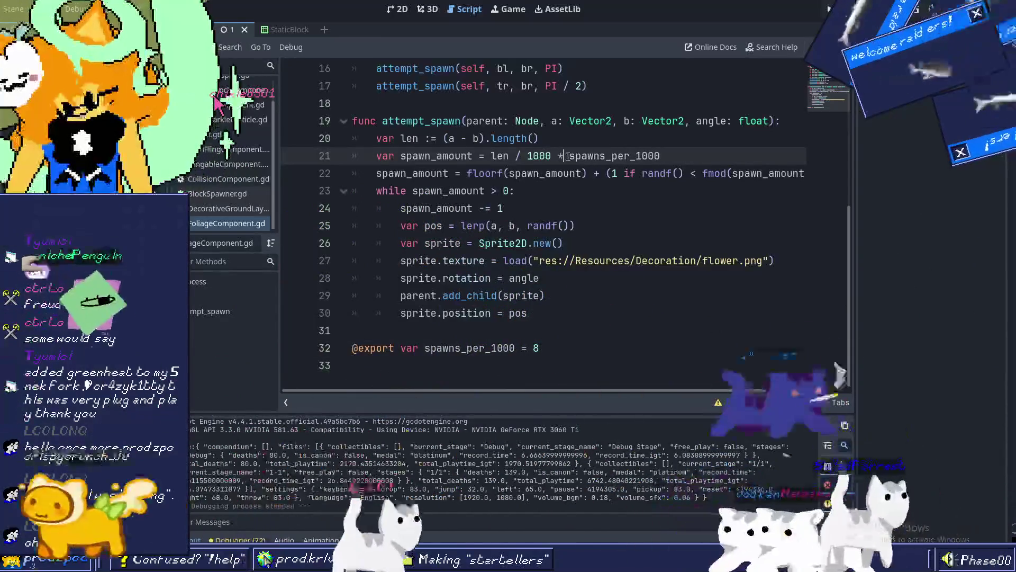
{"action": "left_click_drag", "start_coordinate": [662, 9], "coordinate": [661, 88]}
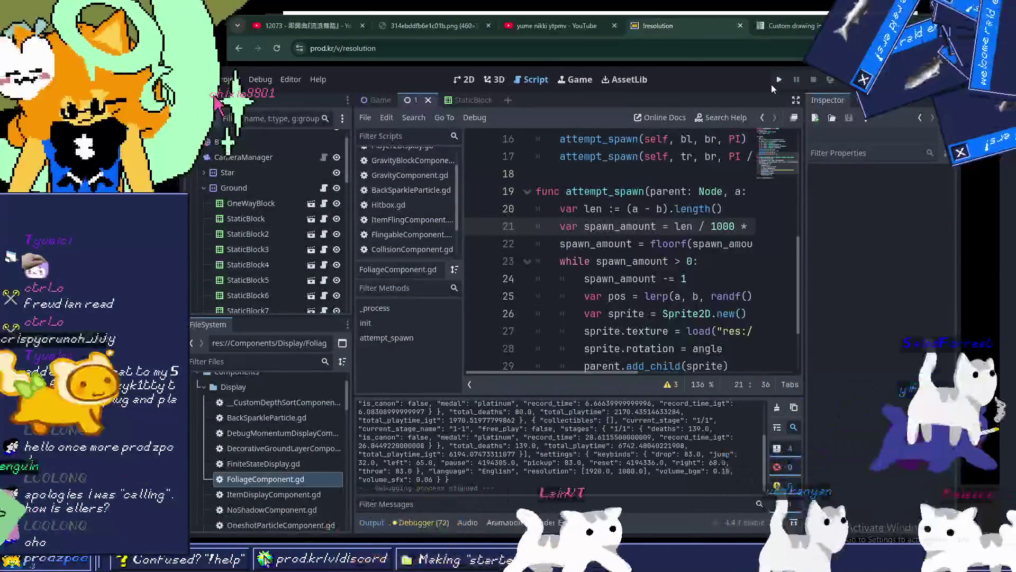
{"action": "left_click", "coordinate": [774, 82]}
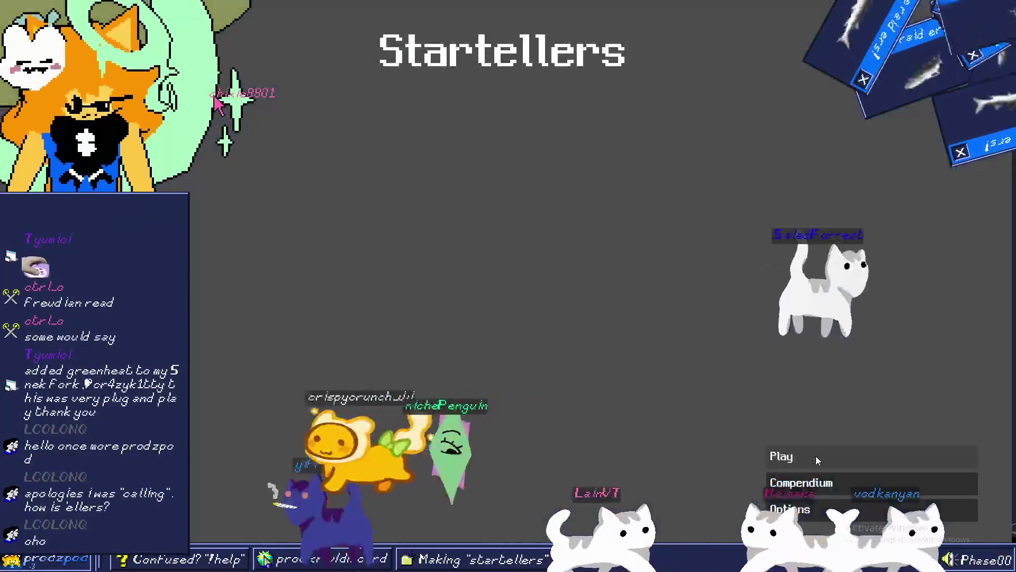
{"action": "left_click", "coordinate": [815, 454]}
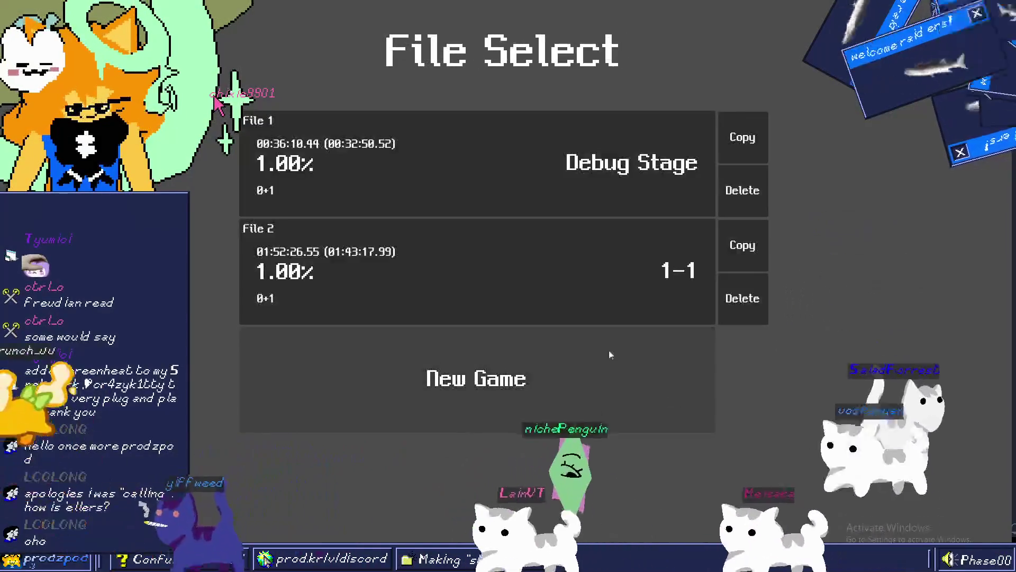
Load File 2, run and jump across the purple blocks and golden platform to inspect the flowers, then stop.
{"action": "left_click", "coordinate": [583, 300]}
{"action": "key", "text": "Right"}
{"action": "key", "text": "space"}
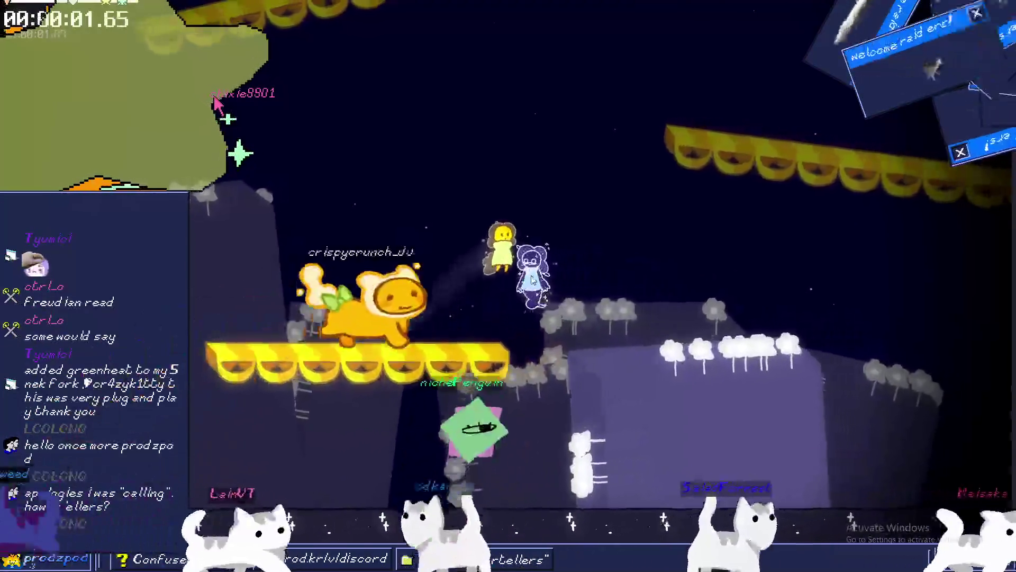
{"action": "key", "text": "Right"}
{"action": "key", "text": "space"}
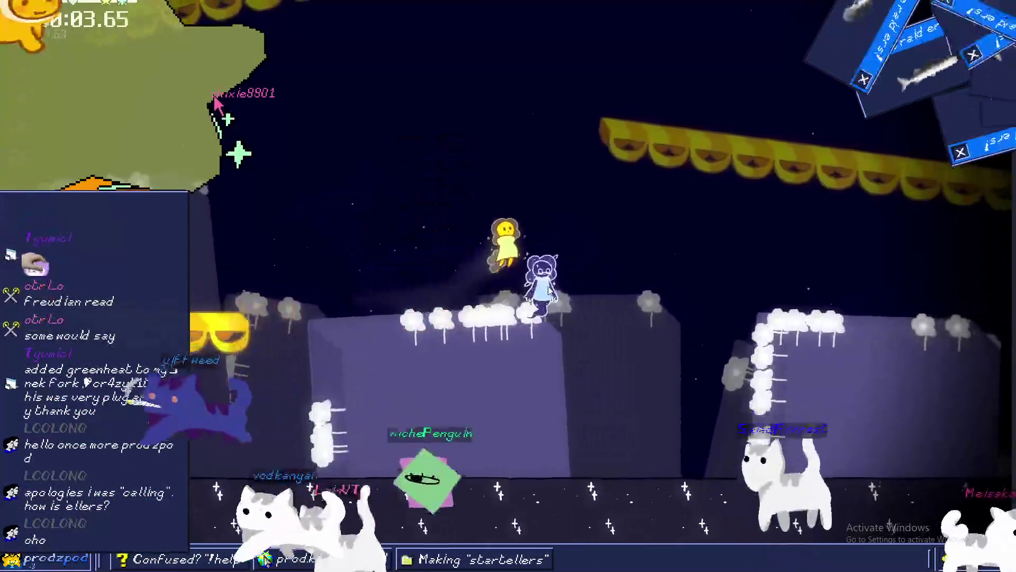
{"action": "key", "text": "Right"}
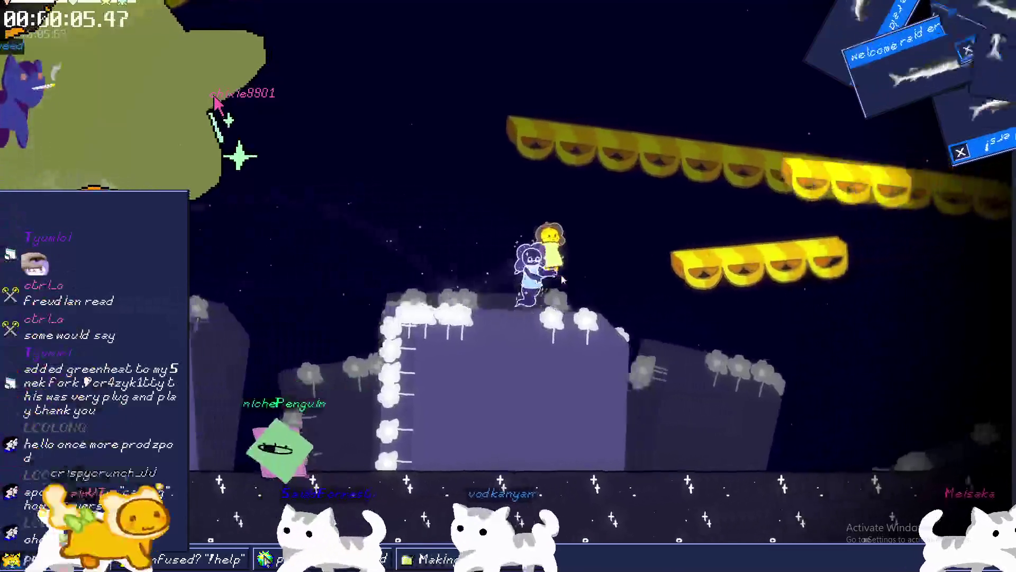
{"action": "key", "text": "space"}
{"action": "key", "text": "Right"}
{"action": "key", "text": "space"}
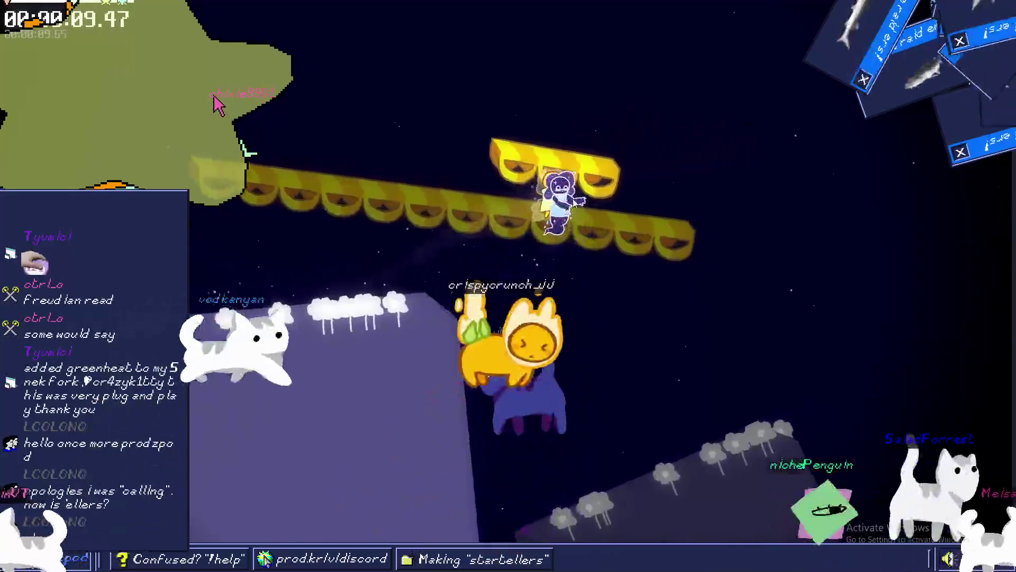
{"action": "key", "text": "space"}
{"action": "key", "text": "Right"}
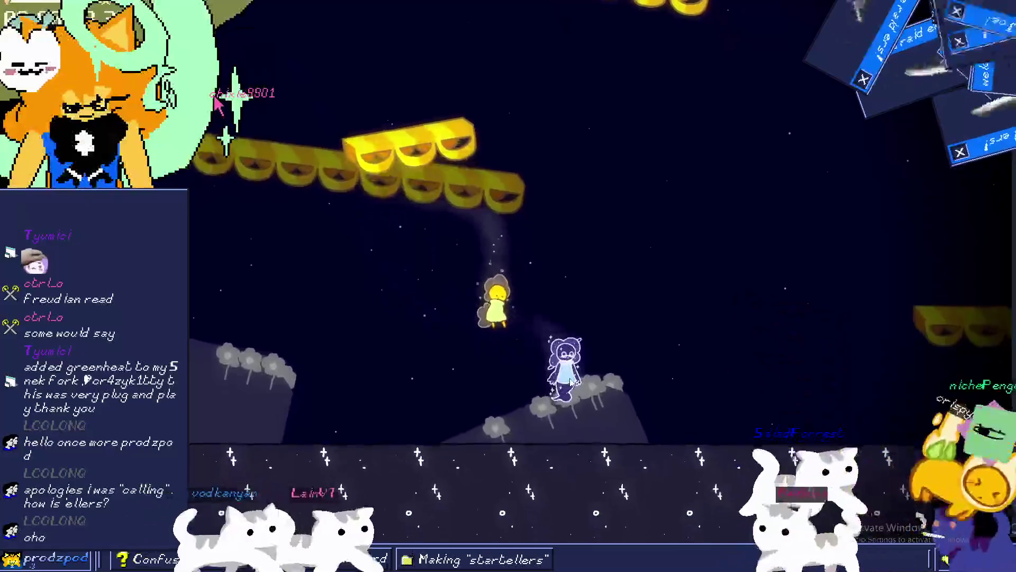
{"action": "key", "text": "F8"}
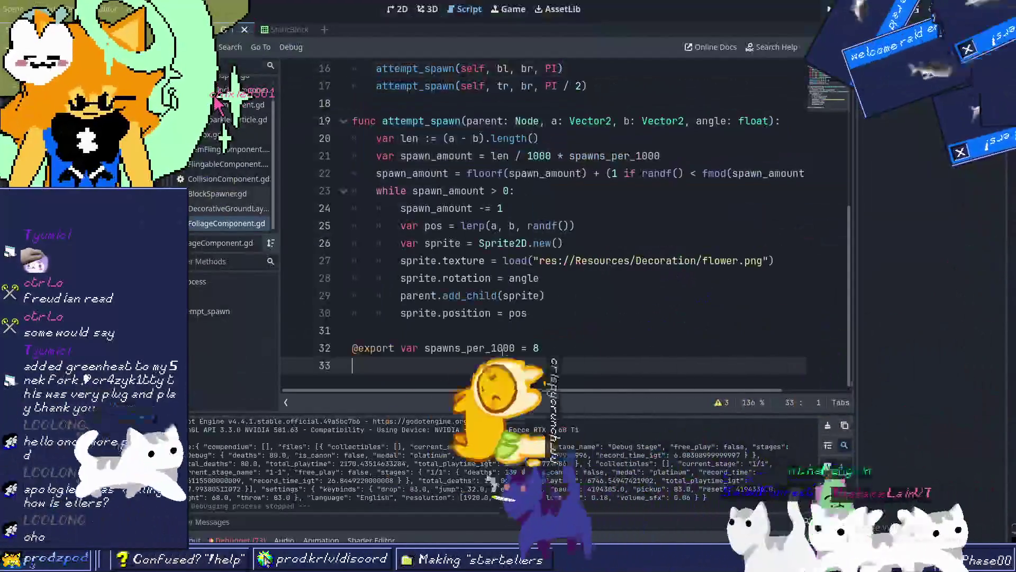
Rewrite the spawn line to len / 10000 * spawns_per_10k, renaming the exported spawns_per_1000 (still 8) to spawns_per_10k.
{"action": "left_click", "coordinate": [506, 347]}
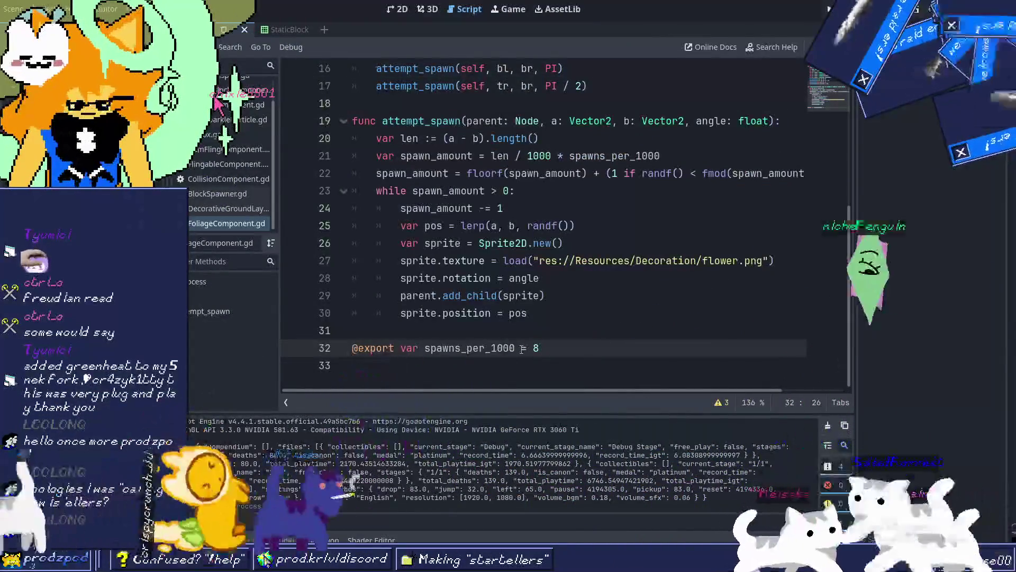
{"action": "left_click", "coordinate": [548, 344]}
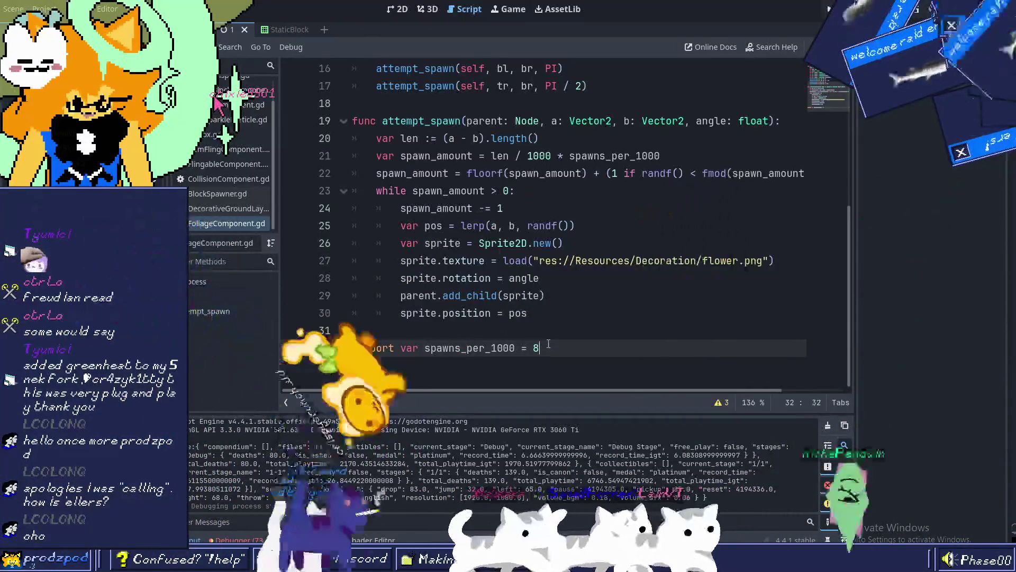
{"action": "double_click", "coordinate": [548, 345]}
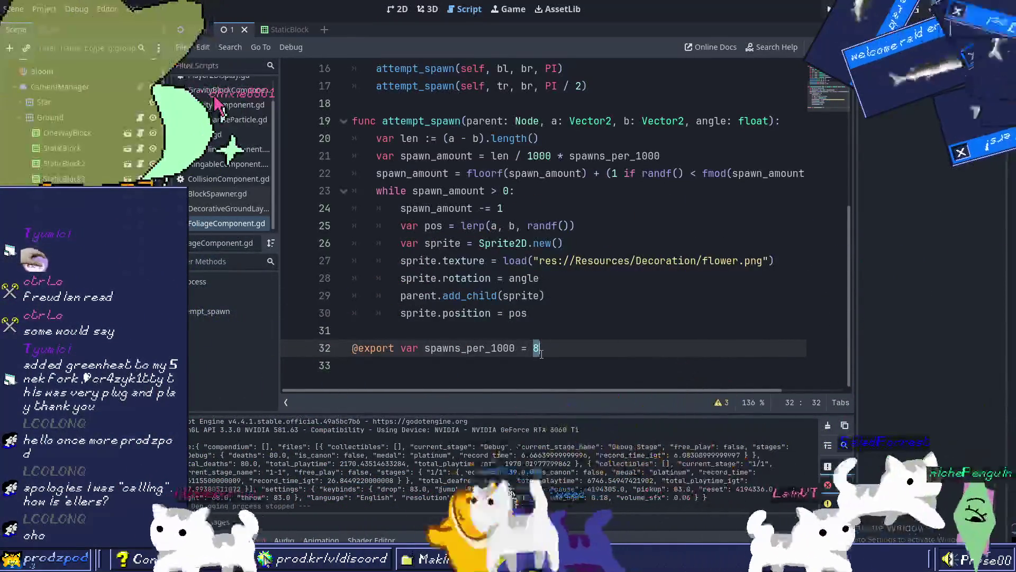
{"action": "type", "text": "1"}
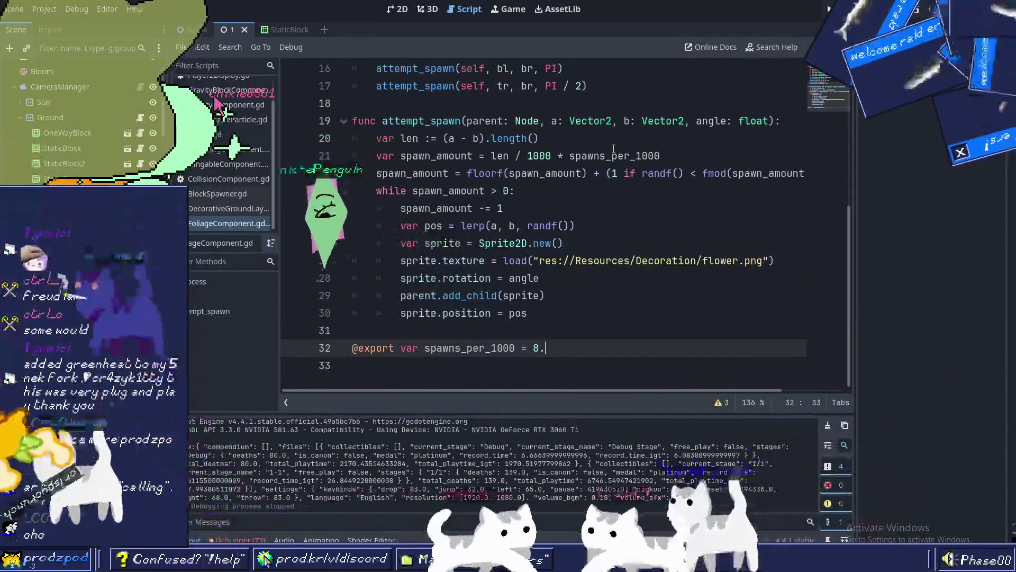
{"action": "key", "text": "ctrl+z"}
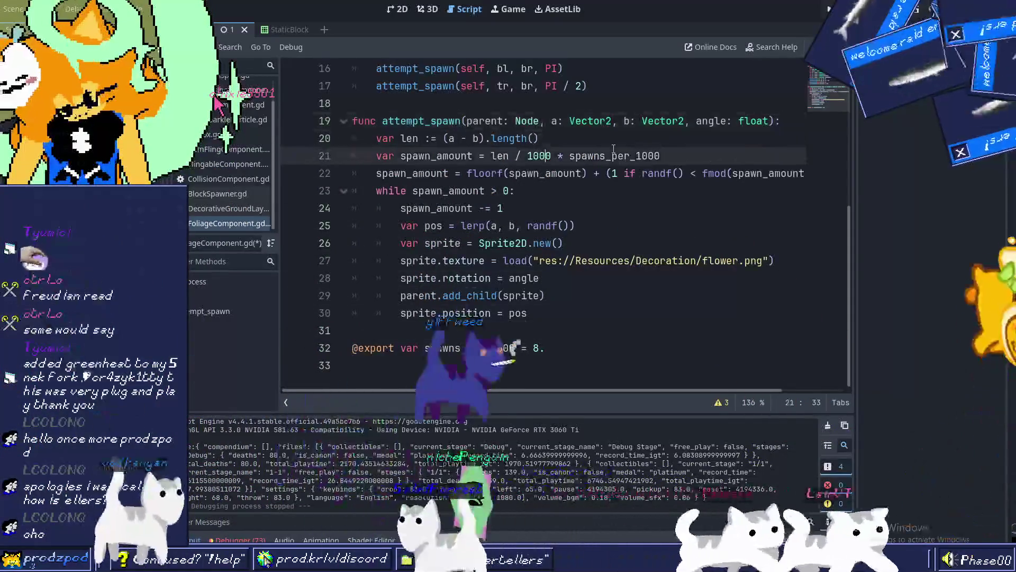
{"action": "key", "text": "Down"}
{"action": "key", "text": "Down"}
{"action": "key", "text": "Down"}
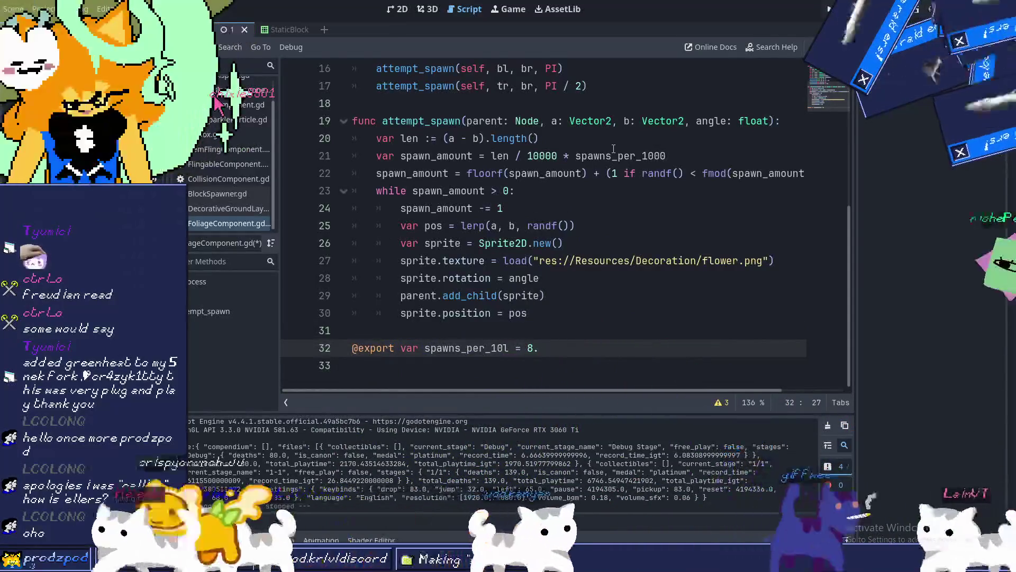
{"action": "double_click", "coordinate": [614, 150]}
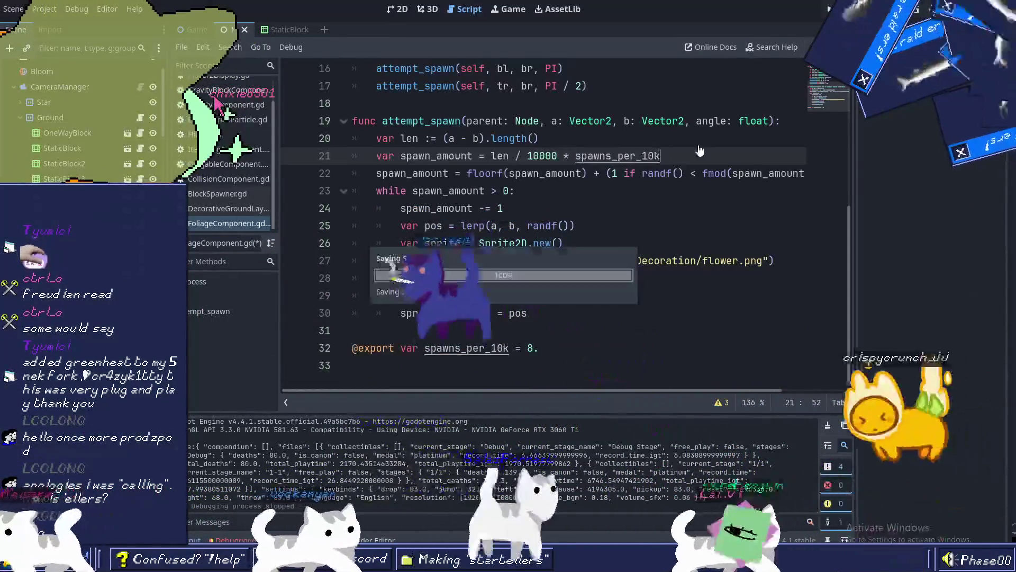
{"action": "key", "text": "ctrl+v"}
{"action": "left_click_drag", "start_coordinate": [643, 28], "coordinate": [810, 100]}
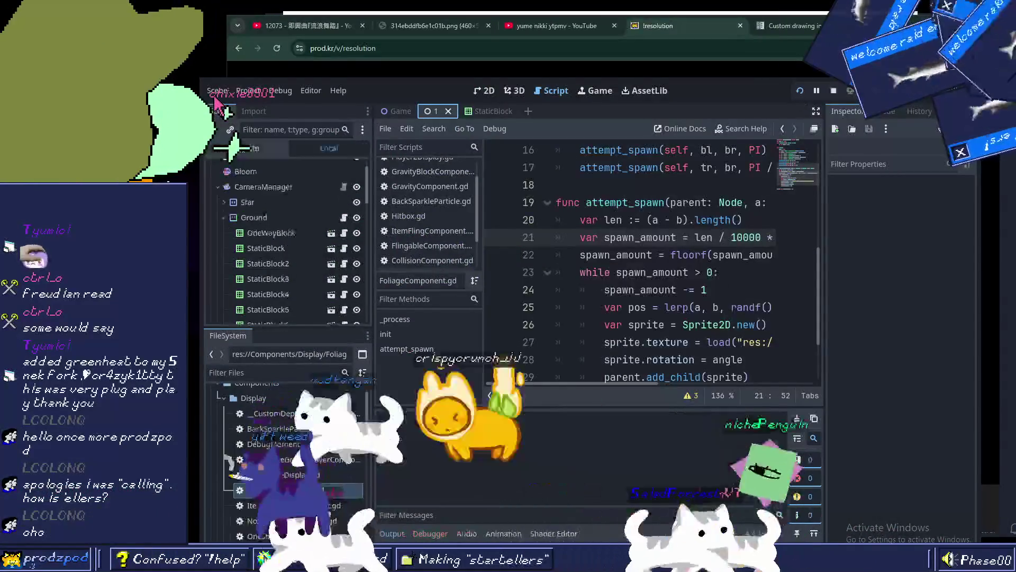
{"action": "key", "text": "shift+Up"}
{"action": "key", "text": "shift+Up"}
{"action": "key", "text": "shift+Up"}
{"action": "key", "text": "super+Up"}
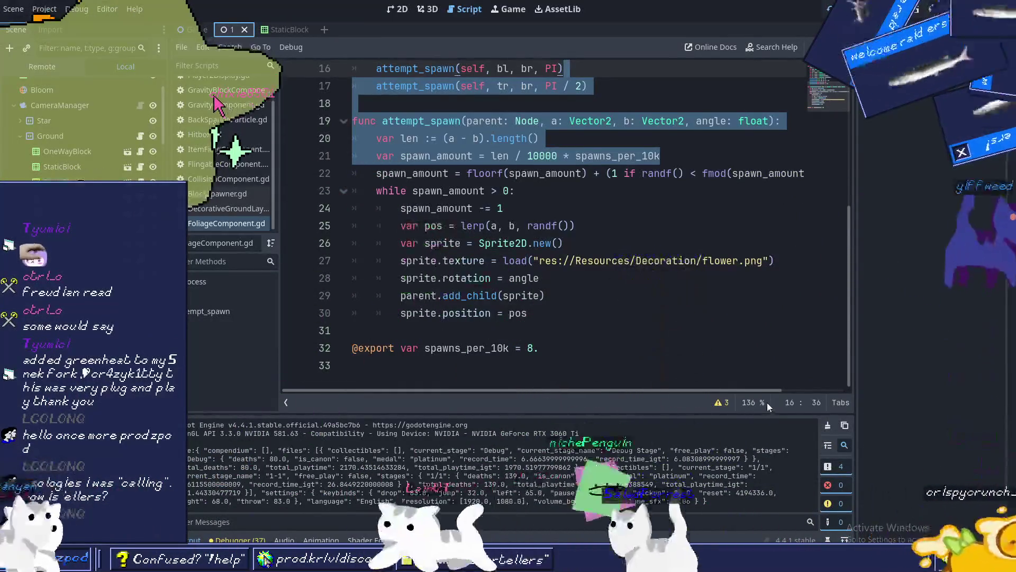
{"action": "key", "text": "F5"}
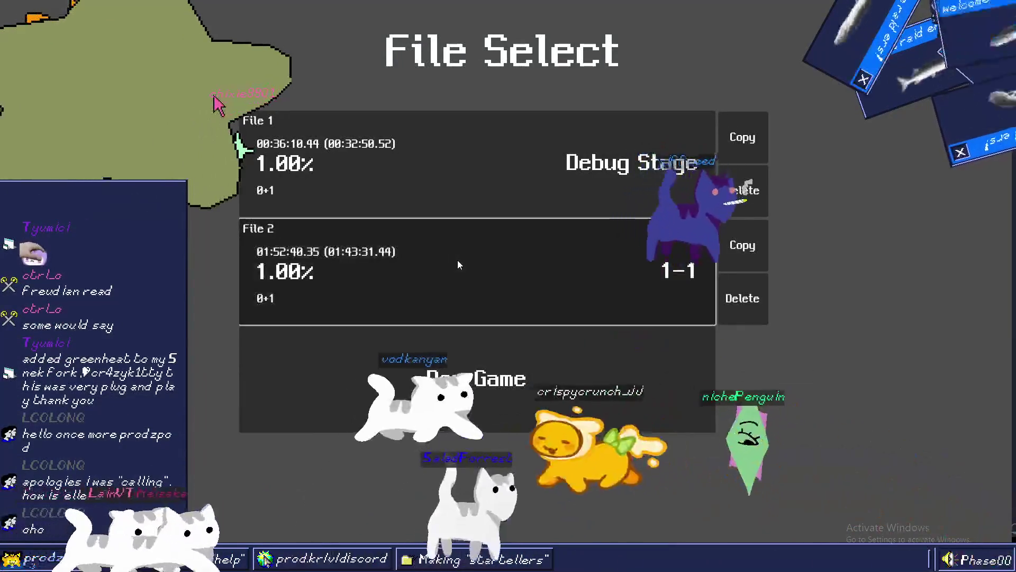
{"action": "left_click", "coordinate": [457, 260]}
{"action": "key", "text": "Right"}
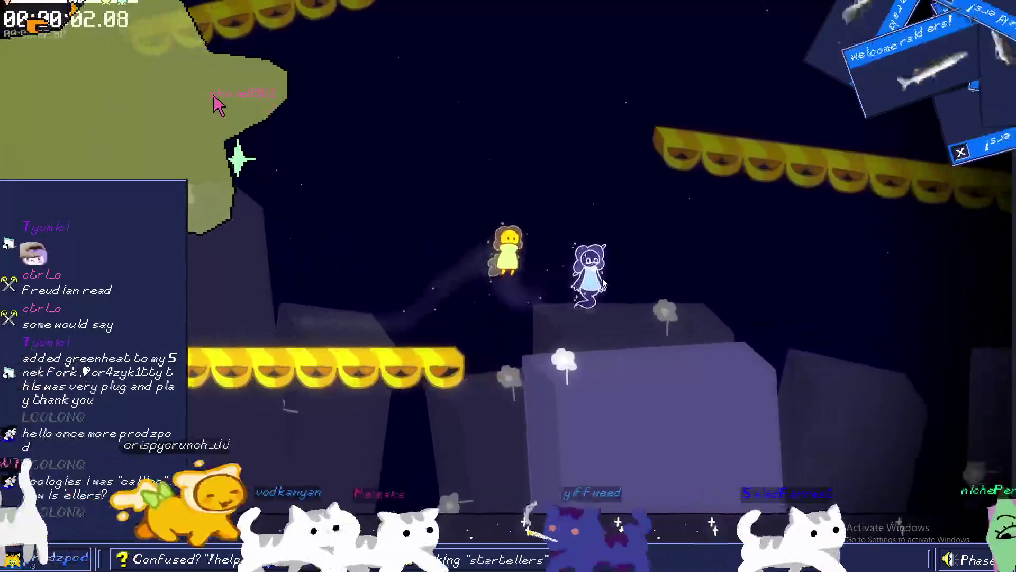
{"action": "key", "text": "Left"}
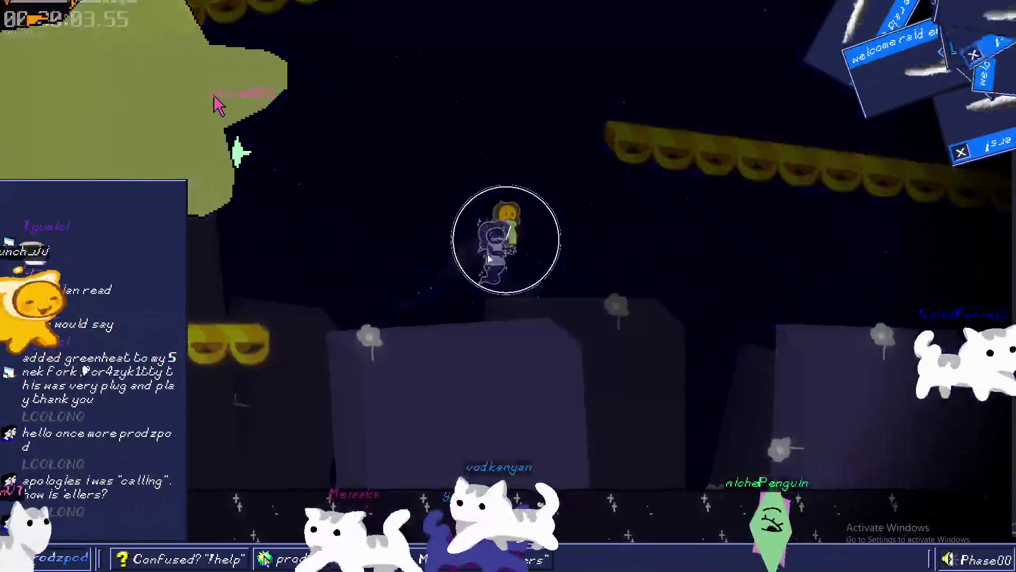
{"action": "key", "text": "Right"}
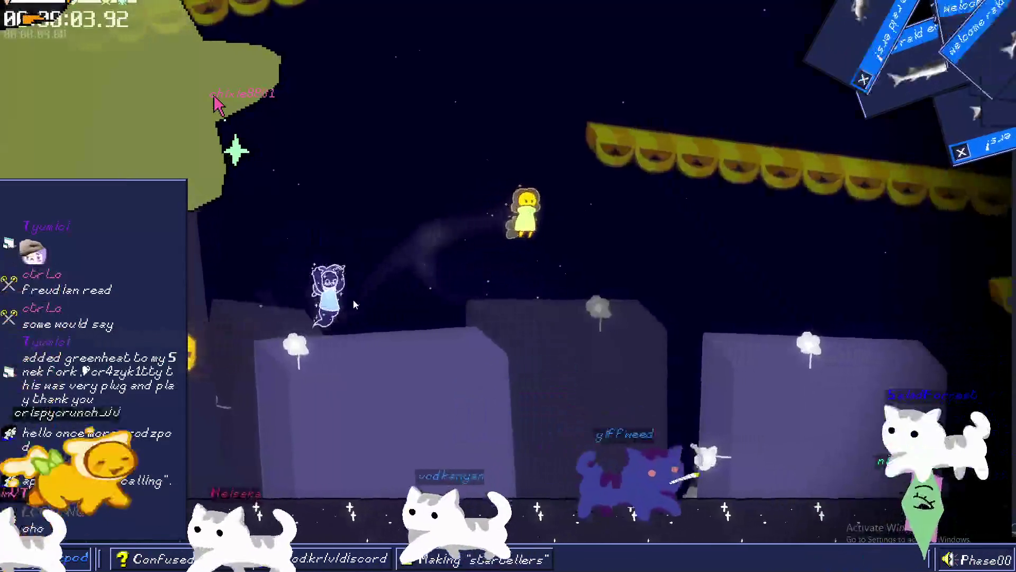
{"action": "key", "text": "Right"}
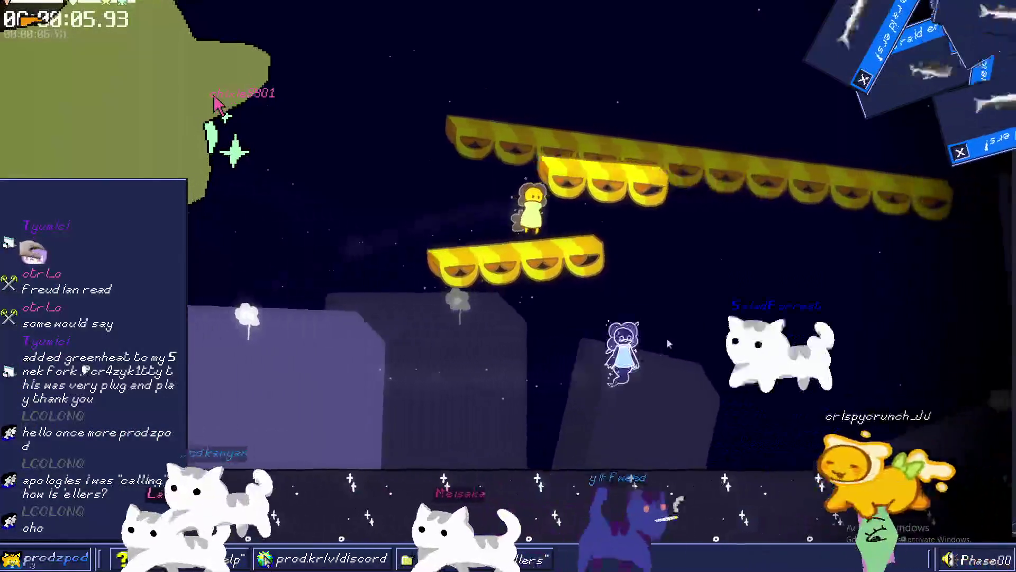
{"action": "key", "text": "Up"}
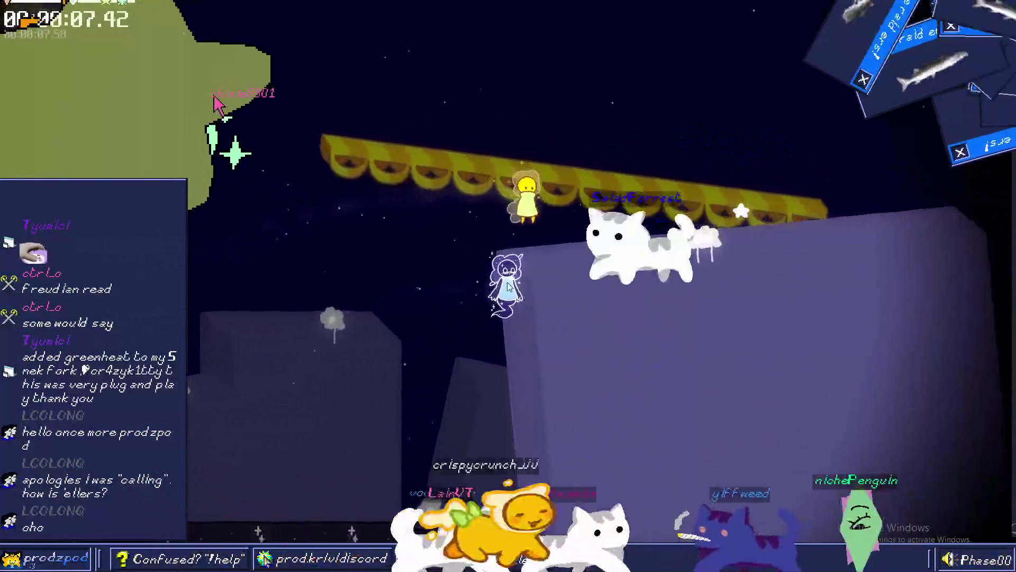
{"action": "key", "text": "Up"}
{"action": "key", "text": "Right"}
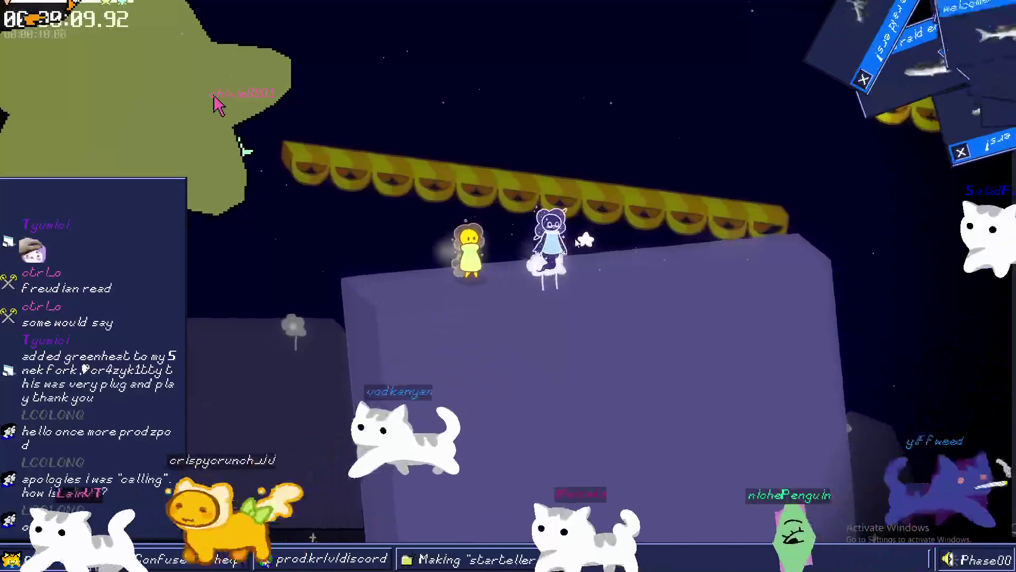
{"action": "key", "text": "Up"}
{"action": "key", "text": "Right"}
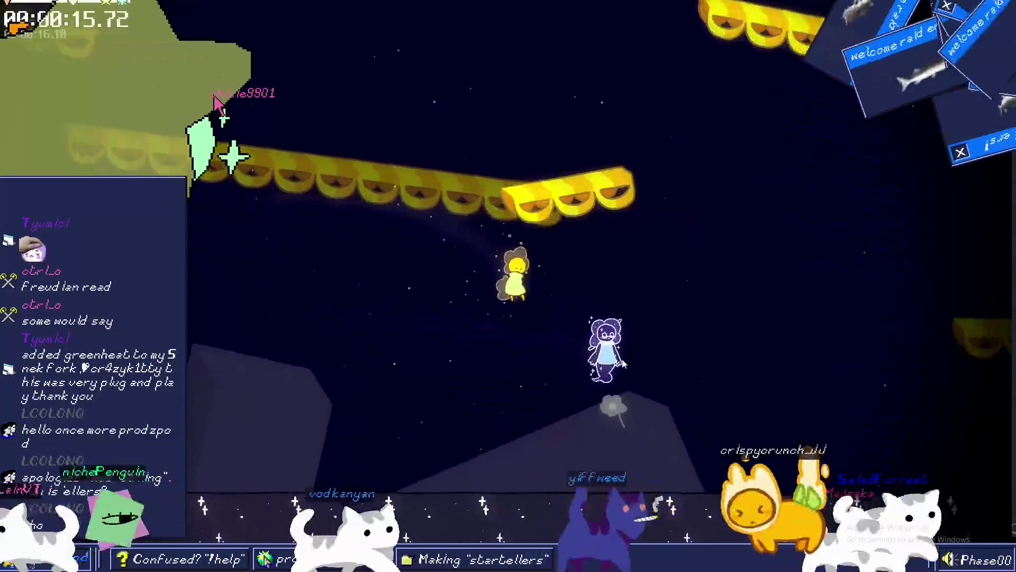
{"action": "key", "text": "Left"}
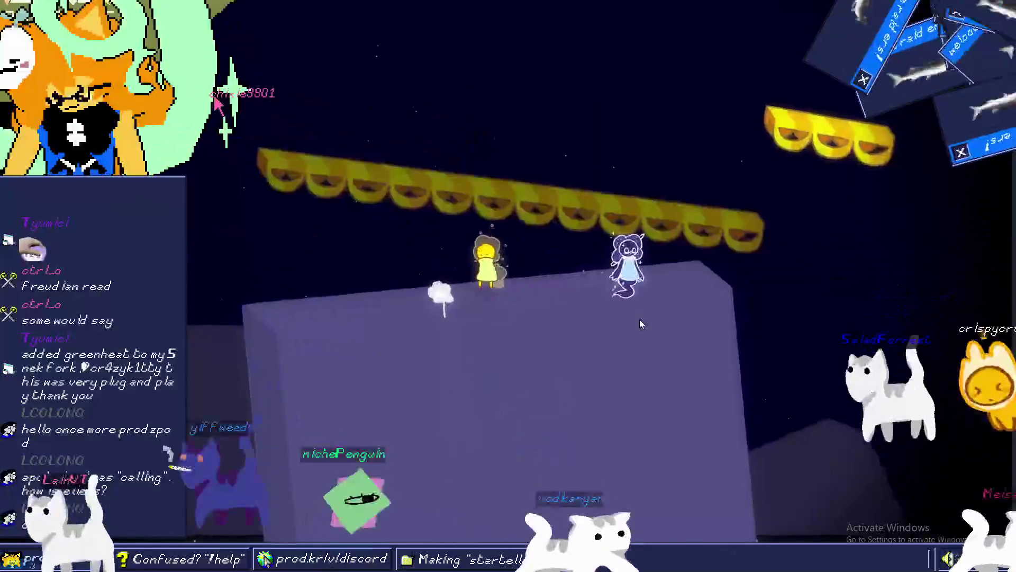
{"action": "key", "text": "F8"}
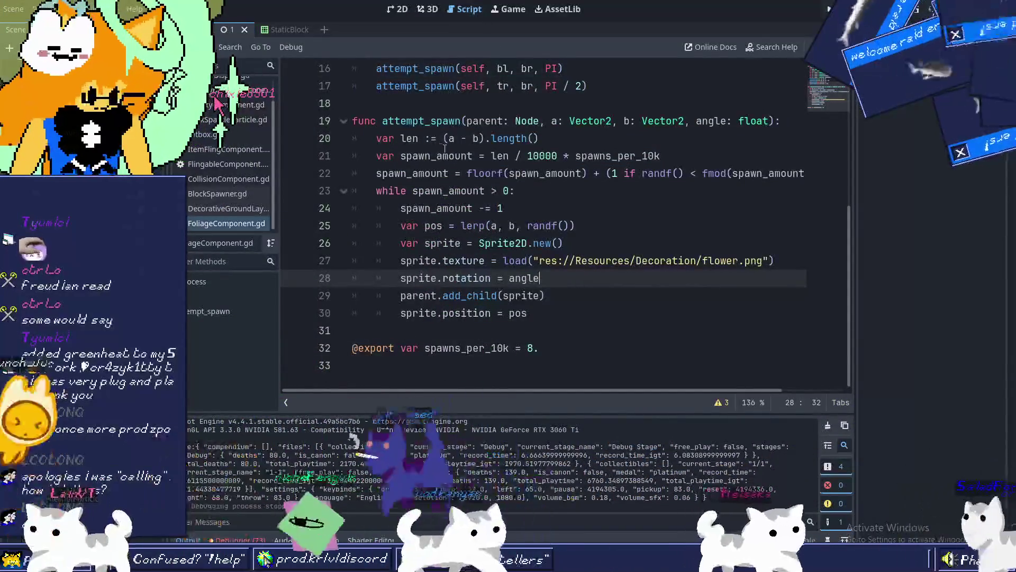
Start an else line after the init check in init(), then undo it.
{"action": "left_click_drag", "start_coordinate": [458, 149], "coordinate": [540, 348]}
{"action": "scroll", "coordinate": [602, 285], "scroll_direction": "up", "scroll_amount": 5}
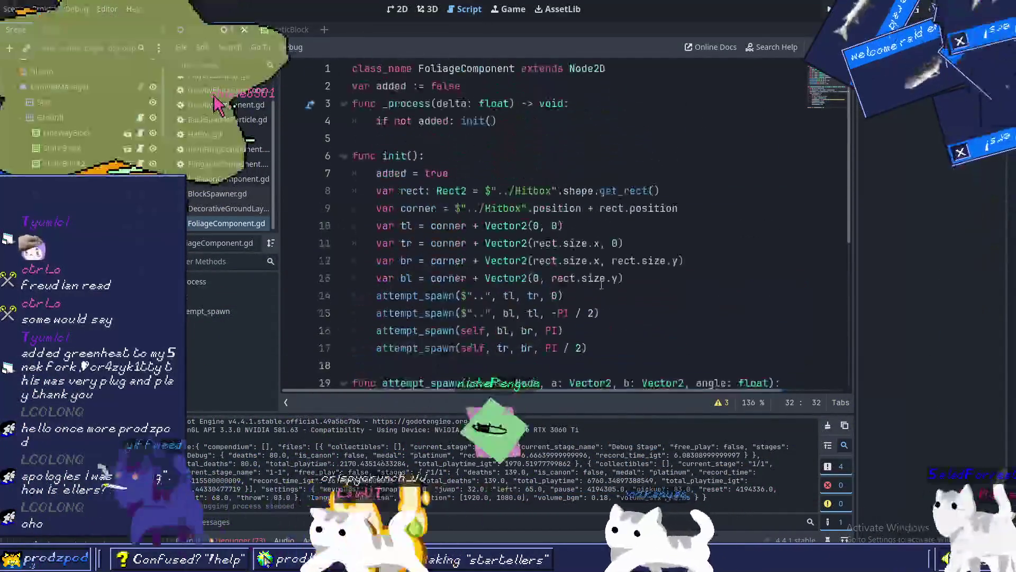
{"action": "key", "text": "Return"}
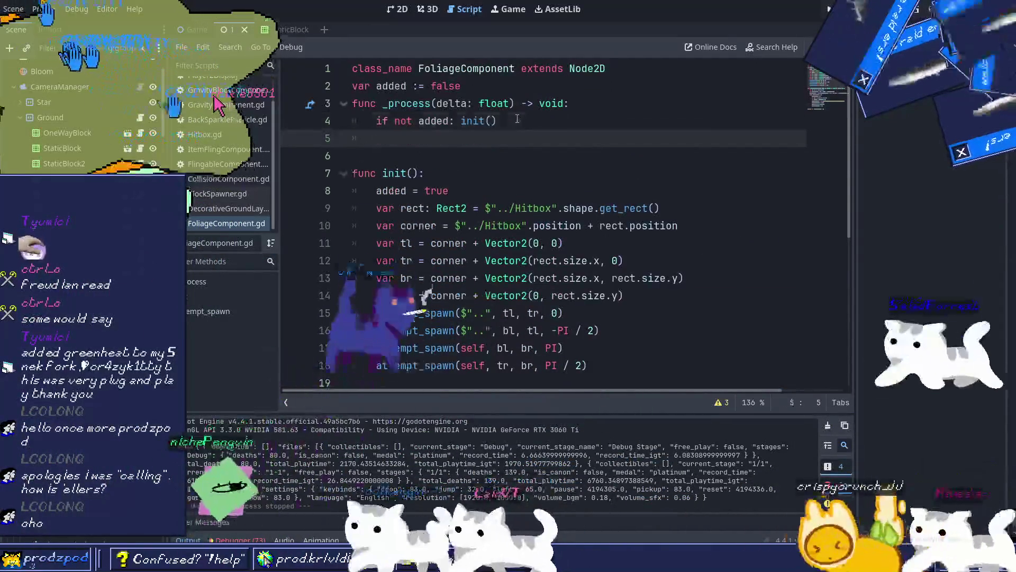
{"action": "type", "text": "else:"}
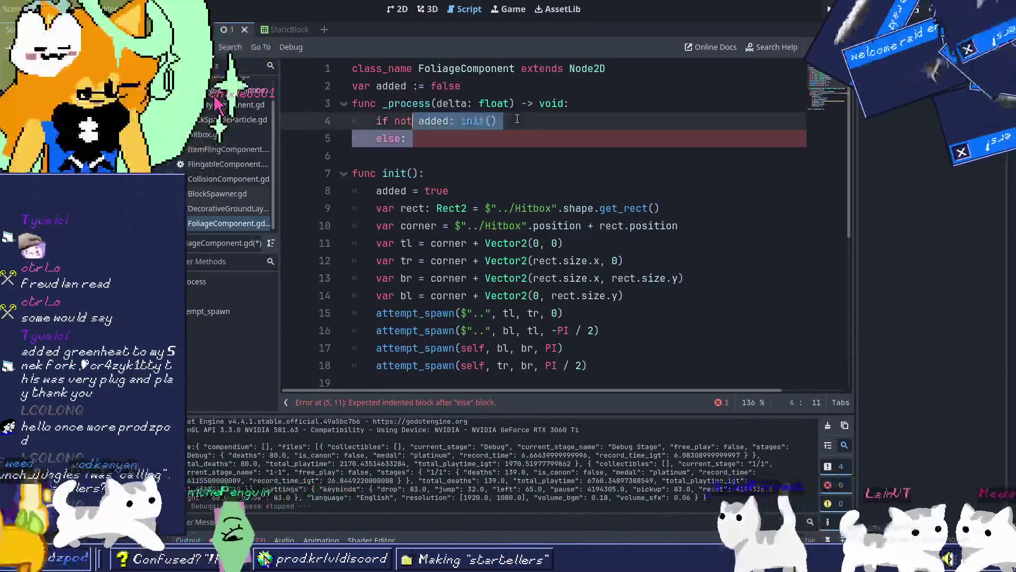
{"action": "key", "text": "ctrl+z"}
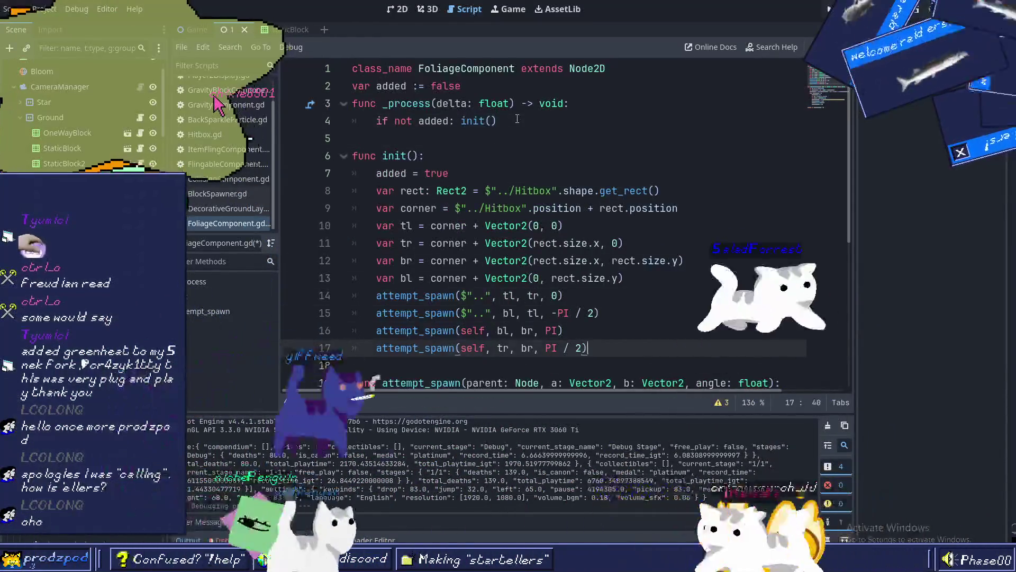
Append set_process(false) after the last attempt_spawn call in init().
{"action": "key", "text": "End"}
{"action": "key", "text": "Return"}
{"action": "type", "text": "process"}
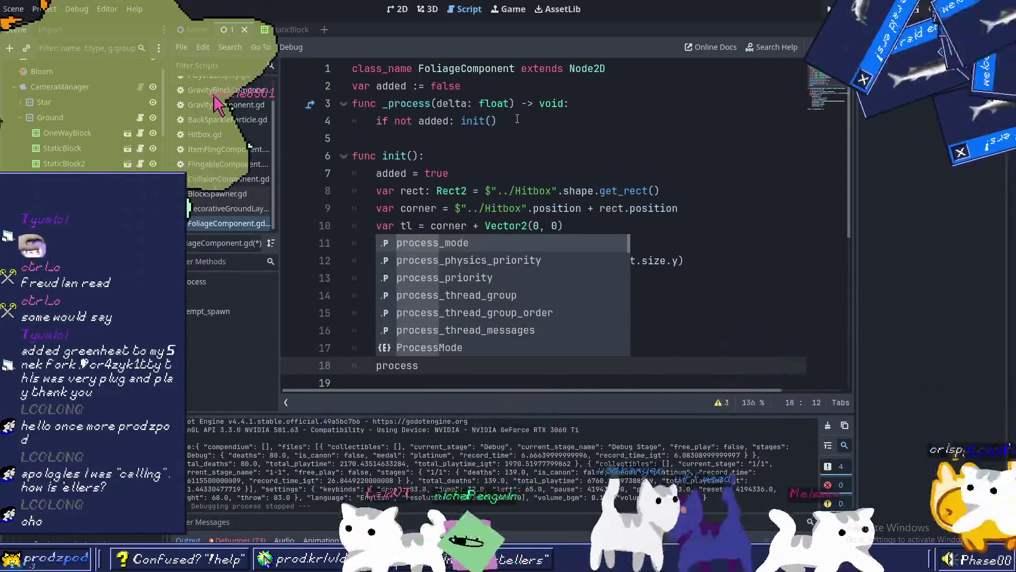
{"action": "key", "text": "ctrl+BackSpace"}
{"action": "type", "text": "is_proce"}
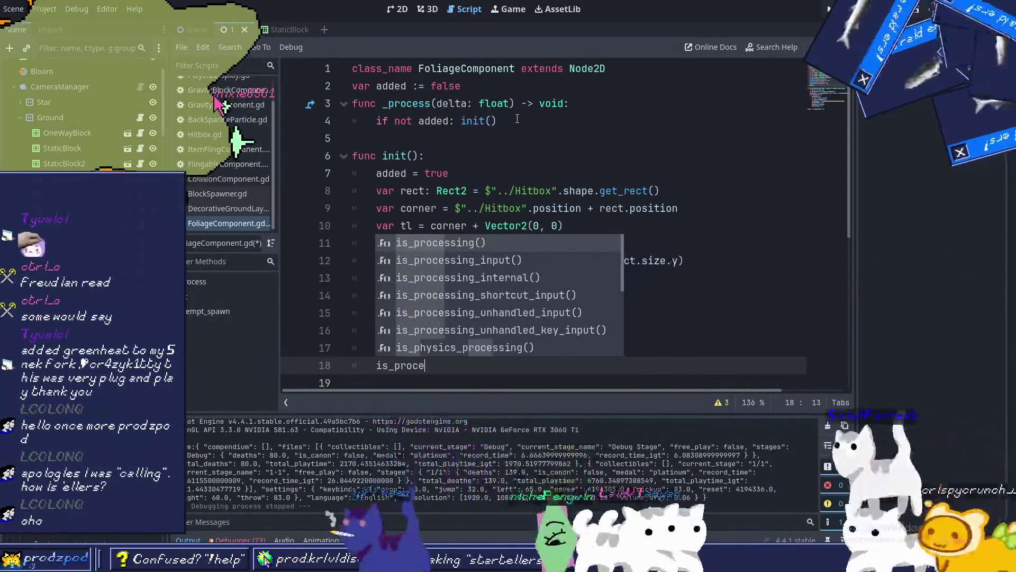
{"action": "key", "text": "ctrl+BackSpace"}
{"action": "type", "text": "set_pr"}
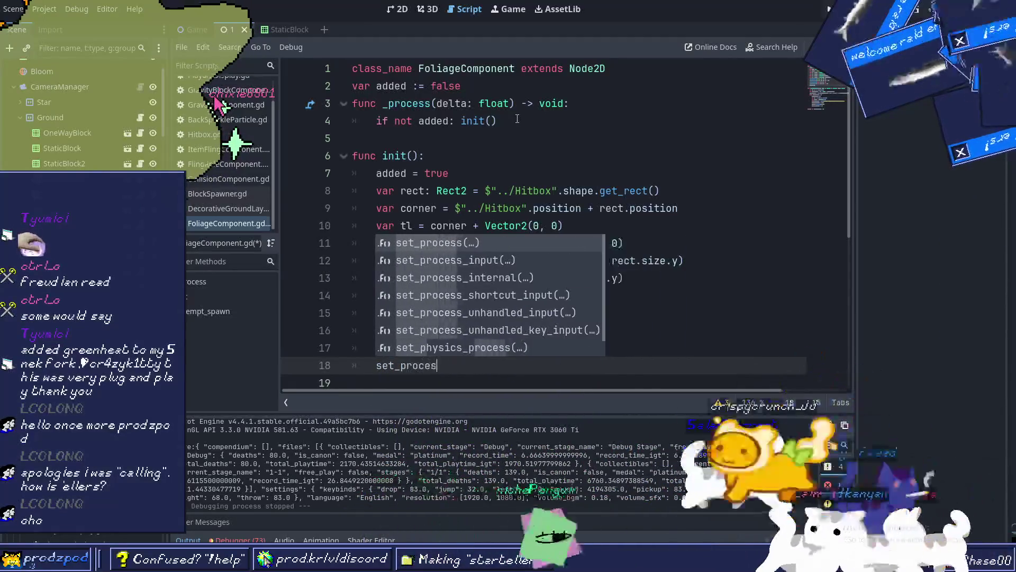
{"action": "key", "text": "Return"}
{"action": "type", "text": "false)"}
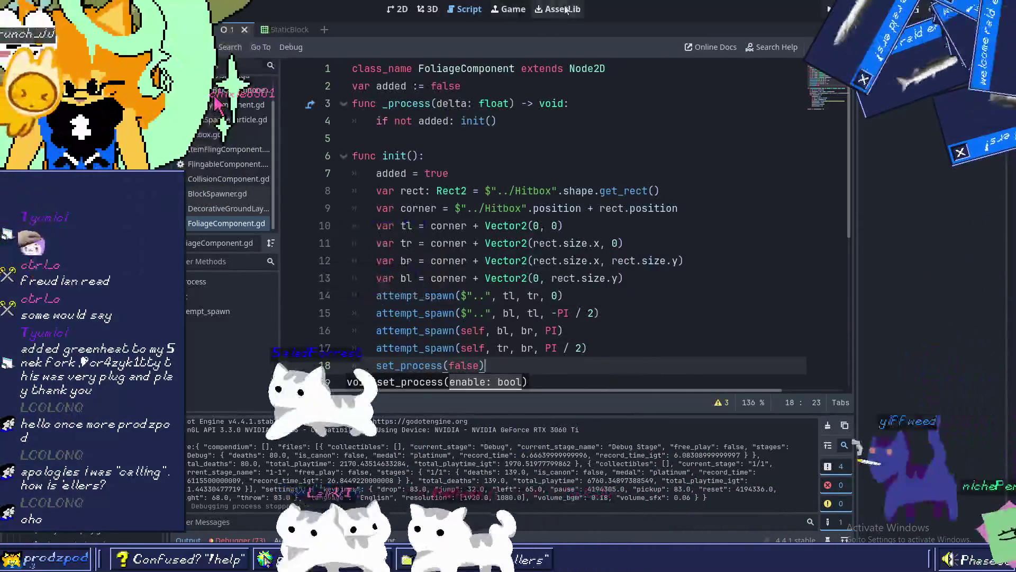
{"action": "left_click", "coordinate": [524, 155]}
Scroll through FoliageComponent.gd and place the caret on its empty last line.
{"action": "scroll", "coordinate": [524, 192], "scroll_direction": "down", "scroll_amount": 5}
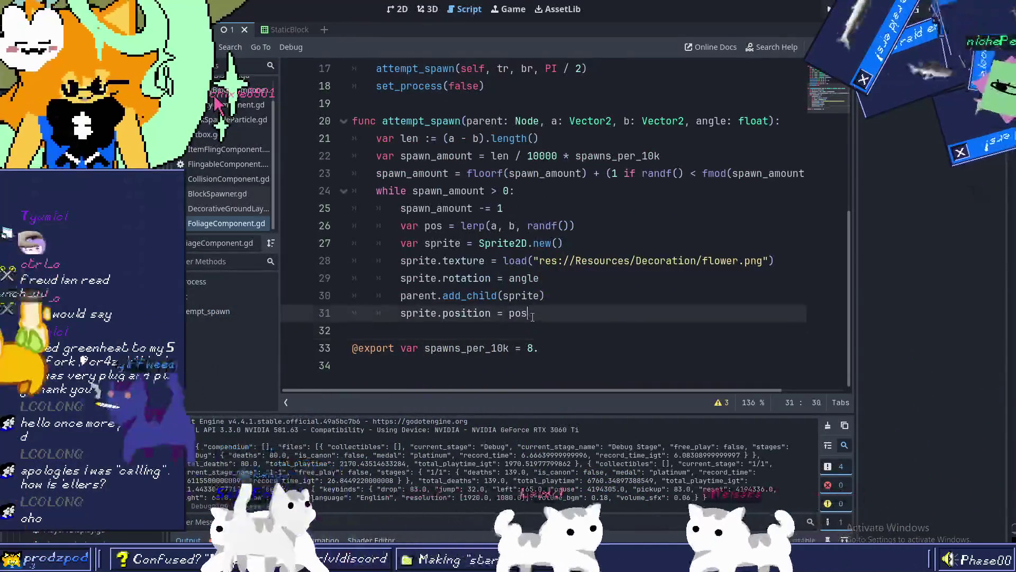
{"action": "scroll", "coordinate": [529, 286], "scroll_direction": "up", "scroll_amount": 3}
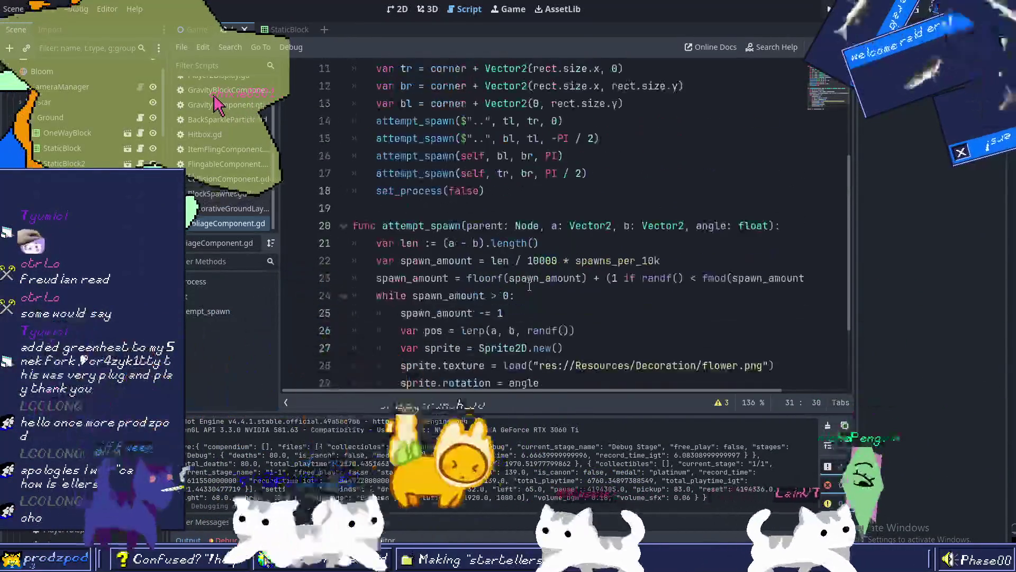
{"action": "scroll", "coordinate": [518, 272], "scroll_direction": "up", "scroll_amount": 1}
{"action": "scroll", "coordinate": [519, 271], "scroll_direction": "down", "scroll_amount": 3}
{"action": "scroll", "coordinate": [518, 273], "scroll_direction": "up", "scroll_amount": 2}
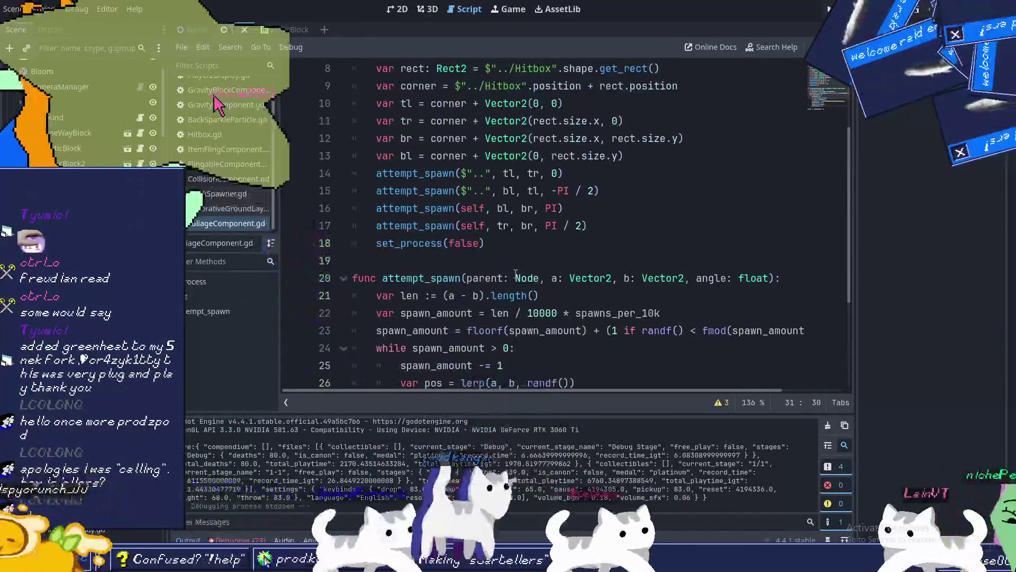
{"action": "scroll", "coordinate": [567, 226], "scroll_direction": "down", "scroll_amount": 3}
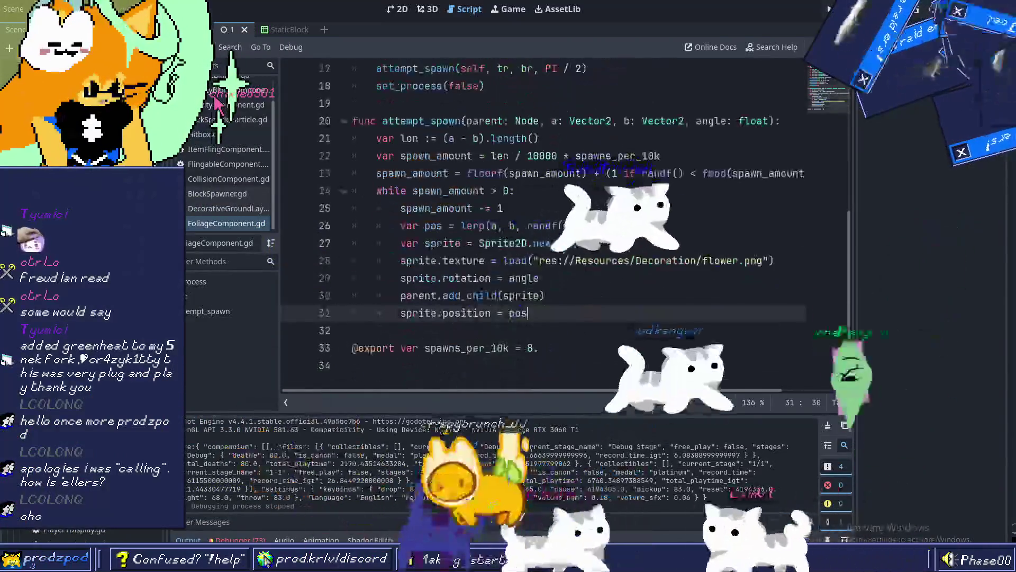
{"action": "scroll", "coordinate": [586, 238], "scroll_direction": "up", "scroll_amount": 2}
{"action": "scroll", "coordinate": [582, 264], "scroll_direction": "down", "scroll_amount": 2}
{"action": "left_click", "coordinate": [572, 359]}
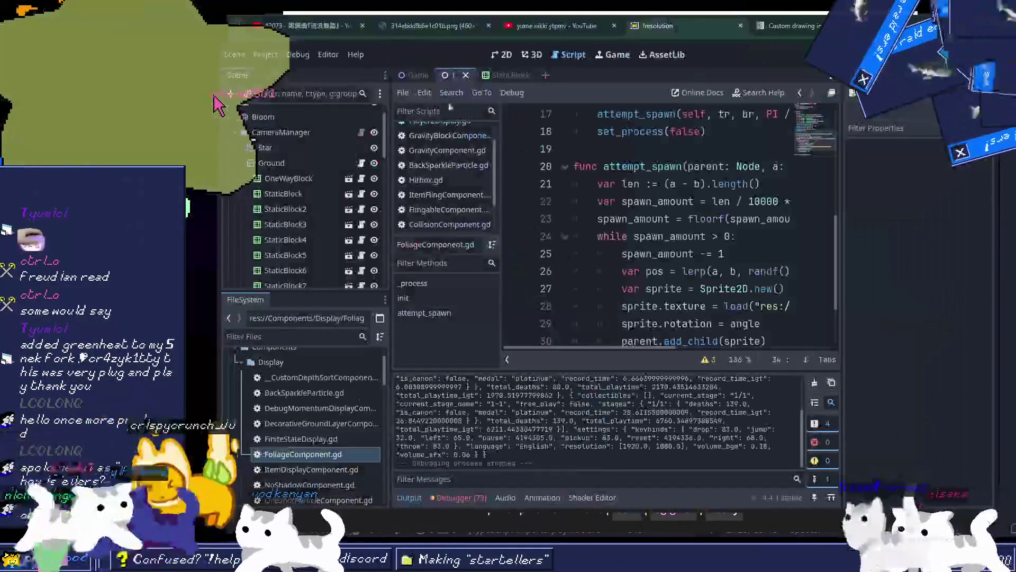
{"action": "left_click", "coordinate": [349, 210]}
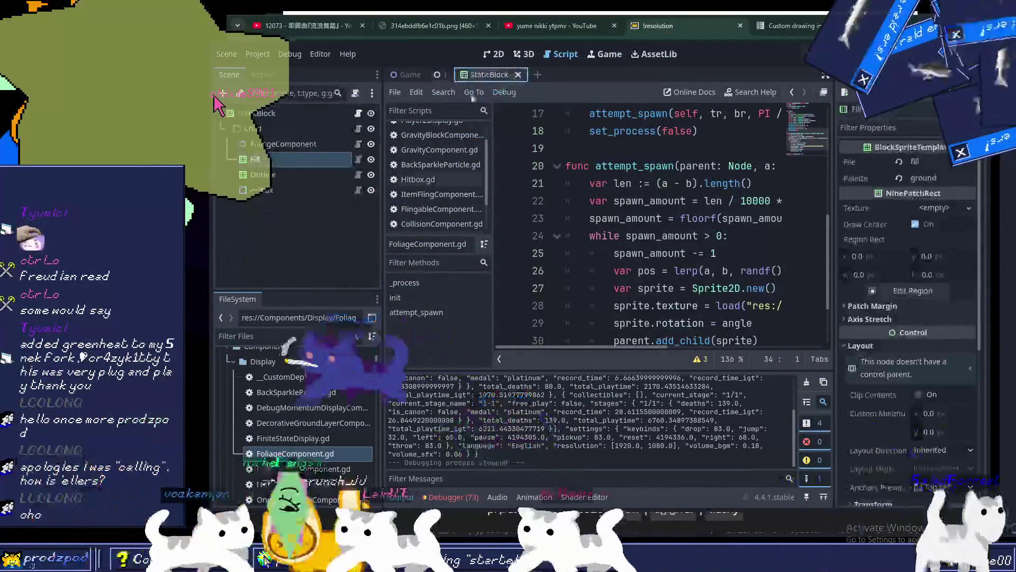
{"action": "scroll", "coordinate": [608, 288], "scroll_direction": "down", "scroll_amount": 2}
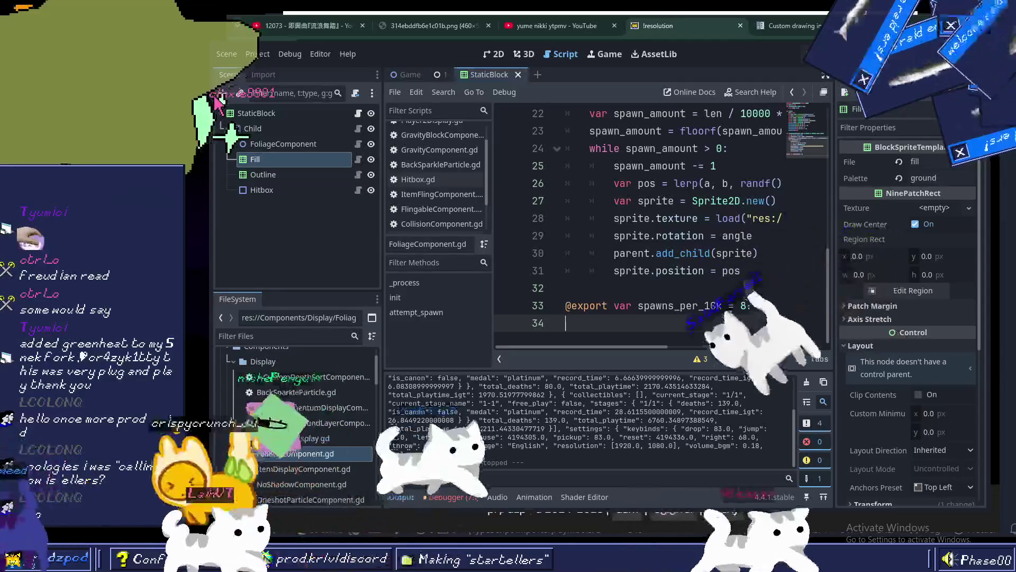
{"action": "type", "text": "@e"}
{"action": "type", "text": " var p"}
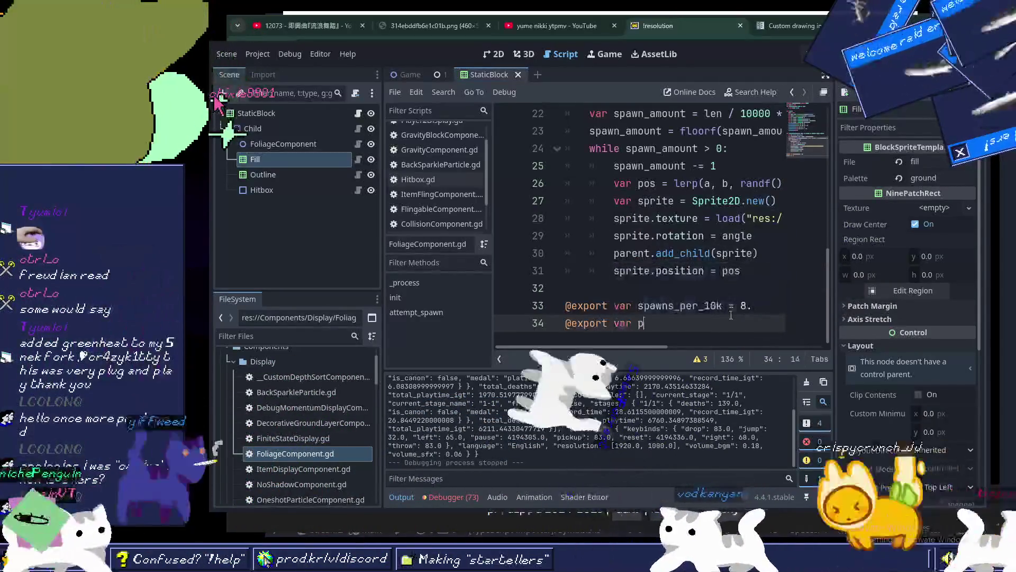
{"action": "type", "text": " ="}
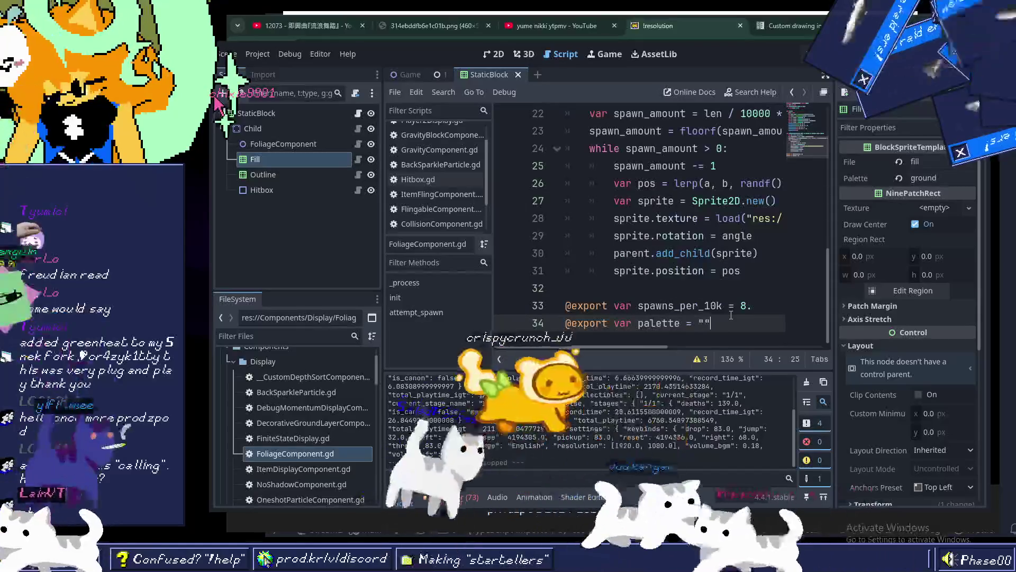
{"action": "key", "text": "ctrl+Right"}
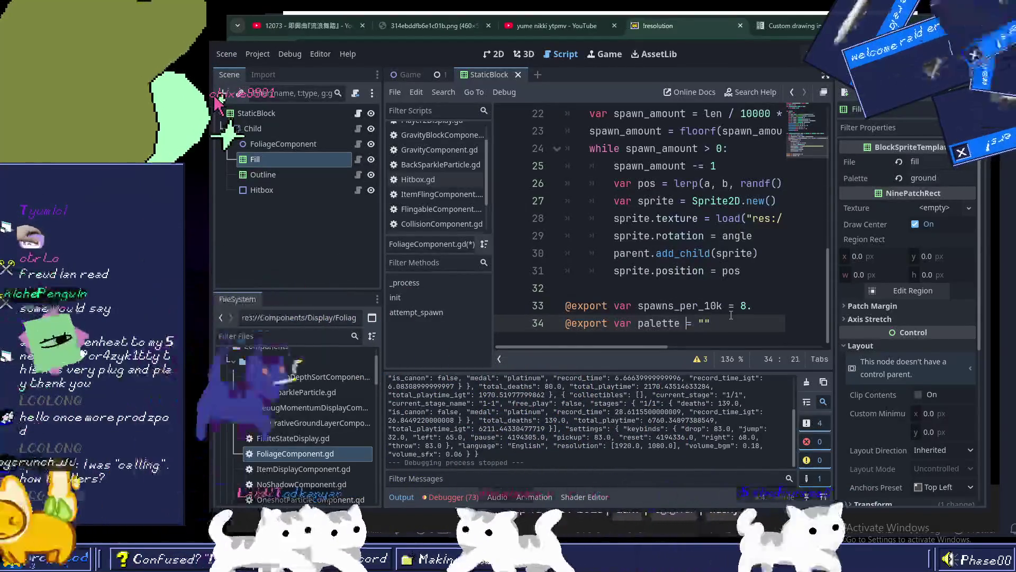
{"action": "type", "text": ":"}
{"action": "key", "text": "Up"}
{"action": "key", "text": "Left"}
{"action": "key", "text": "ctrl+s"}
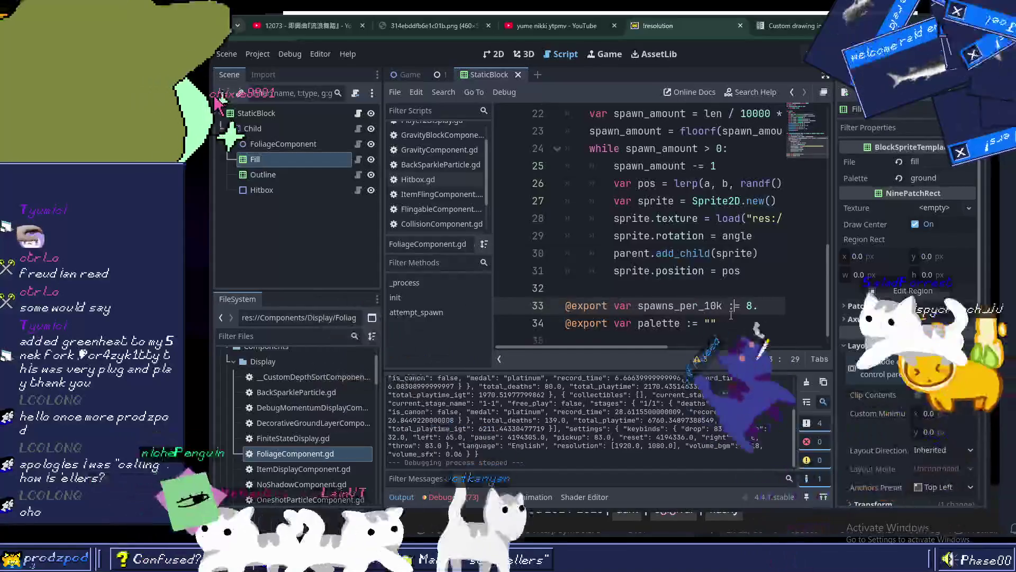
{"action": "scroll", "coordinate": [731, 315], "scroll_direction": "up", "scroll_amount": 1}
Set the FoliageComponent node's Palette property to ground, after checking the Outline node's palette.
{"action": "left_click", "coordinate": [283, 143]}
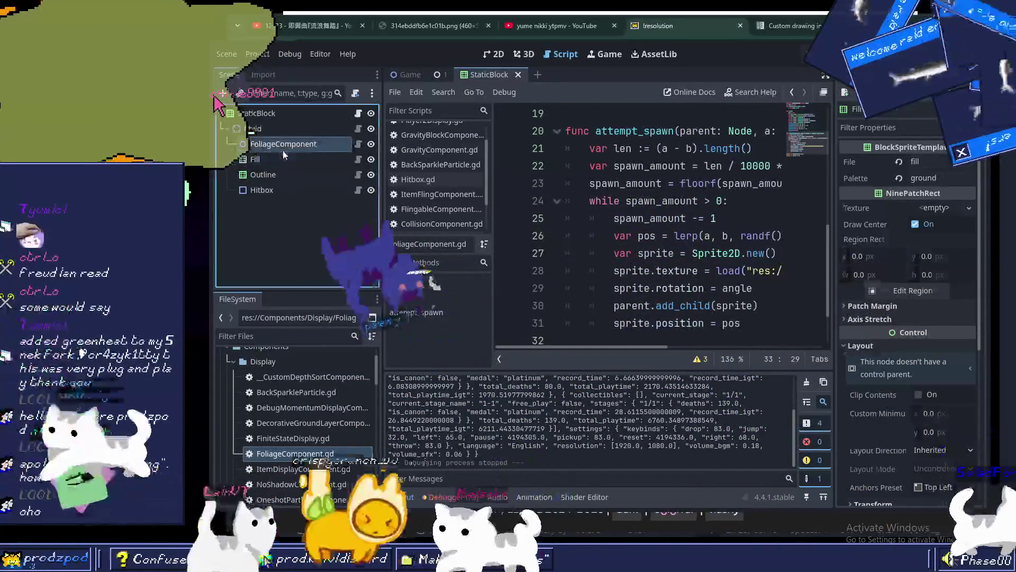
{"action": "left_click", "coordinate": [945, 178]}
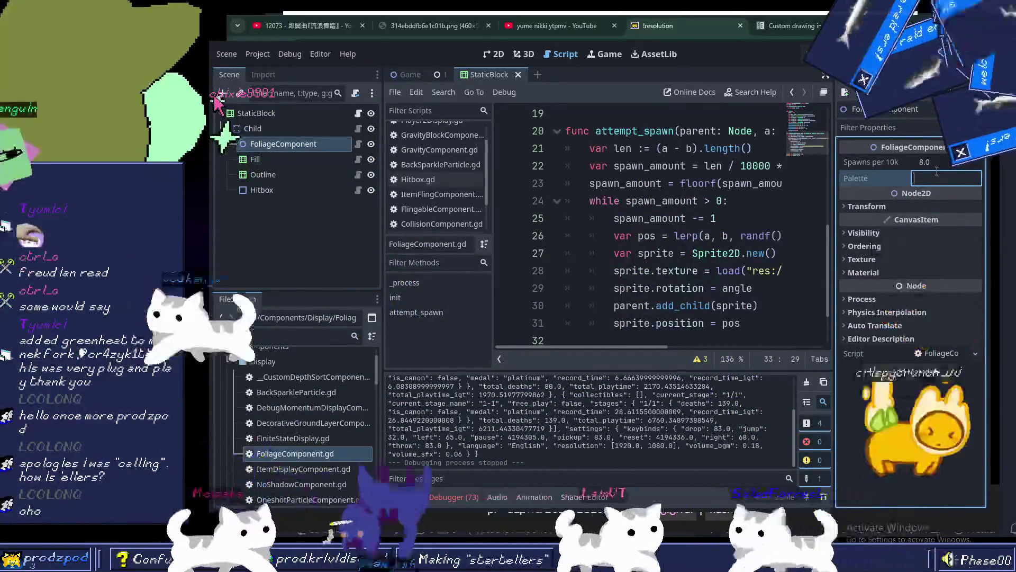
{"action": "left_click", "coordinate": [321, 171]}
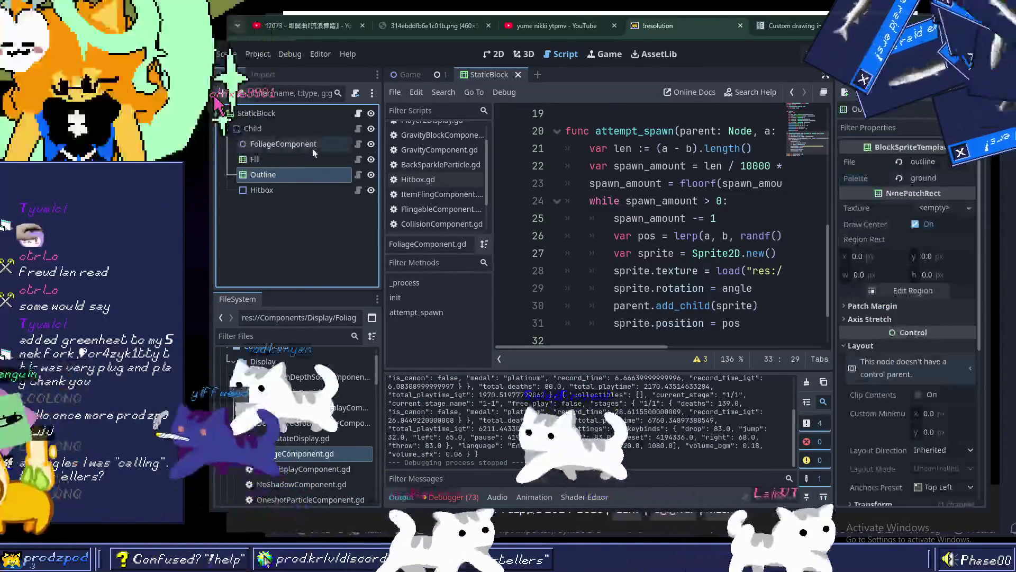
{"action": "left_click", "coordinate": [321, 145]}
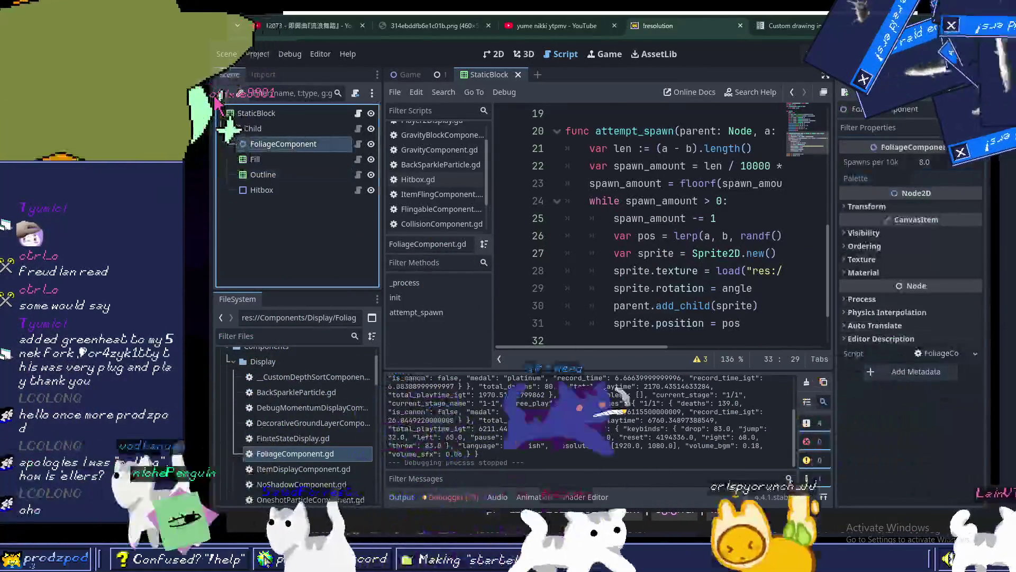
{"action": "left_click", "coordinate": [968, 181]}
{"action": "type", "text": "ground"}
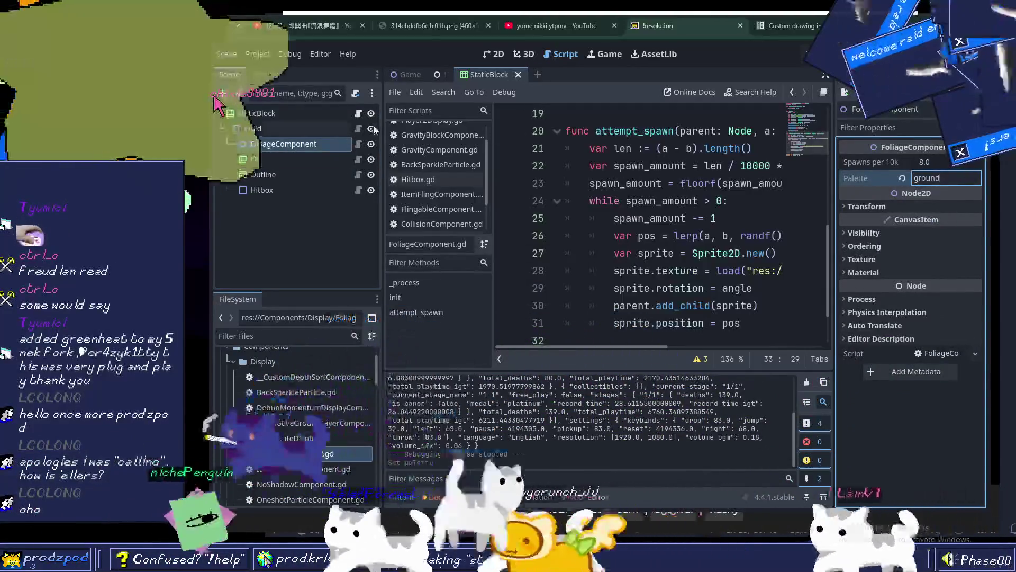
Open the StaticBlock's BlockSpawner.gd script and search it for palette.
{"action": "left_click", "coordinate": [358, 114]}
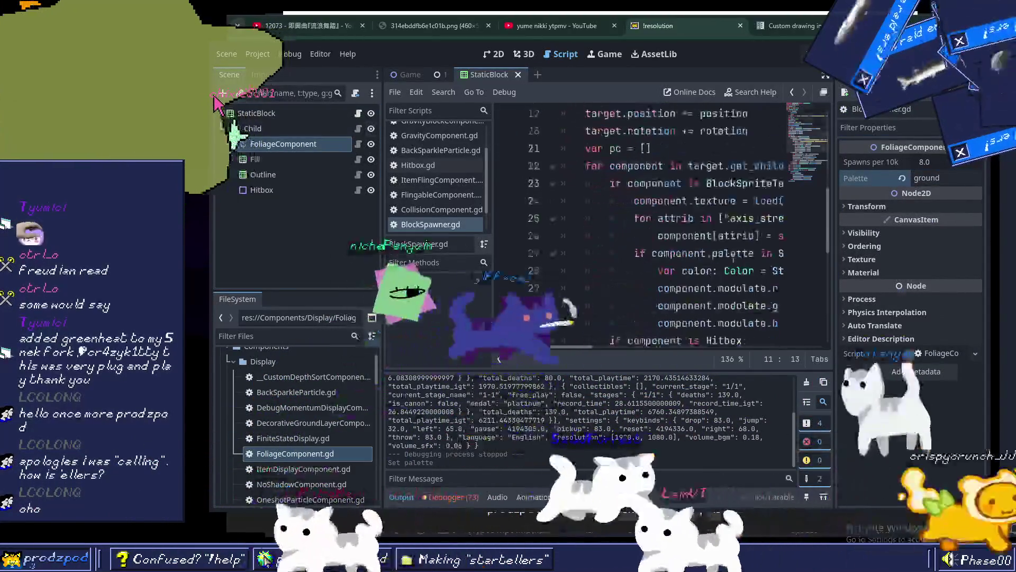
{"action": "key", "text": "ctrl+f"}
{"action": "type", "text": "palette"}
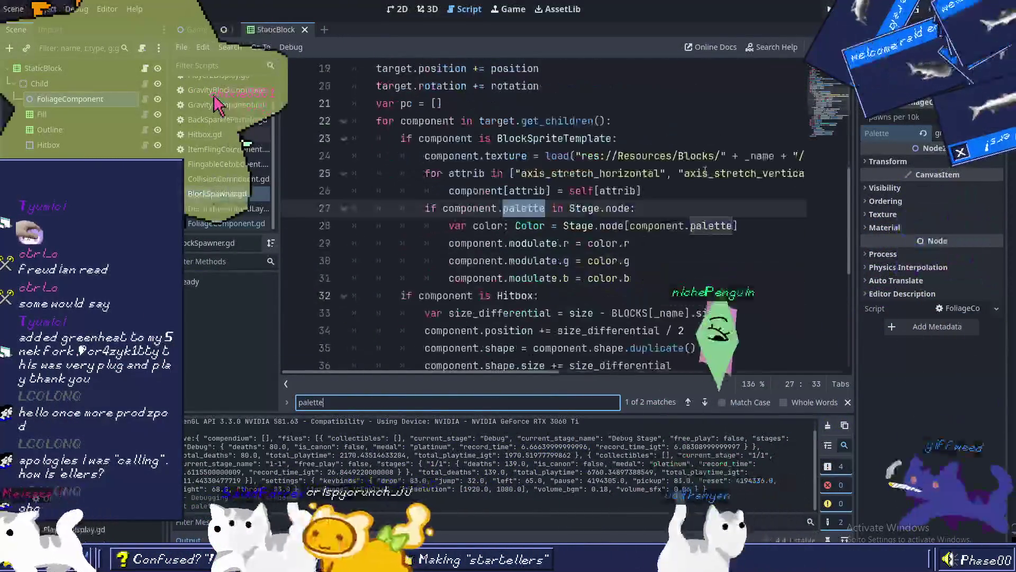
Add an 'if component is FoliageComponent:' branch with the copied palette colour block, save BlockSpawner.gd, and run the project.
{"action": "left_click_drag", "start_coordinate": [684, 272], "coordinate": [668, 199]}
{"action": "key", "text": "ctrl+c"}
{"action": "scroll", "coordinate": [671, 199], "scroll_direction": "down", "scroll_amount": 3}
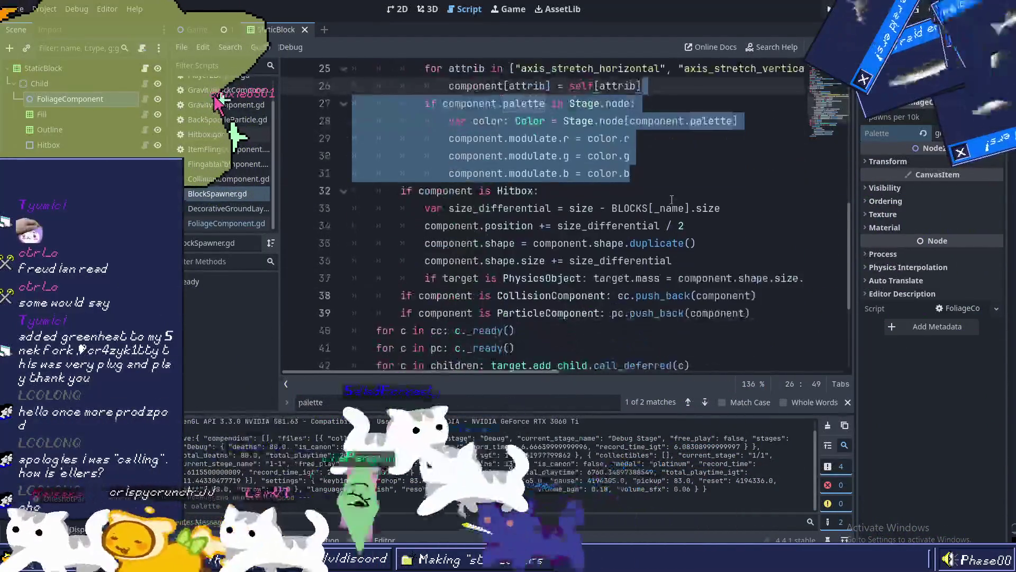
{"action": "left_click", "coordinate": [783, 258]}
{"action": "key", "text": "Return"}
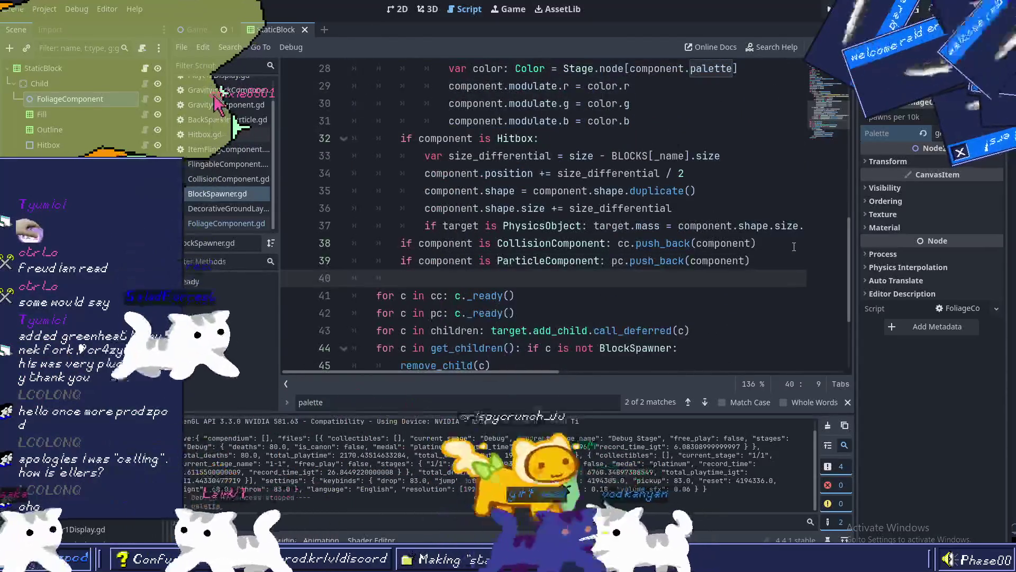
{"action": "type", "text": "component is F"}
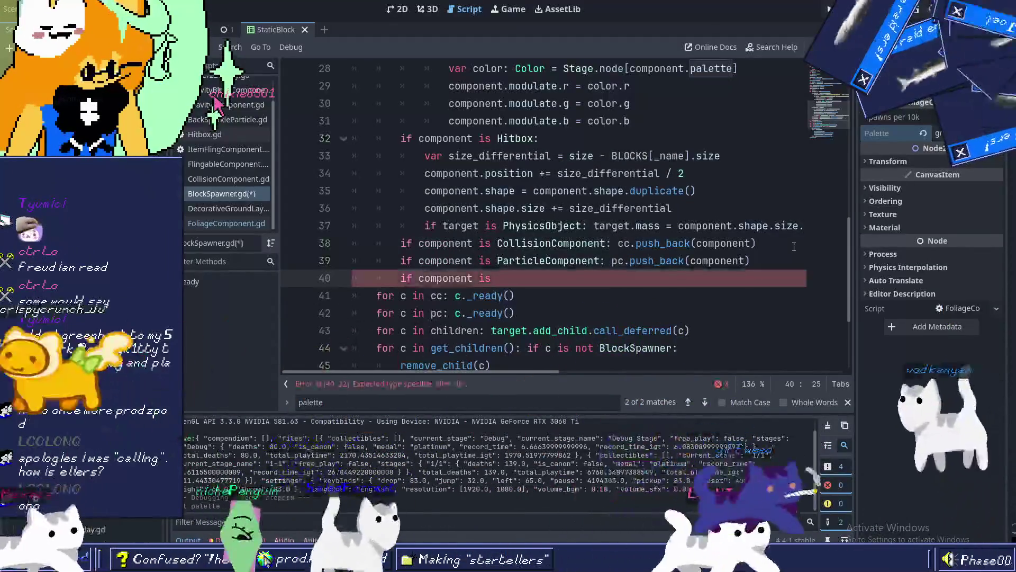
{"action": "type", "text": "ol"}
{"action": "key", "text": "Return"}
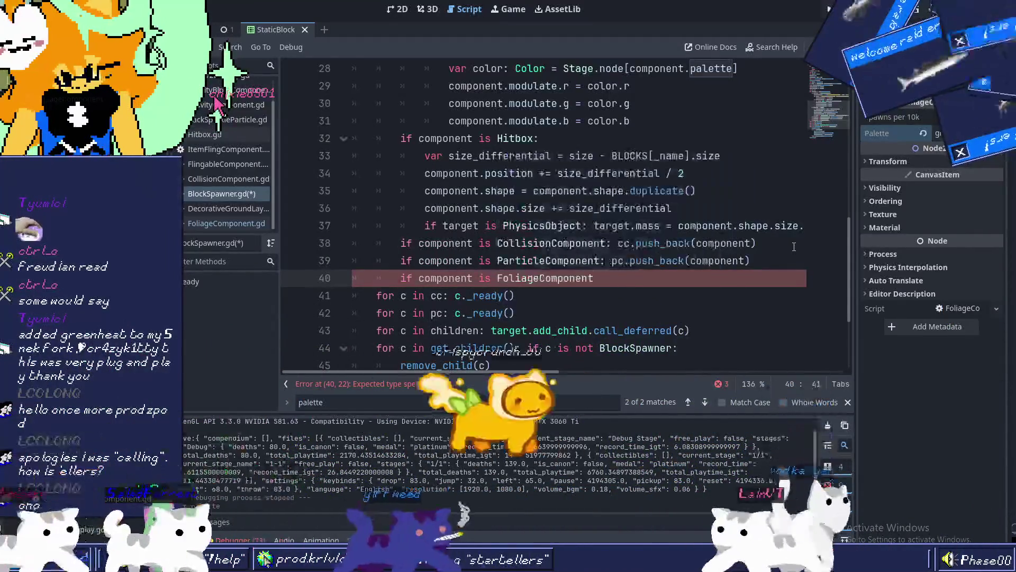
{"action": "key", "text": "Return"}
{"action": "key", "text": "ctrl+v"}
{"action": "key", "text": "ctrl+s"}
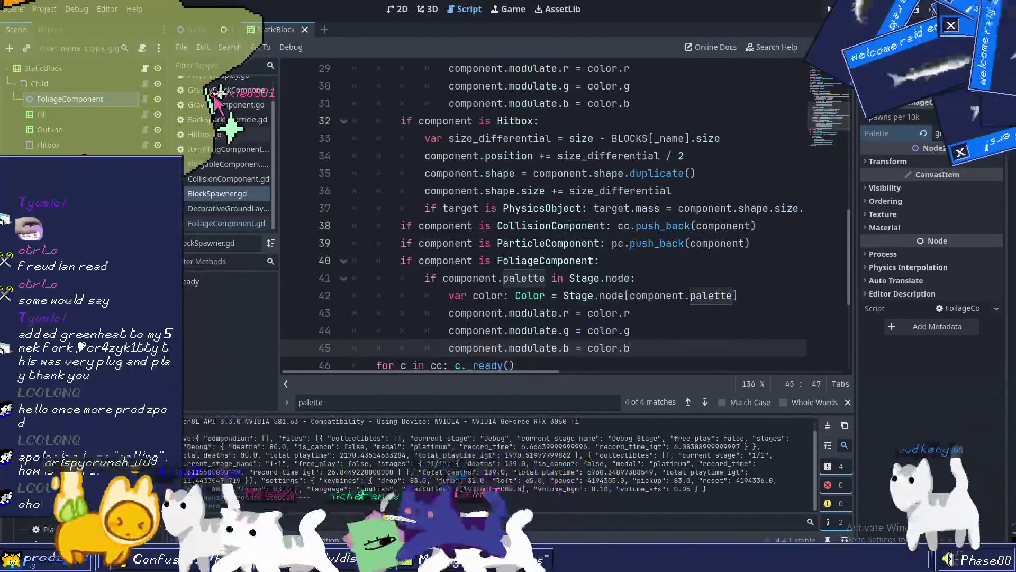
{"action": "key", "text": "super+Down"}
{"action": "left_click", "coordinate": [788, 96]}
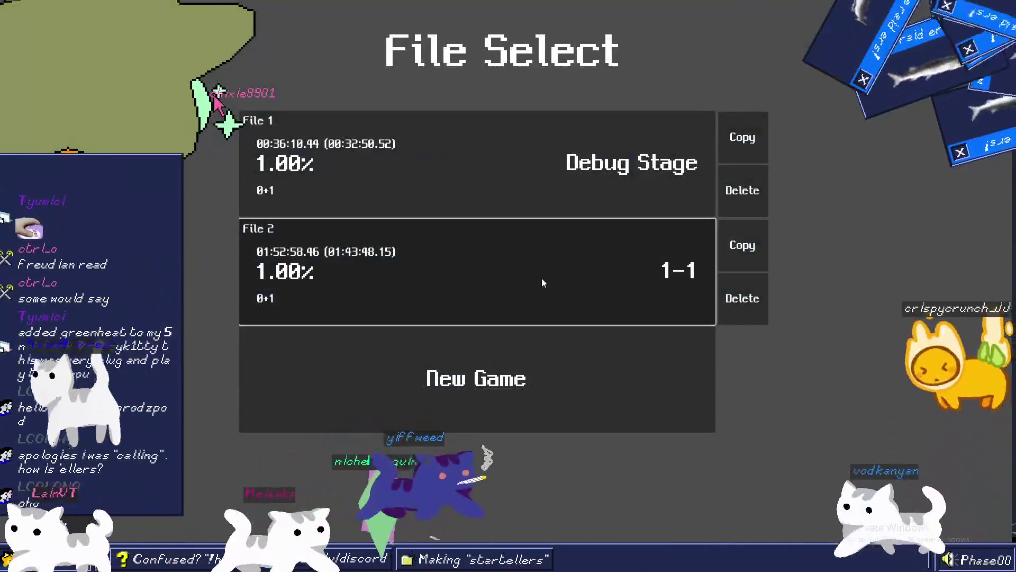
{"action": "left_click", "coordinate": [542, 279]}
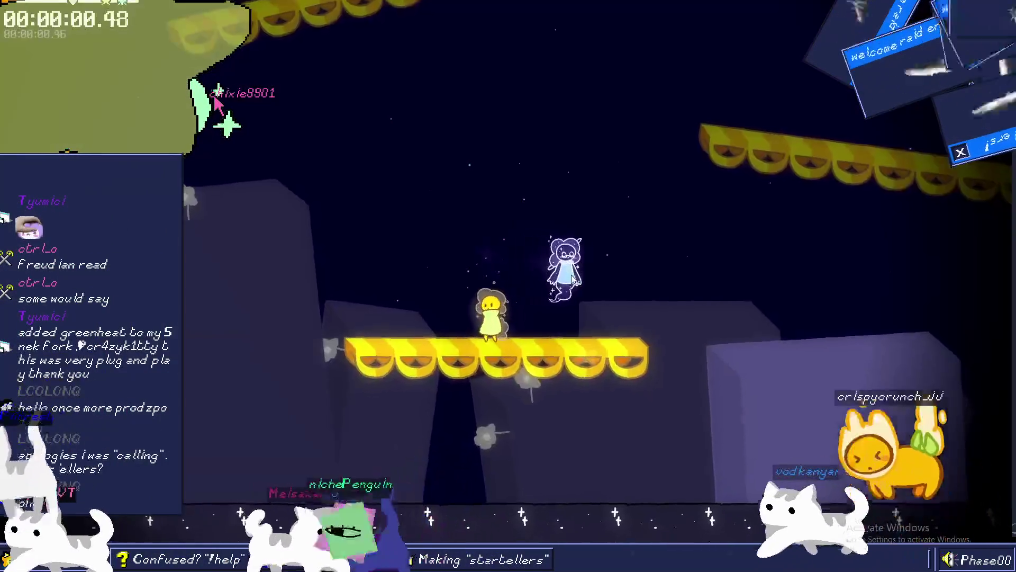
{"action": "key", "text": "Right"}
{"action": "key", "text": "space"}
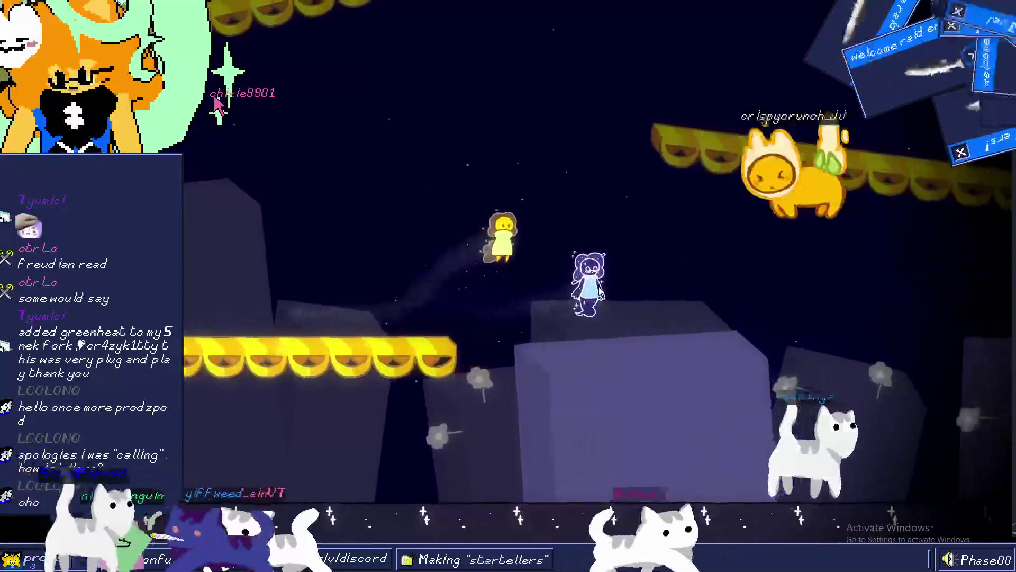
{"action": "key", "text": "alt+Tab"}
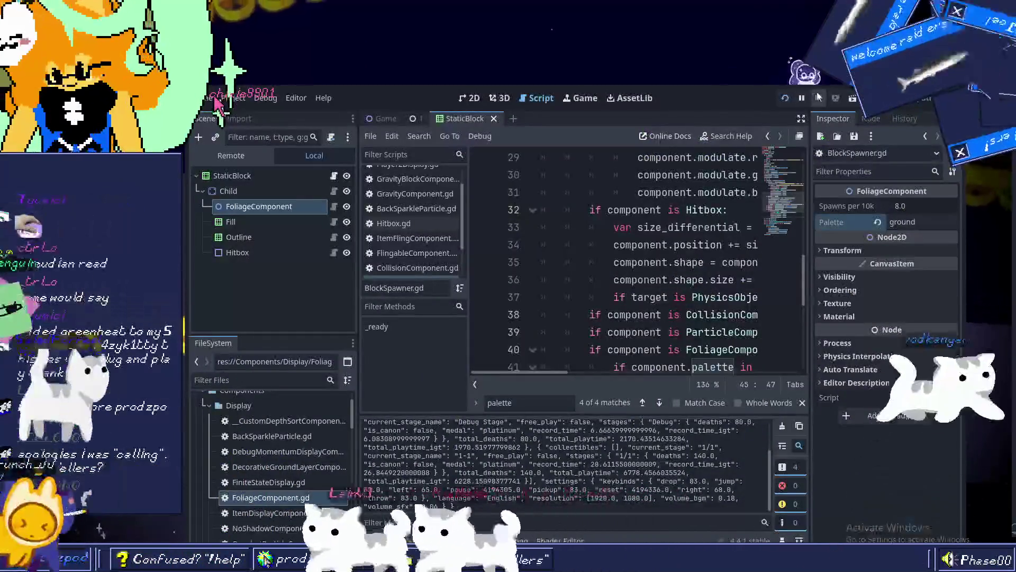
{"action": "left_click_drag", "start_coordinate": [352, 261], "coordinate": [630, 68]}
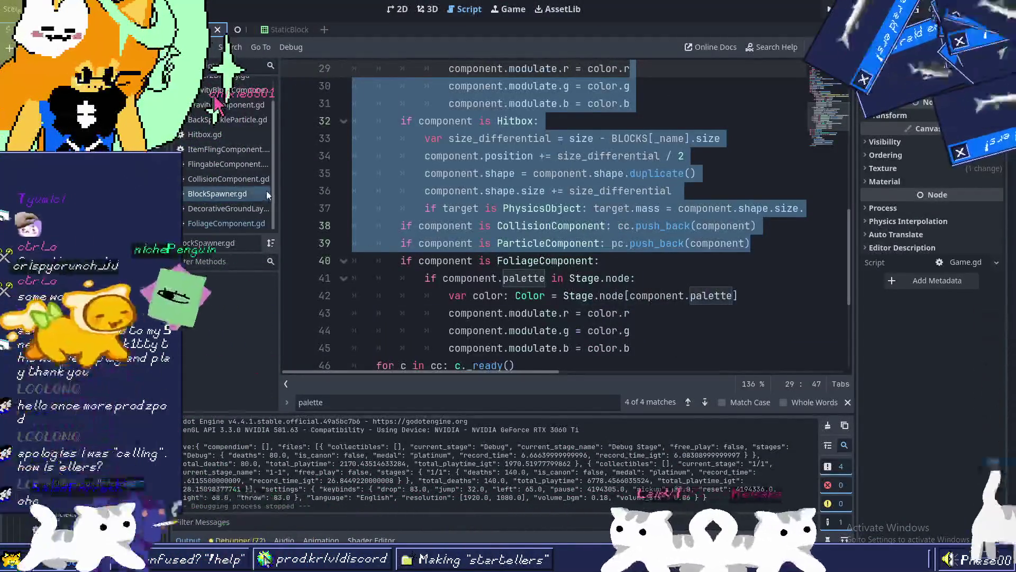
{"action": "left_click", "coordinate": [226, 223]}
{"action": "left_click", "coordinate": [550, 313]}
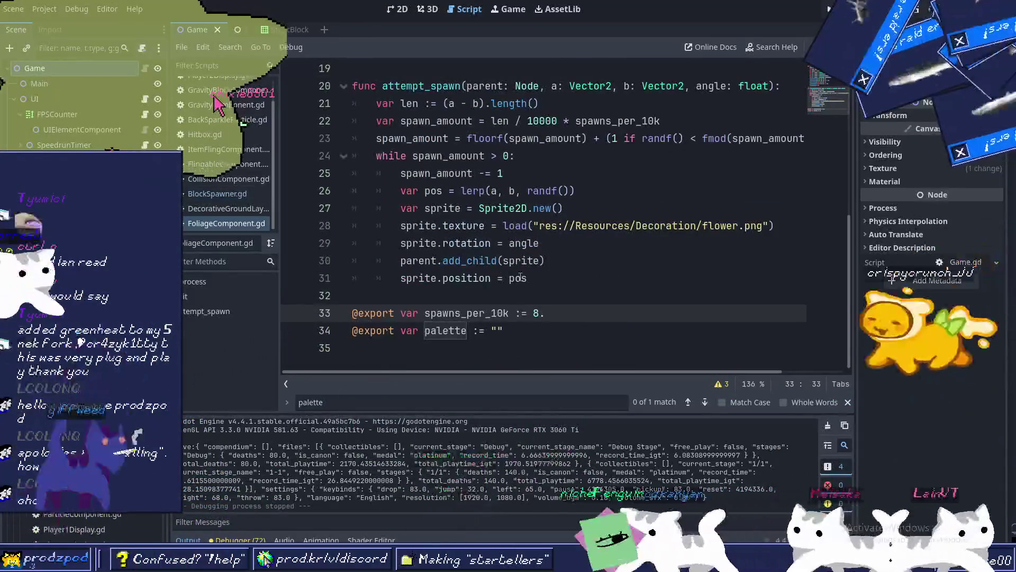
{"action": "left_click", "coordinate": [531, 277]}
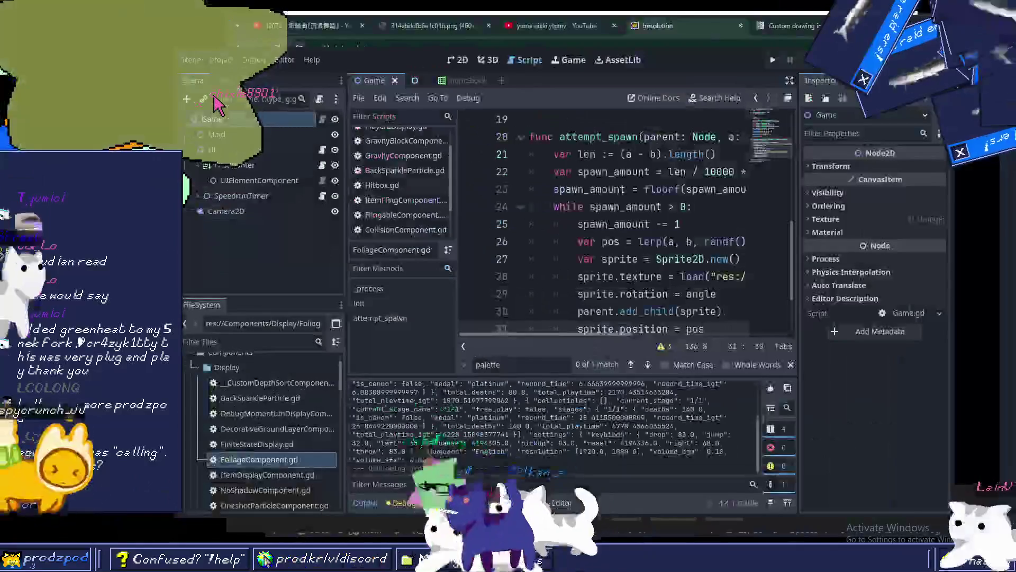
{"action": "left_click", "coordinate": [408, 82]}
{"action": "left_click", "coordinate": [257, 152]}
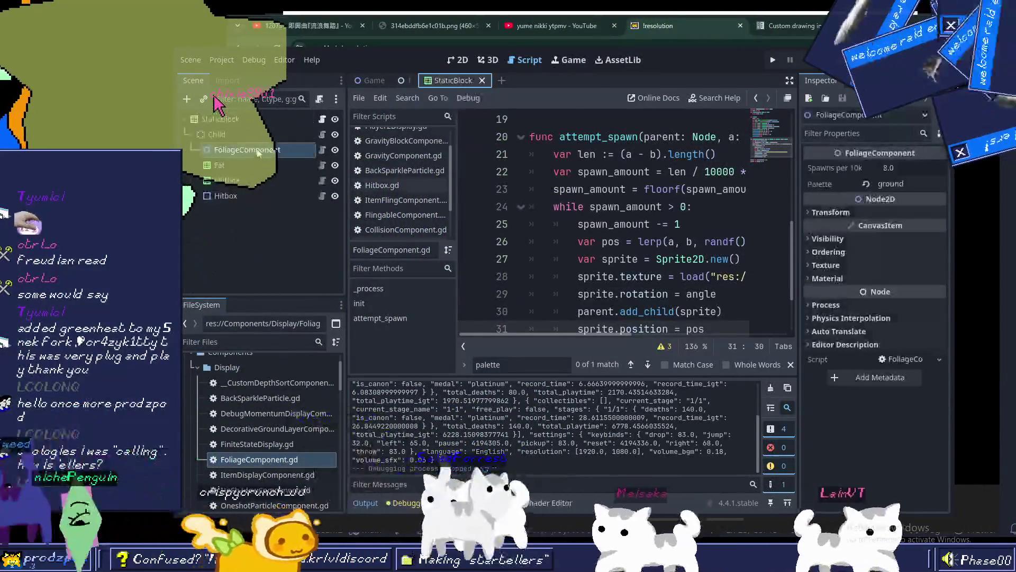
{"action": "left_click", "coordinate": [321, 132]}
{"action": "scroll", "coordinate": [688, 233], "scroll_direction": "down", "scroll_amount": 1}
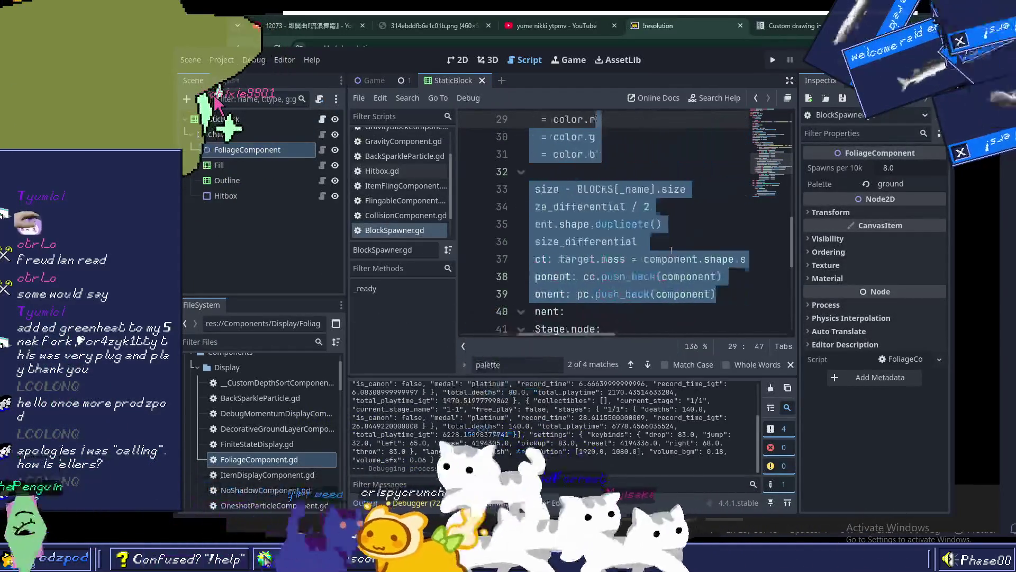
{"action": "scroll", "coordinate": [699, 201], "scroll_direction": "up", "scroll_amount": 2}
{"action": "left_click", "coordinate": [698, 207]}
{"action": "double_click", "coordinate": [707, 172]}
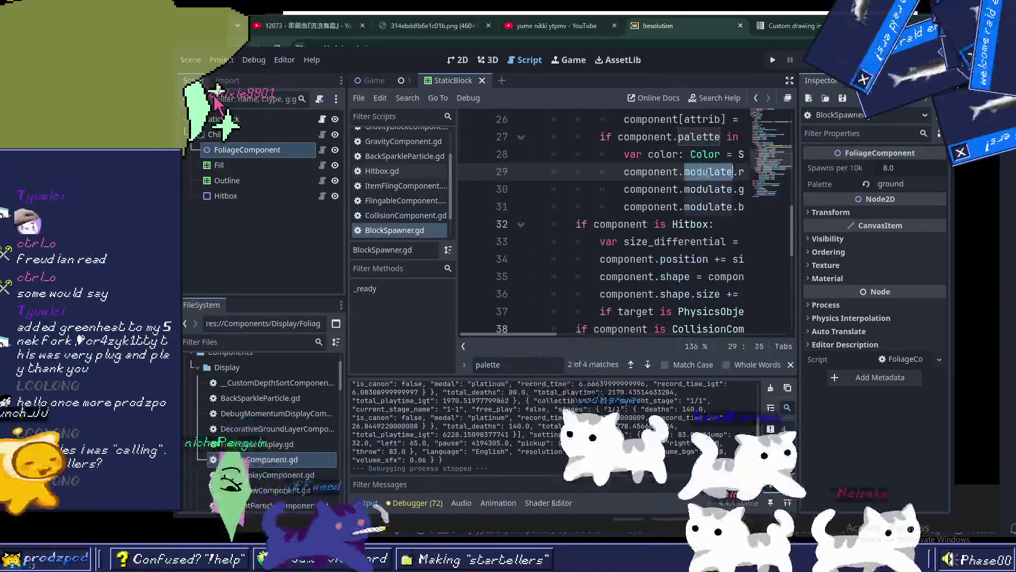
Switch the colour lines 29–31 from modulate to self_modulate and save the script.
{"action": "type", "text": "mo"}
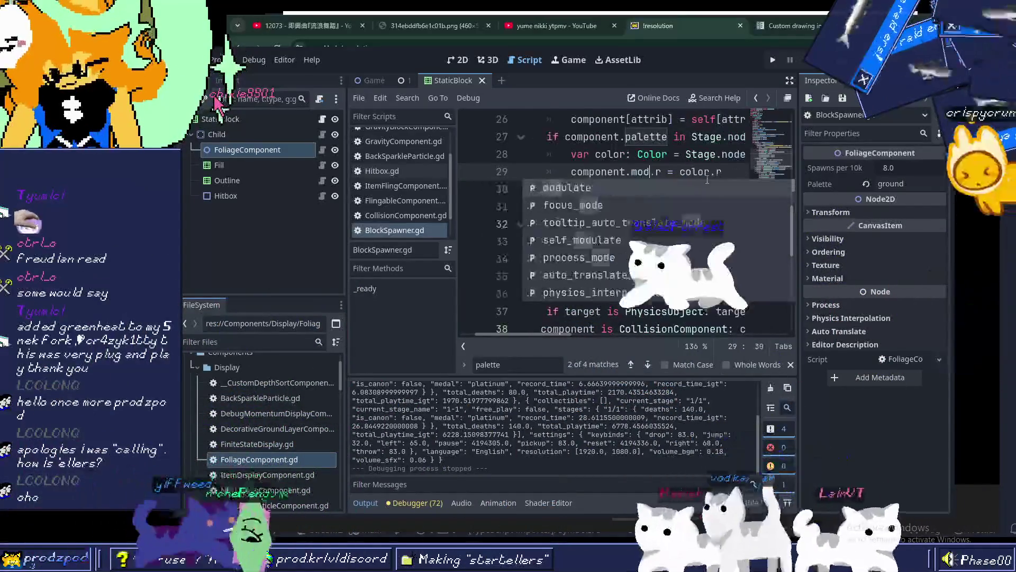
{"action": "type", "text": "du"}
{"action": "key", "text": "Down"}
{"action": "key", "text": "Return"}
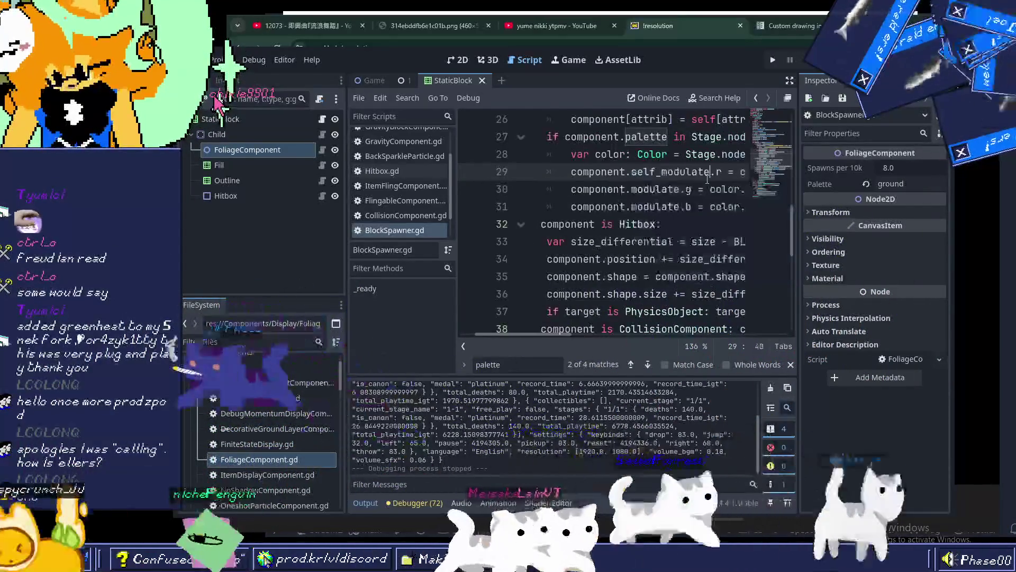
{"action": "type", "text": "self_"}
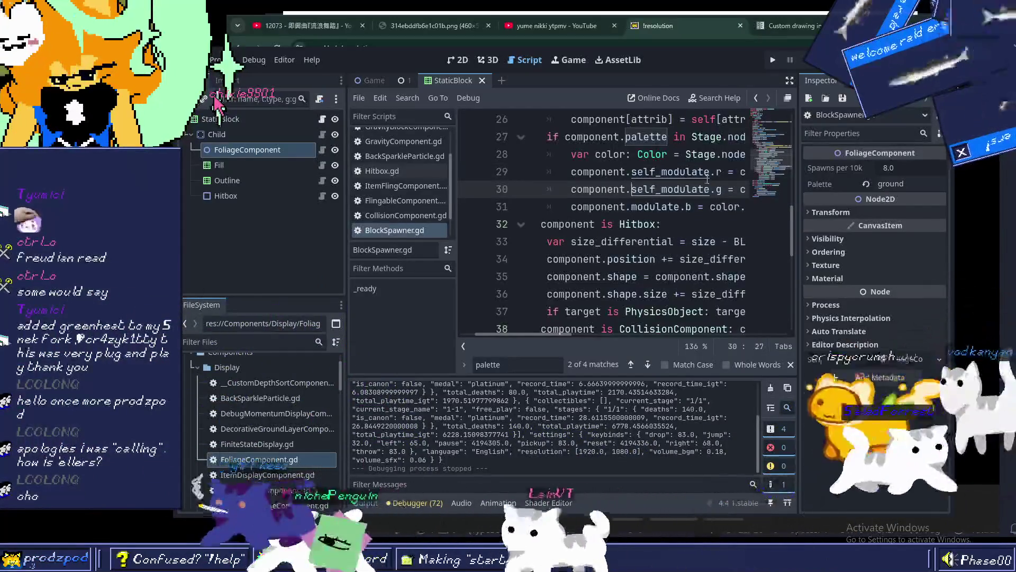
{"action": "key", "text": "Down"}
{"action": "type", "text": "self_"}
{"action": "key", "text": "ctrl+s"}
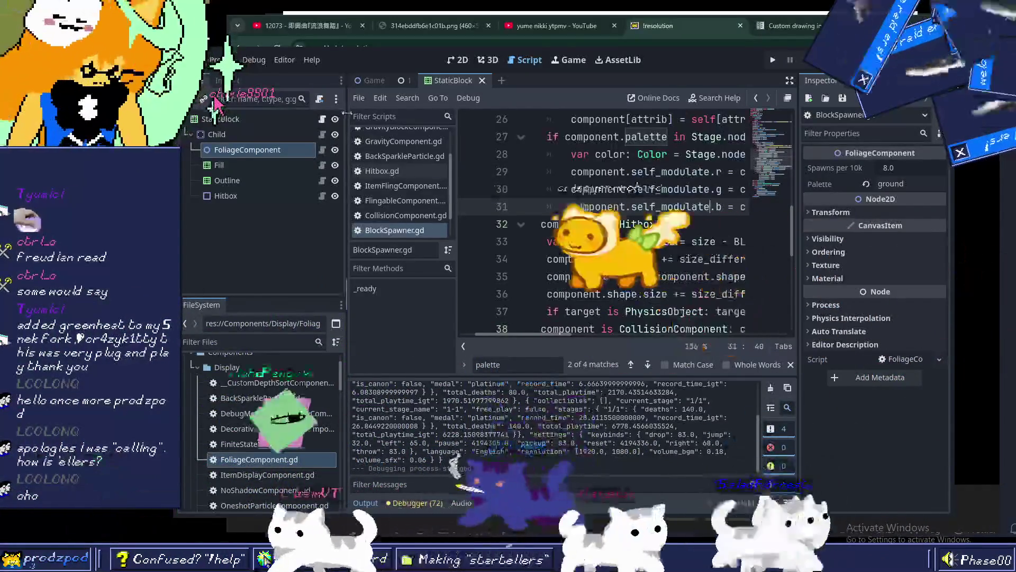
In FoliageComponent.gd, add 'sprite.modulate = self_modulate' before add_child in attempt_spawn, then launch the game.
{"action": "left_click", "coordinate": [322, 135]}
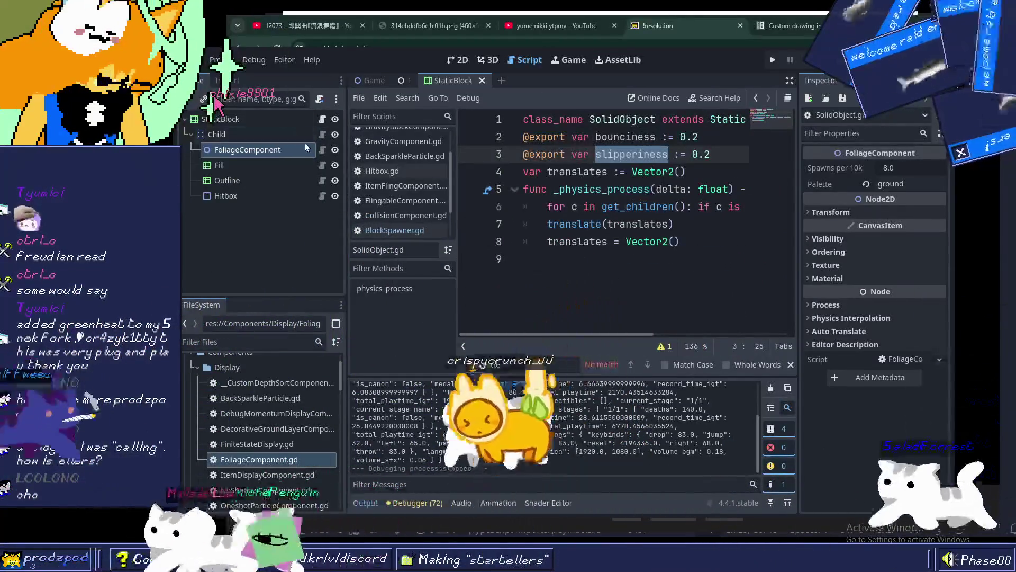
{"action": "left_click", "coordinate": [323, 151]}
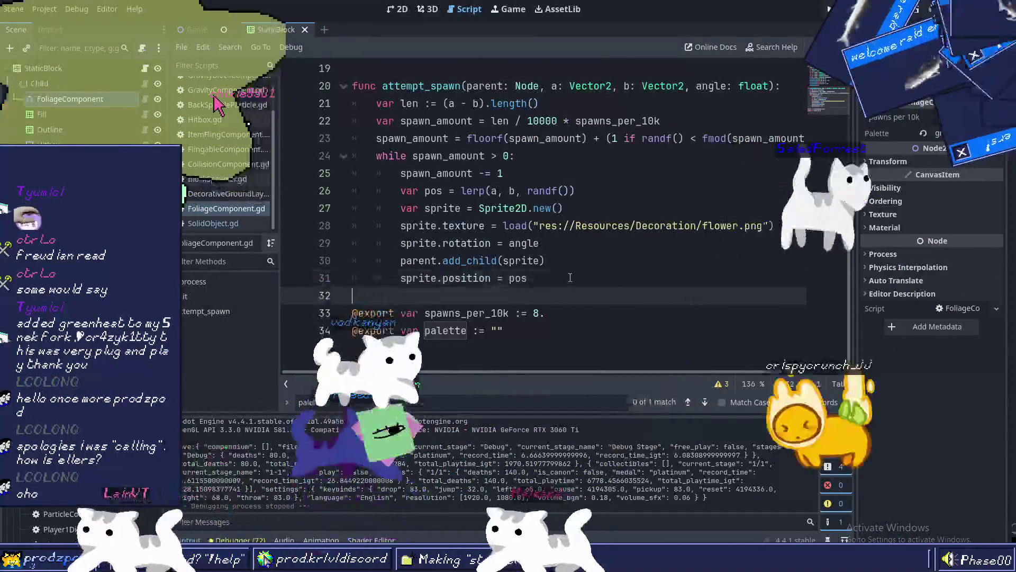
{"action": "key", "text": "Up"}
{"action": "key", "text": "Up"}
{"action": "key", "text": "End"}
{"action": "key", "text": "Return"}
{"action": "type", "text": "sprite.mod"}
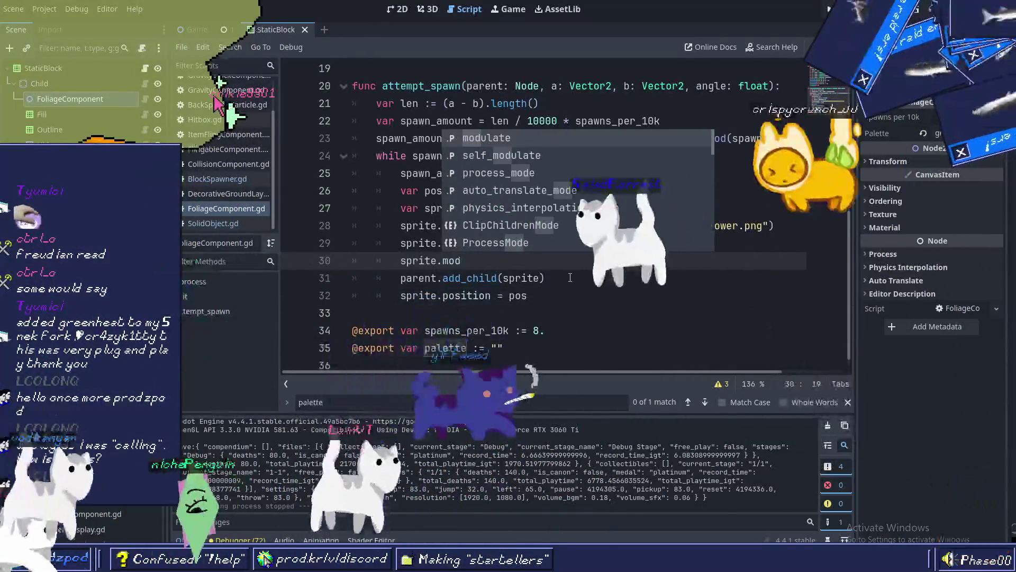
{"action": "key", "text": "Return"}
{"action": "type", "text": "= self_m"}
{"action": "key", "text": "Return"}
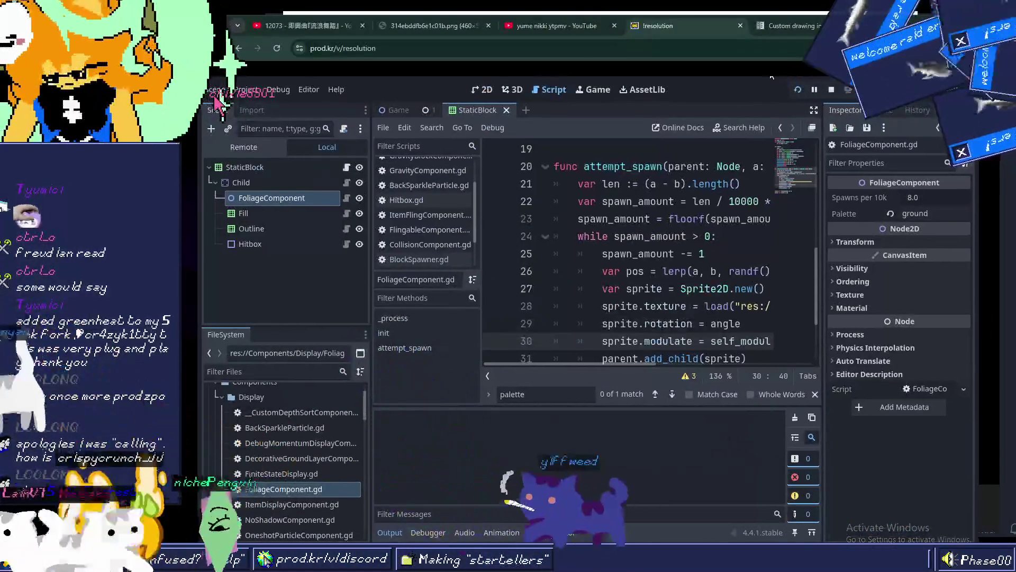
{"action": "left_click_drag", "start_coordinate": [729, 358], "coordinate": [554, 148]}
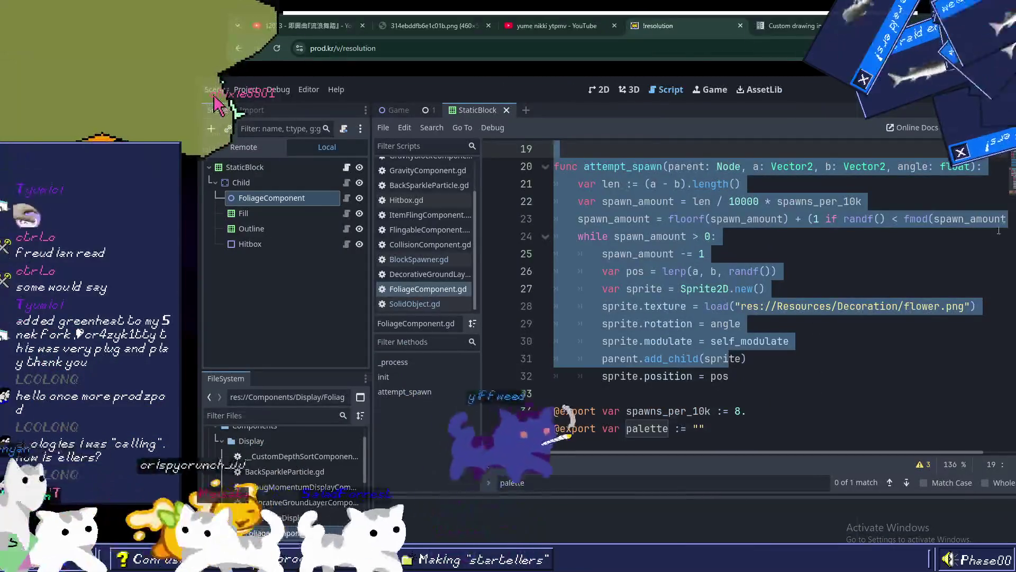
{"action": "left_click", "coordinate": [800, 380]}
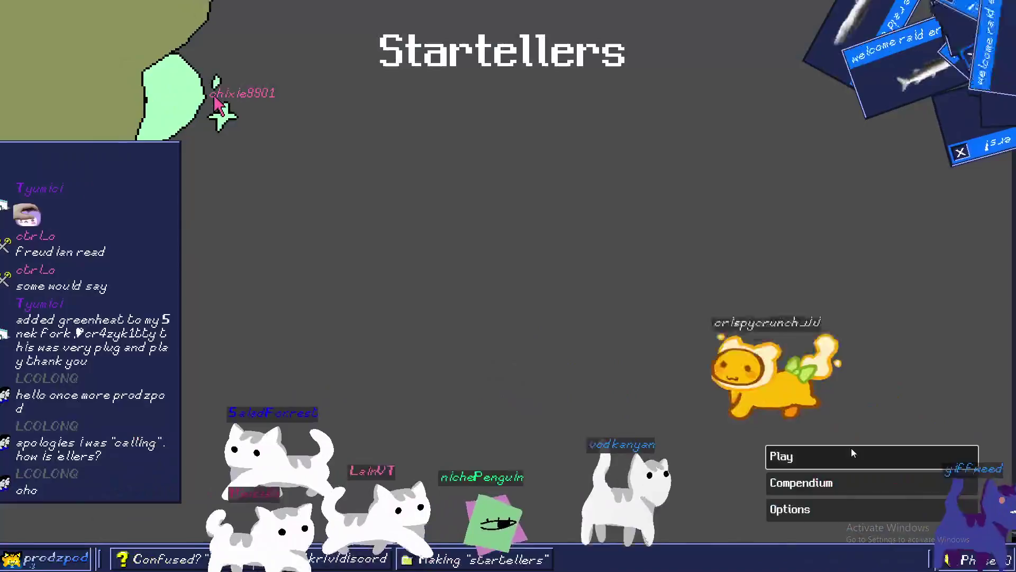
{"action": "left_click", "coordinate": [853, 450]}
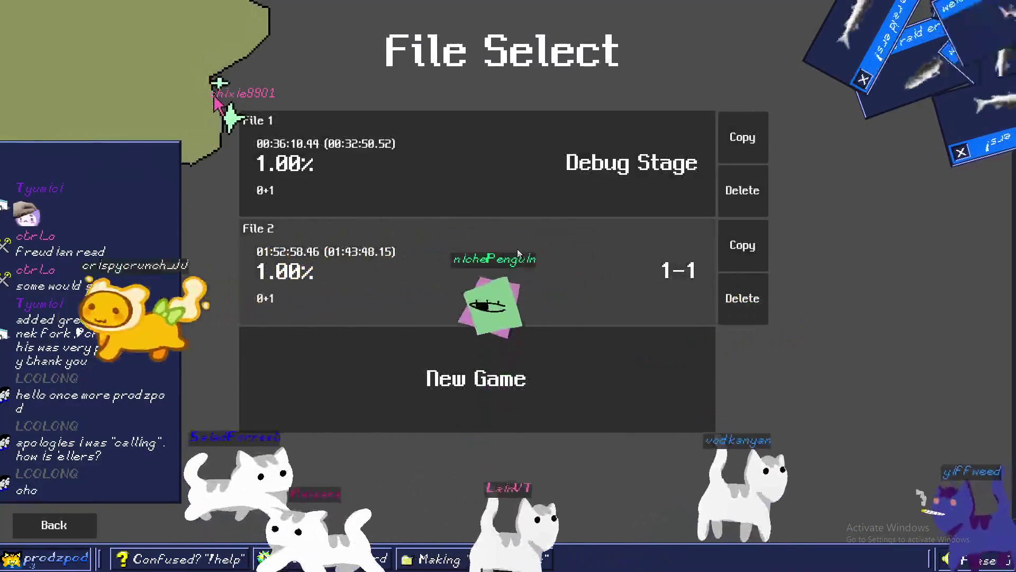
Load a save, run and jump the player onto a higher block, then stop and restart the game.
{"action": "left_click", "coordinate": [516, 248]}
{"action": "key", "text": "Right"}
{"action": "key", "text": "space"}
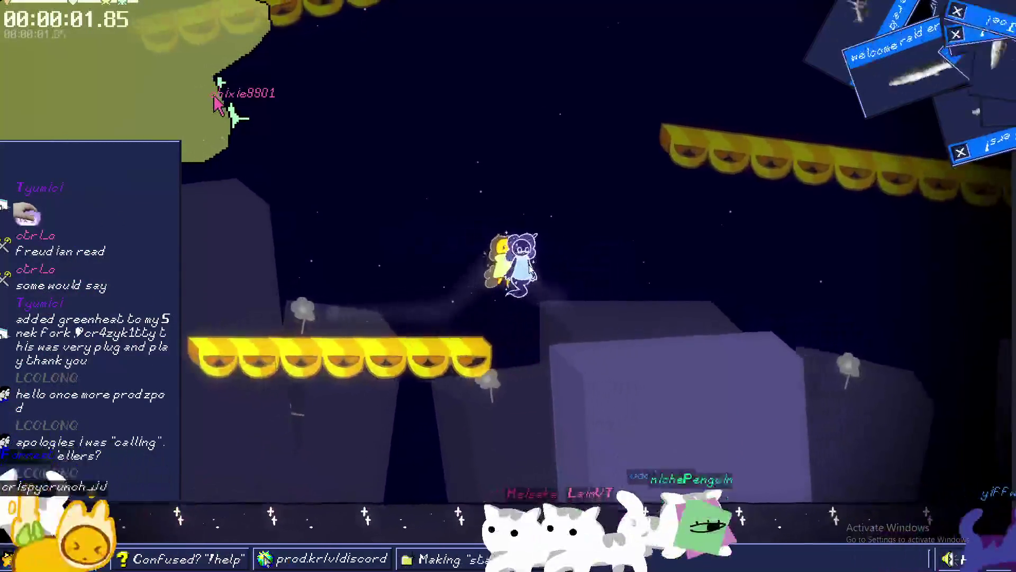
{"action": "key", "text": "space"}
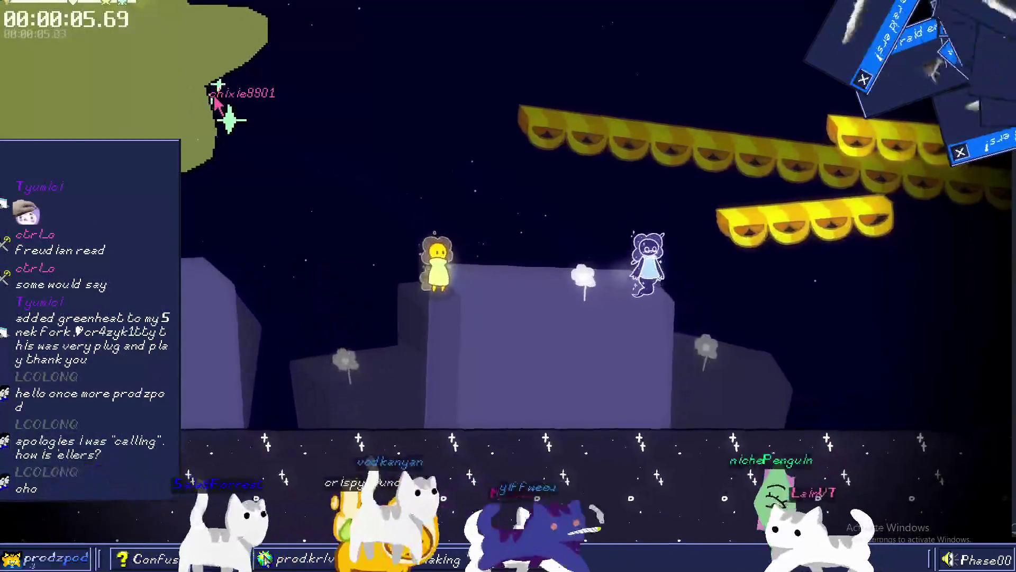
{"action": "key", "text": "F8"}
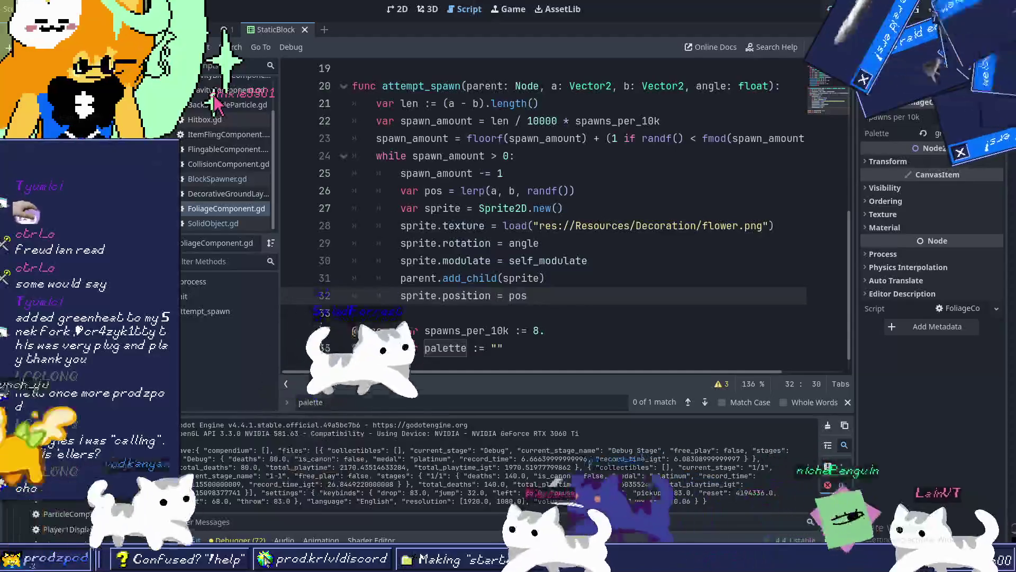
{"action": "key", "text": "F5"}
{"action": "key", "text": "F8"}
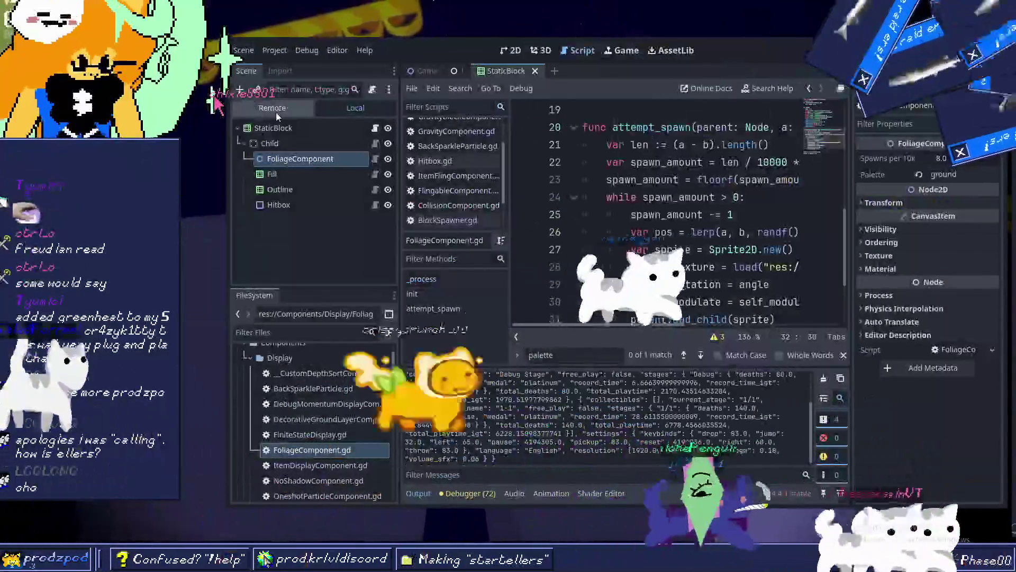
Inspect _StaticBlock2's live FoliageComponent in the running game's Remote scene tree.
{"action": "left_click", "coordinate": [276, 112]}
{"action": "left_click", "coordinate": [256, 173]}
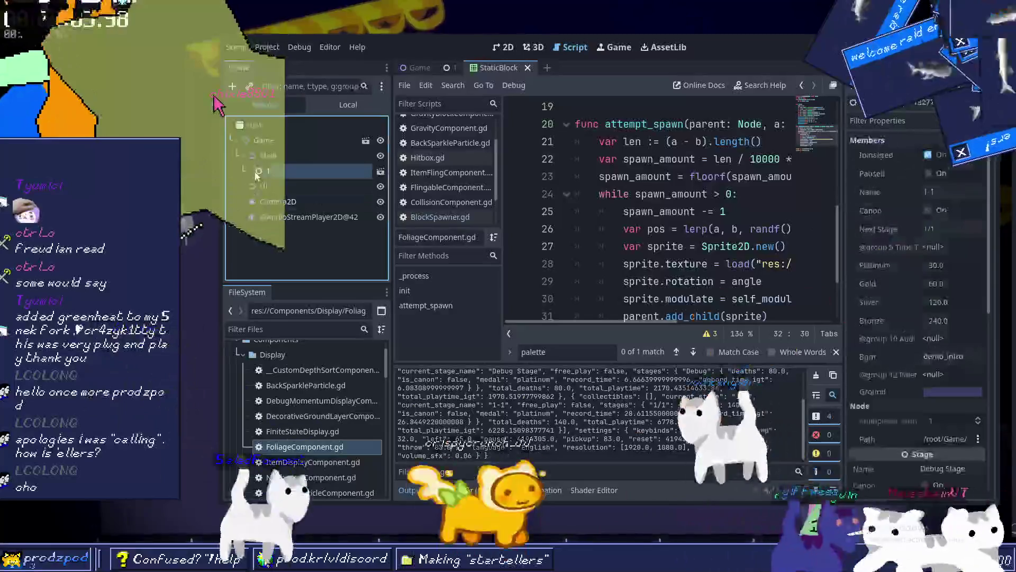
{"action": "left_click", "coordinate": [256, 158]}
{"action": "left_click", "coordinate": [312, 174]}
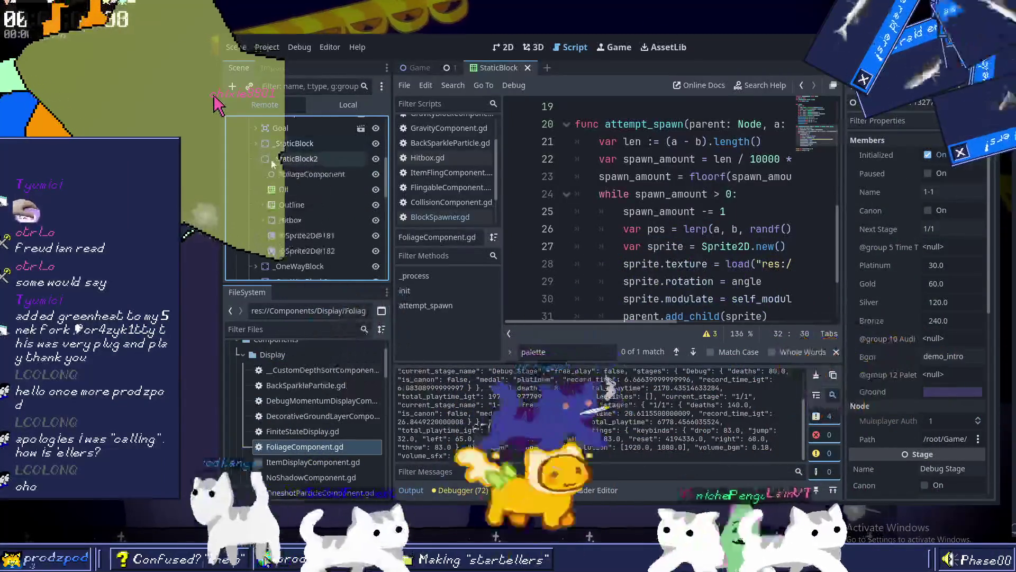
{"action": "scroll", "coordinate": [867, 336], "scroll_direction": "down", "scroll_amount": 5}
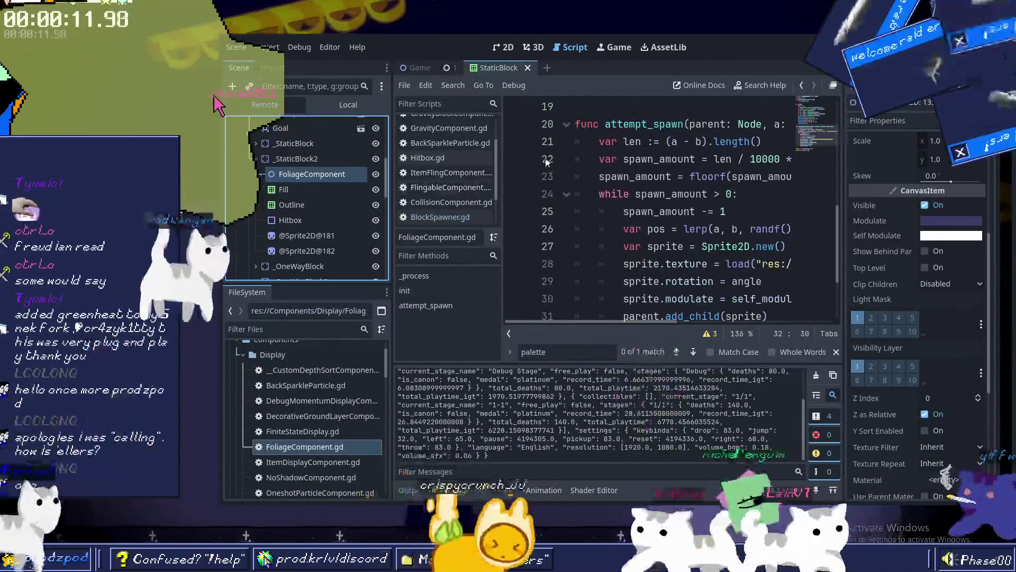
Open BlockSpawner.gd and delete the self_modulate colour lines from the palette branch.
{"action": "key", "text": "super+Up"}
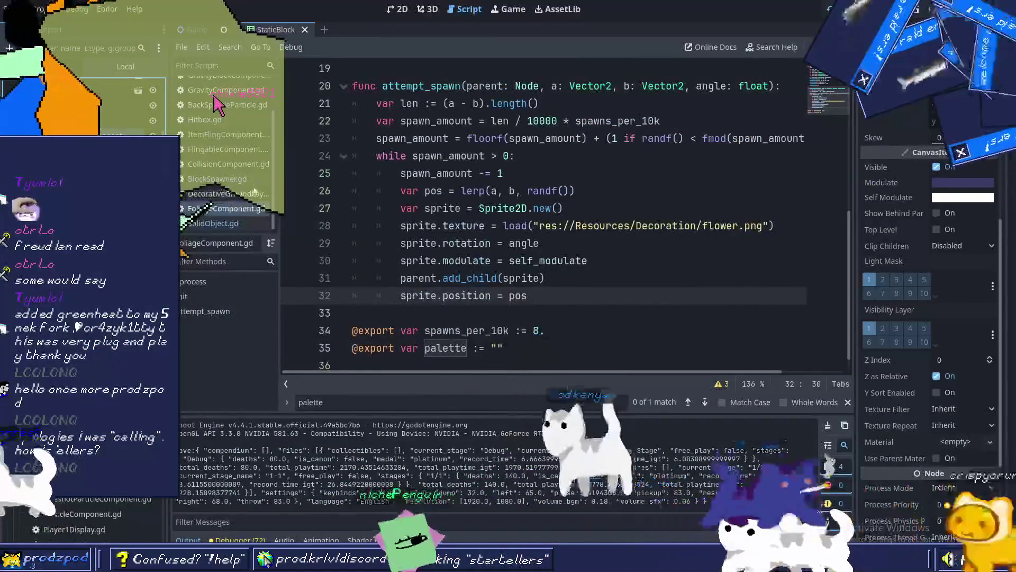
{"action": "left_click", "coordinate": [237, 180]}
{"action": "scroll", "coordinate": [547, 195], "scroll_direction": "up", "scroll_amount": 2}
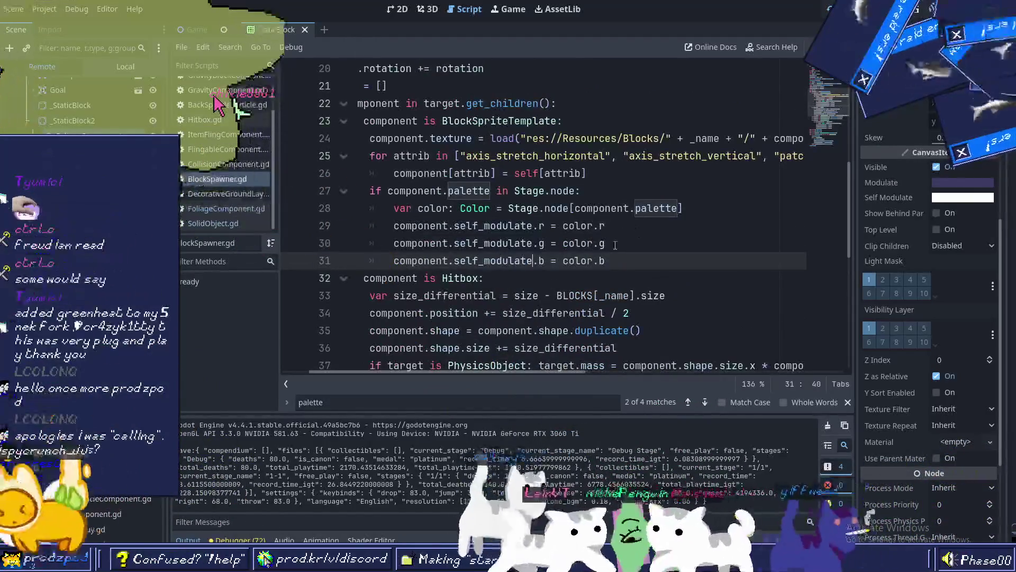
{"action": "left_click_drag", "start_coordinate": [615, 244], "coordinate": [395, 208]}
{"action": "key", "text": "Delete"}
{"action": "scroll", "coordinate": [696, 211], "scroll_direction": "down", "scroll_amount": 3}
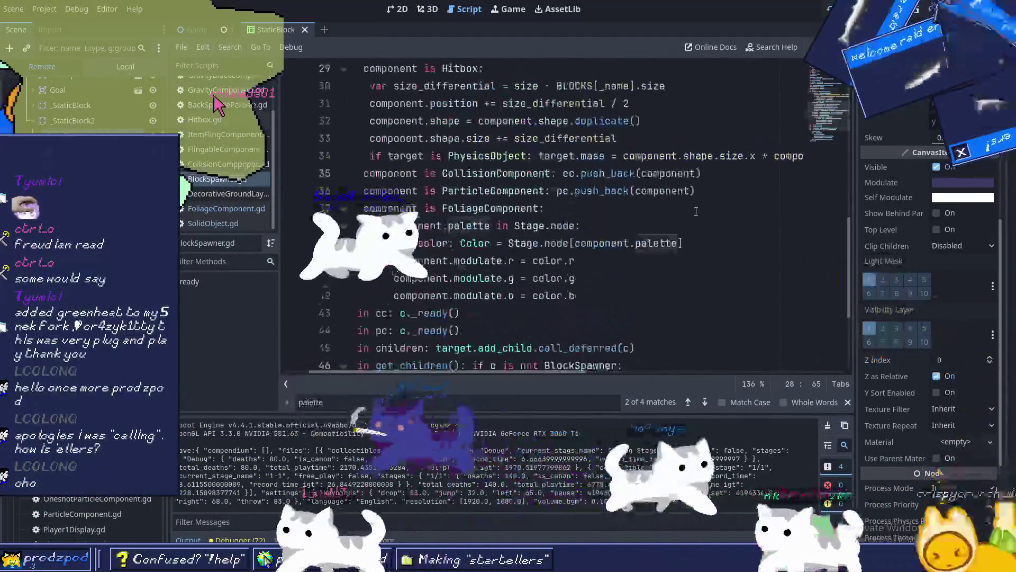
{"action": "scroll", "coordinate": [696, 211], "scroll_direction": "down", "scroll_amount": 1}
Move the modulate colour lines under the palette check, dropping the foliage colour block, and save.
{"action": "key", "text": "shift+Up"}
{"action": "key", "text": "shift+Up"}
{"action": "key", "text": "shift+Up"}
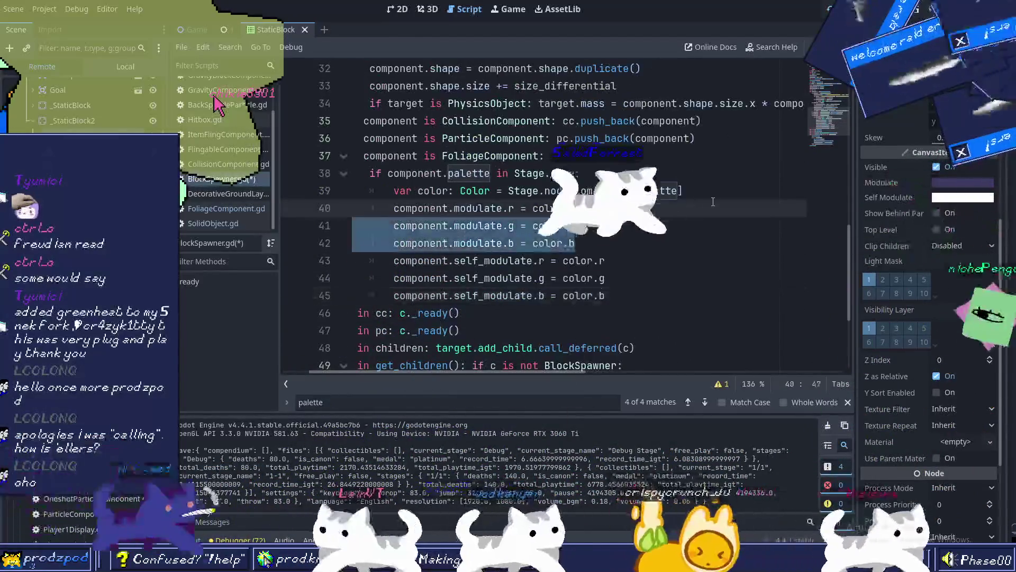
{"action": "key", "text": "shift+End"}
{"action": "key", "text": "ctrl+x"}
{"action": "scroll", "coordinate": [555, 221], "scroll_direction": "up", "scroll_amount": 4}
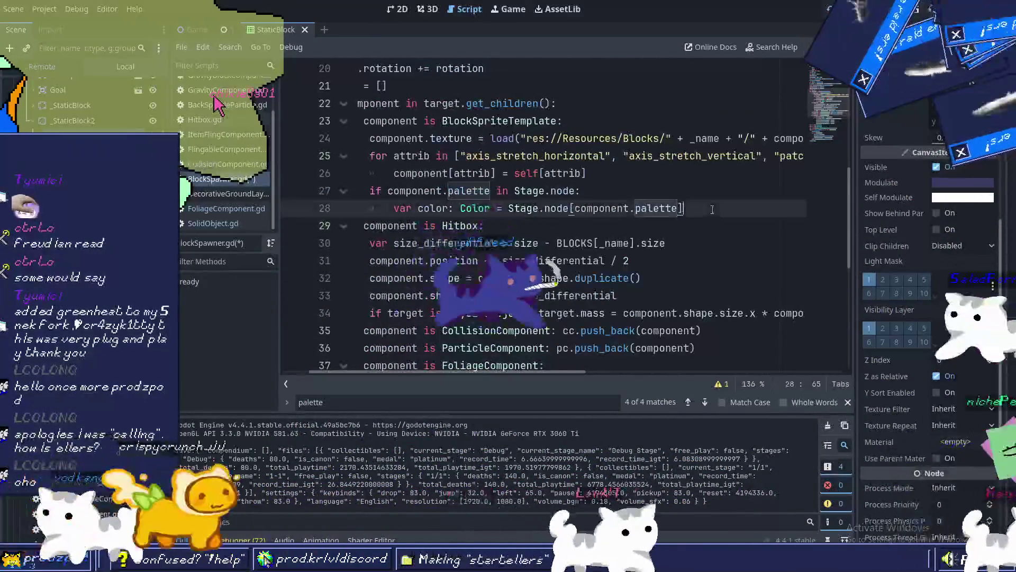
{"action": "key", "text": "ctrl+v"}
{"action": "key", "text": "ctrl+s"}
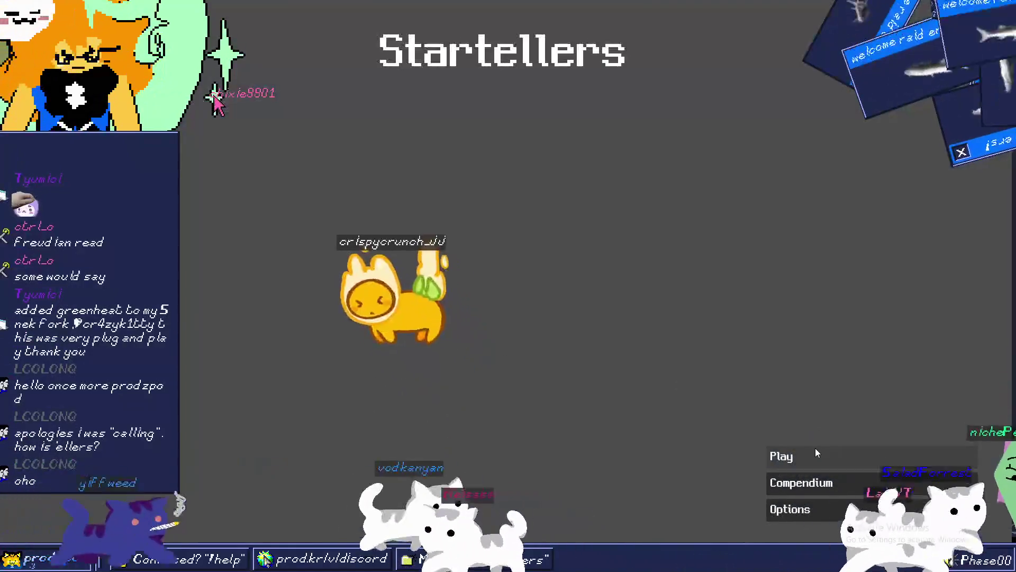
Relaunch the game and load a save file into a level.
{"action": "left_click", "coordinate": [815, 450]}
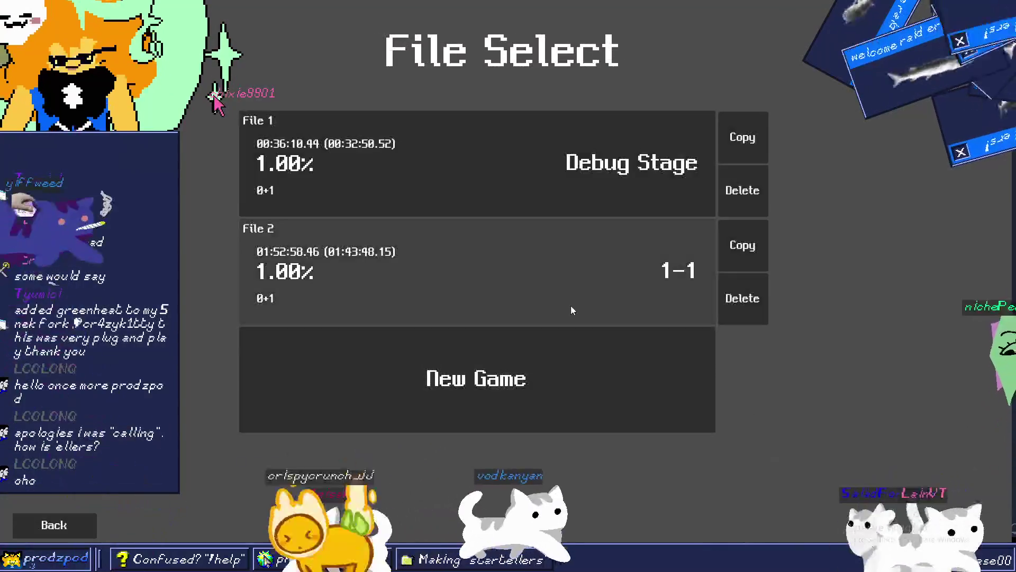
{"action": "left_click", "coordinate": [570, 306]}
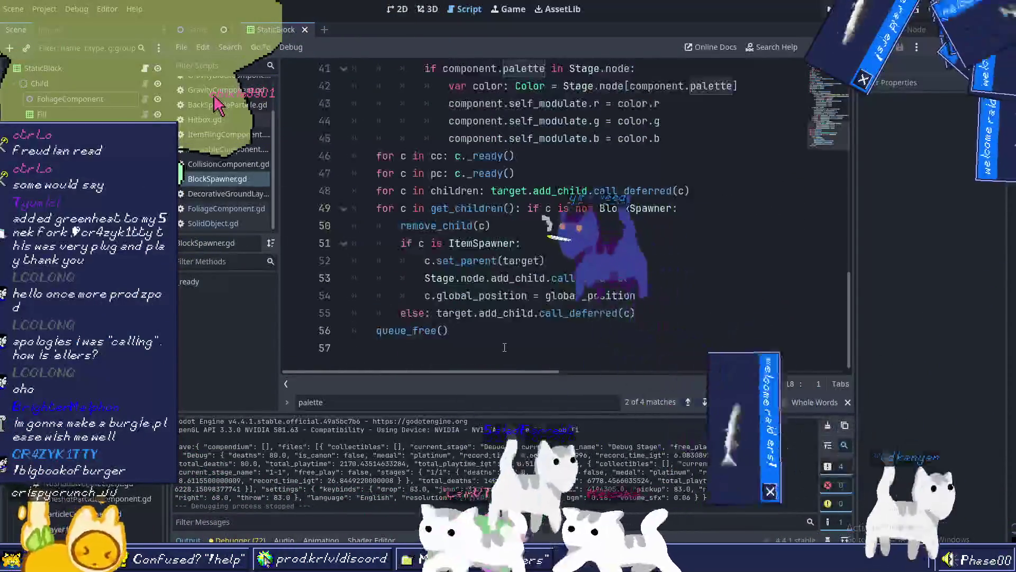
{"action": "left_click", "coordinate": [241, 208]}
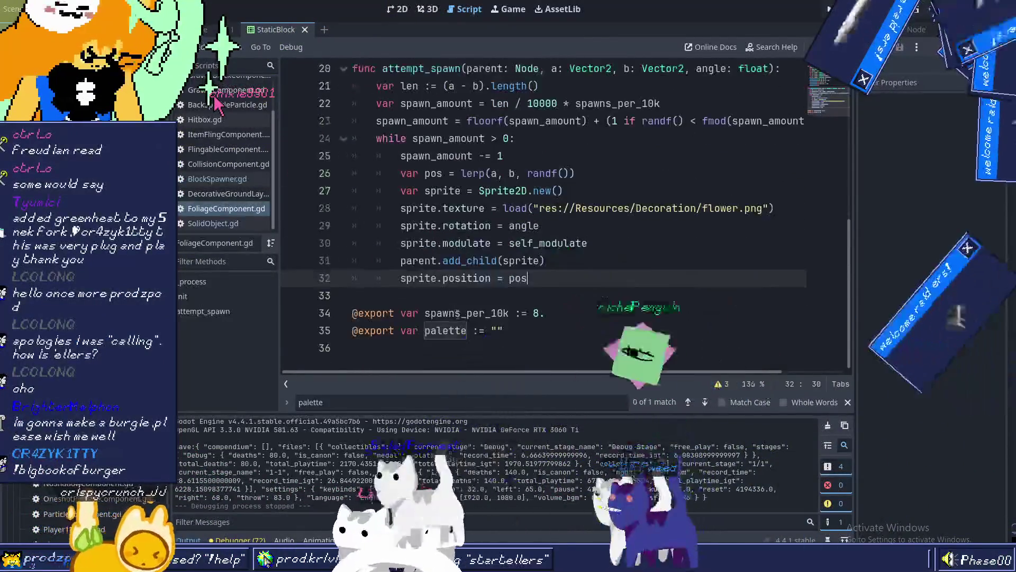
{"action": "left_click", "coordinate": [541, 347]}
{"action": "type", "text": "@exporyt"}
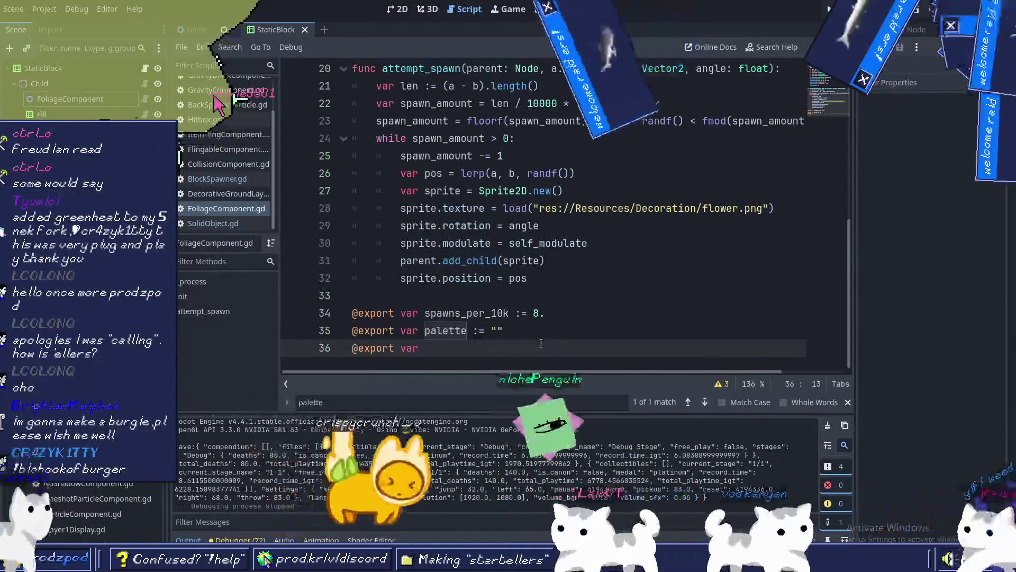
{"action": "key", "text": "BackSpace"}
{"action": "key", "text": "BackSpace"}
{"action": "key", "text": "BackSpace"}
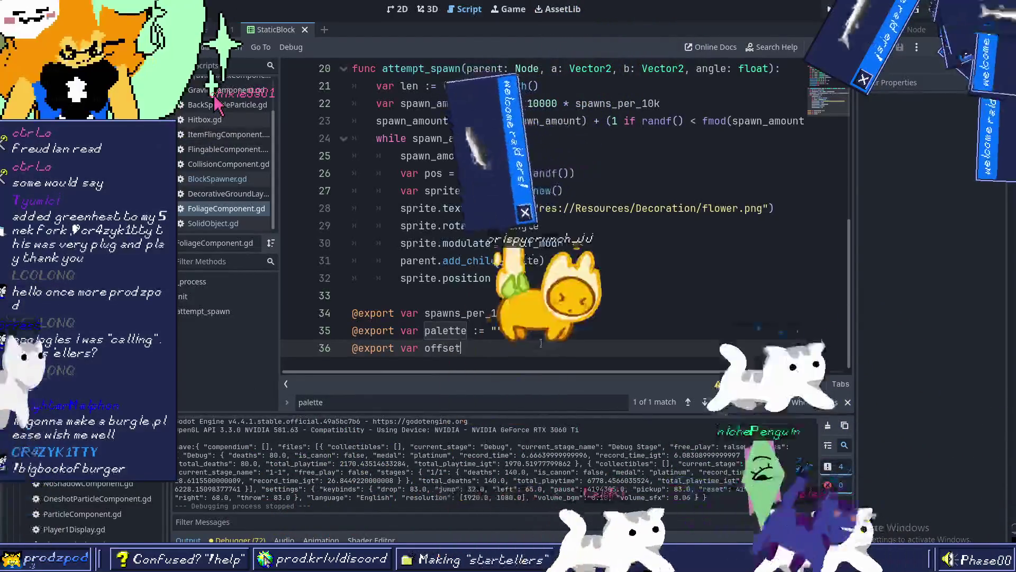
{"action": "type", "text": ":= 44"}
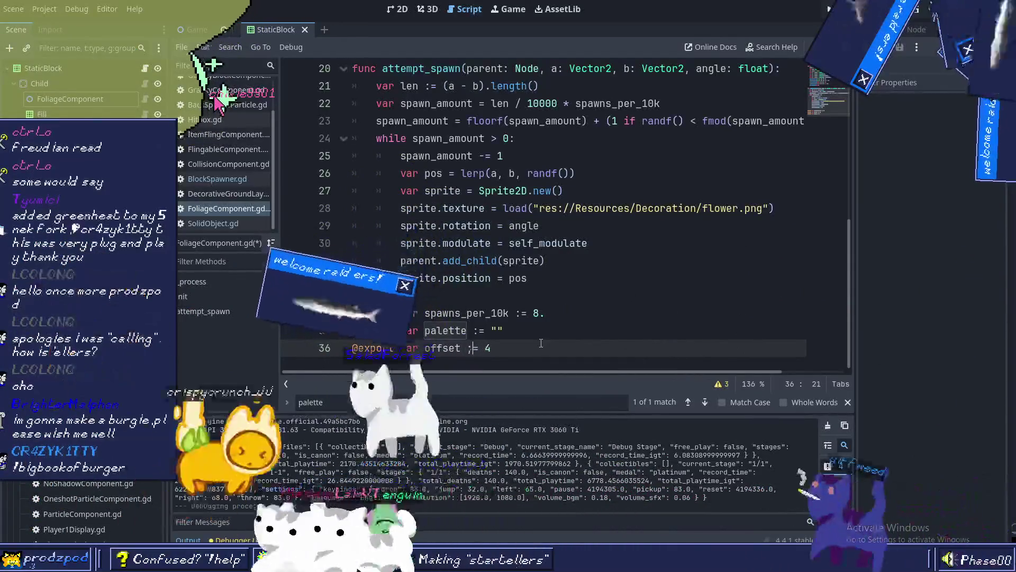
{"action": "left_click", "coordinate": [541, 343]}
{"action": "key", "text": "BackSpace"}
{"action": "type", "text": "8."}
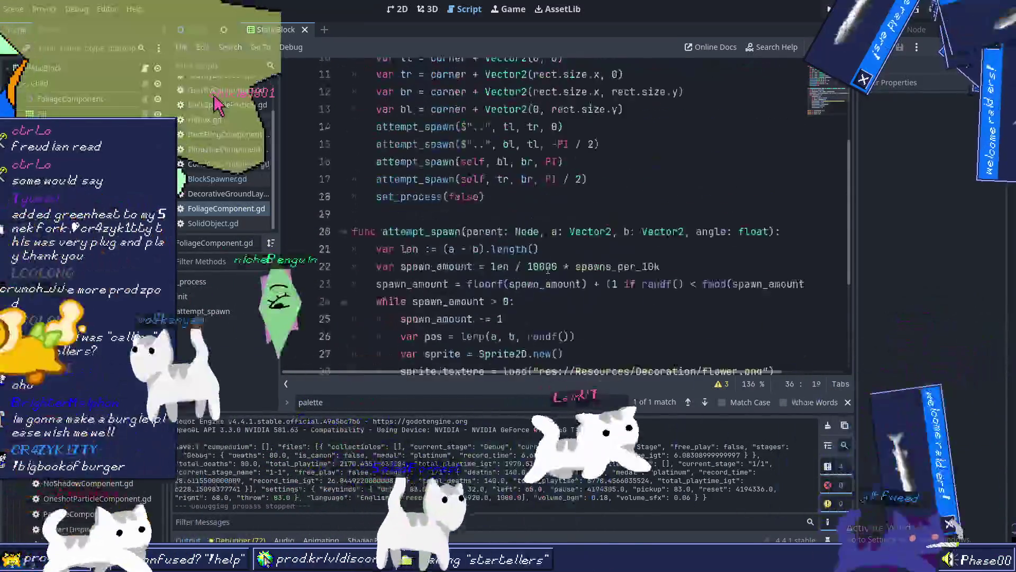
{"action": "scroll", "coordinate": [548, 270], "scroll_direction": "up", "scroll_amount": 3}
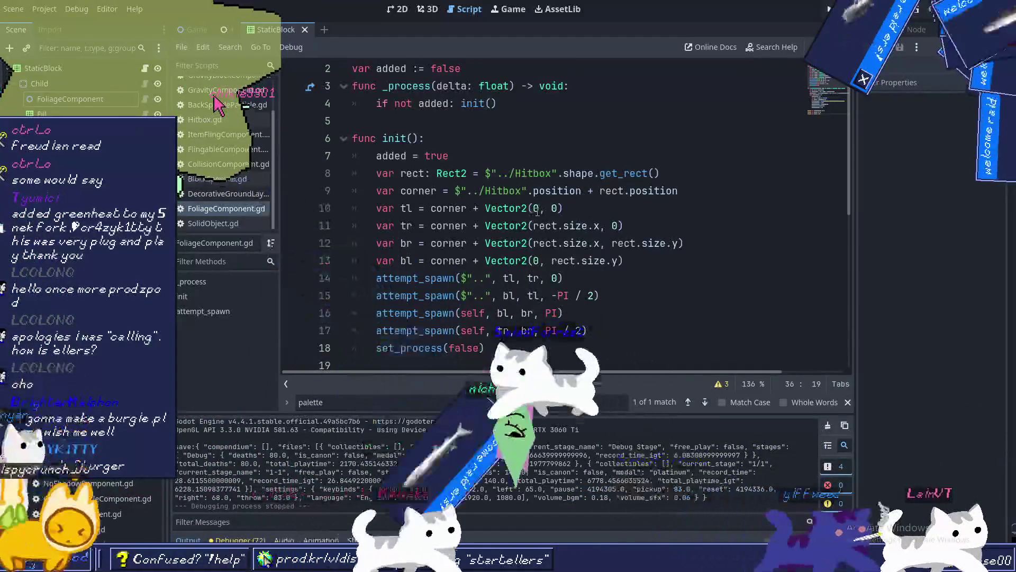
Replace the zero coordinates of the init() spawn corners with -offset.
{"action": "key", "text": "BackSpace"}
{"action": "type", "text": "-"}
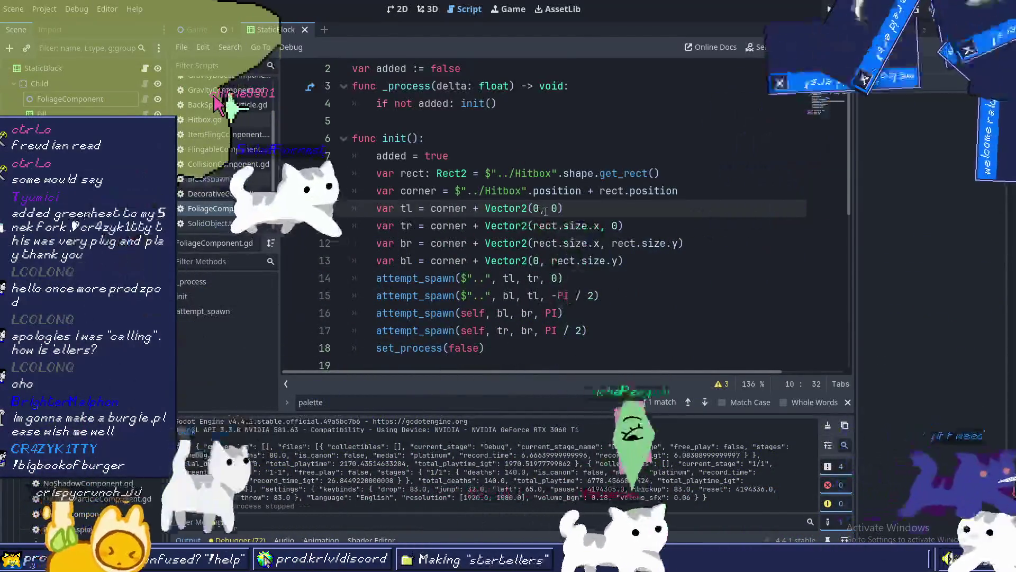
{"action": "type", "text": "offset"}
{"action": "key", "text": "Right"}
{"action": "key", "text": "Right"}
{"action": "key", "text": "BackSpace"}
{"action": "type", "text": "-offset"}
{"action": "key", "text": "Down"}
{"action": "key", "text": "Left"}
{"action": "key", "text": "Left"}
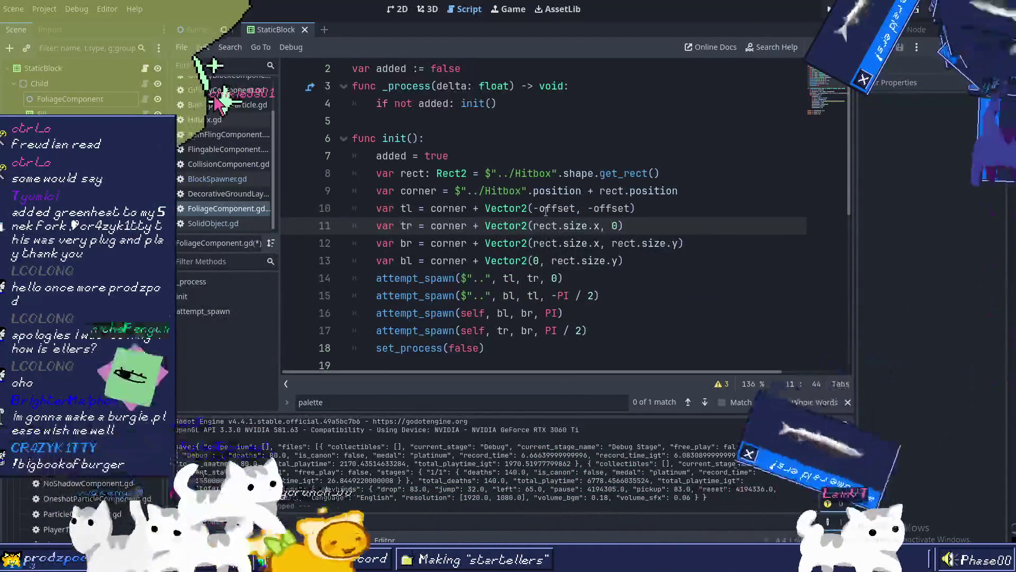
{"action": "key", "text": "Right"}
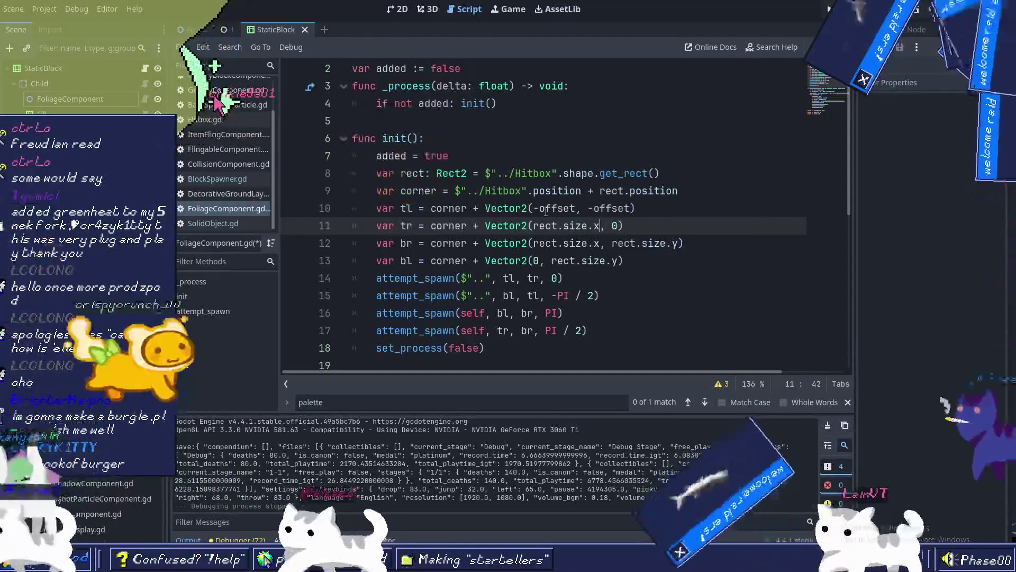
{"action": "key", "text": "Down"}
{"action": "key", "text": "Down"}
{"action": "key", "text": "Left"}
{"action": "key", "text": "Left"}
{"action": "key", "text": "Left"}
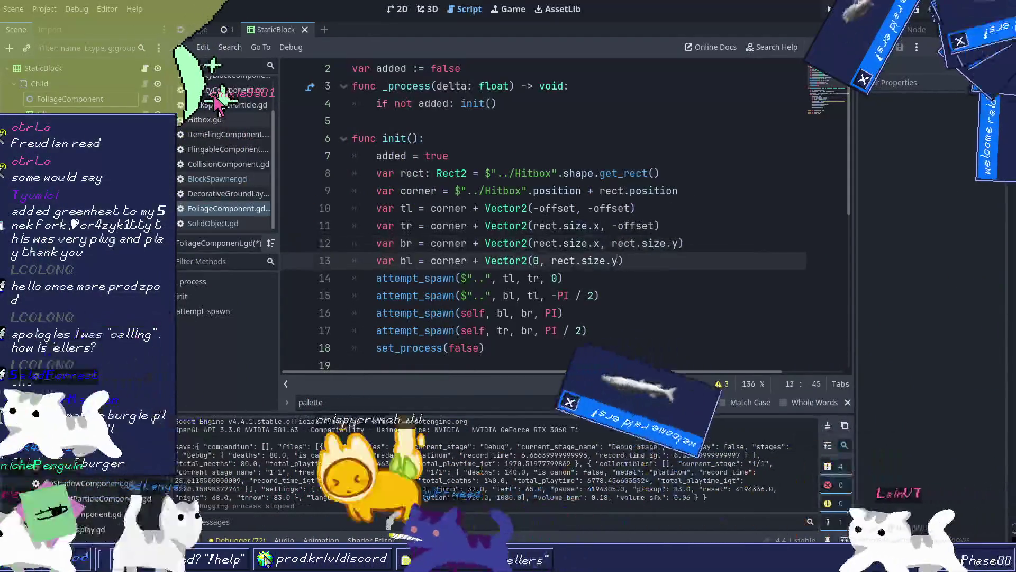
{"action": "type", "text": "-offset"}
{"action": "key", "text": "Up"}
{"action": "key", "text": "Up"}
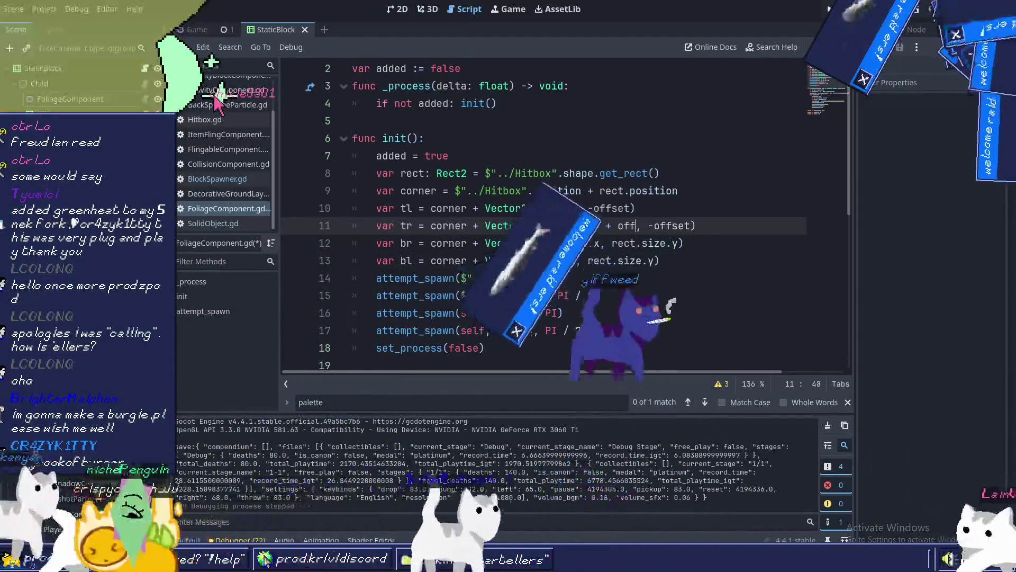
Add + offset to the bottom-right and bottom-left corner values, then save and run.
{"action": "key", "text": "shift+Left"}
{"action": "key", "text": "shift+Left"}
{"action": "key", "text": "shift+Left"}
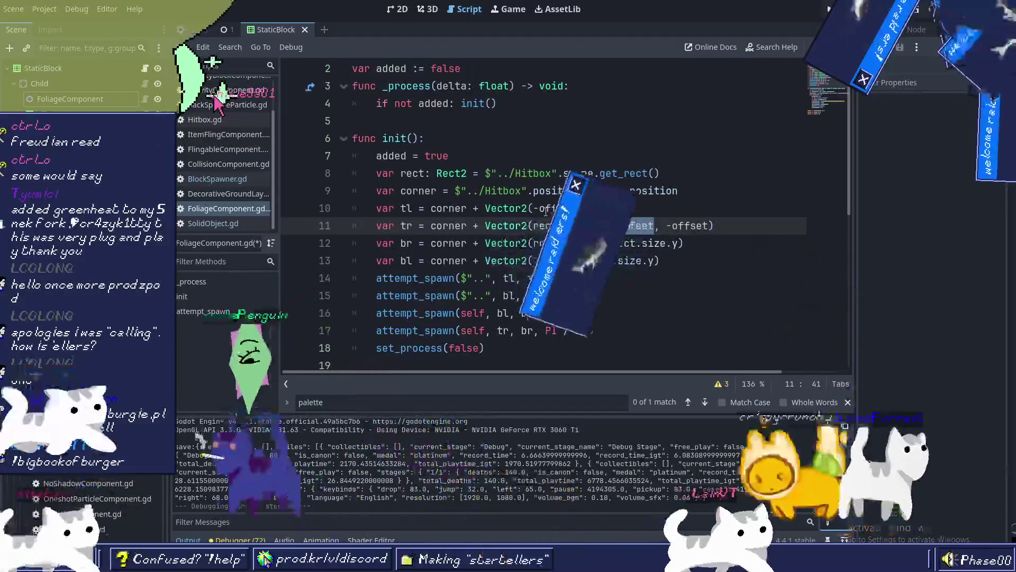
{"action": "key", "text": "ctrl+equal"}
{"action": "key", "text": "shift+Right"}
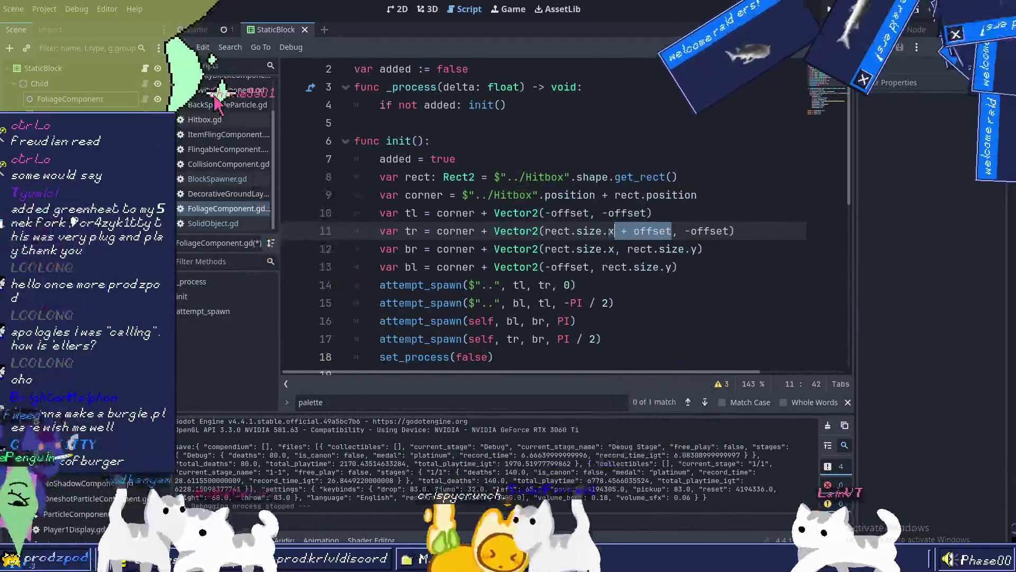
{"action": "type", "text": "+ offset"}
{"action": "key", "text": "Down"}
{"action": "key", "text": "Left"}
{"action": "type", "text": "+ offset"}
{"action": "key", "text": "ctrl+s"}
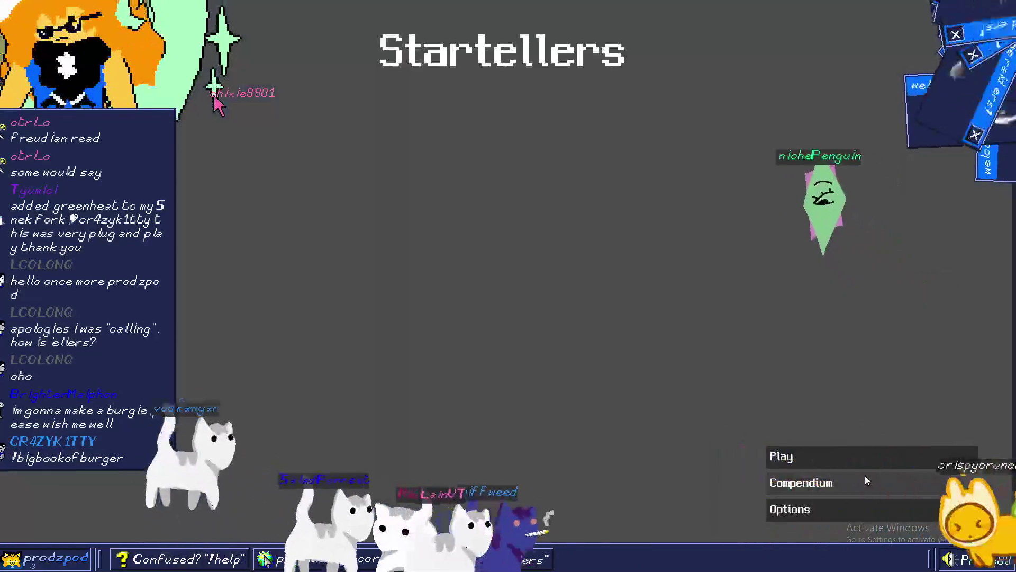
Load File 2, walk the character left and right around the blocks, then close the game.
{"action": "left_click", "coordinate": [846, 462]}
{"action": "left_click", "coordinate": [578, 286]}
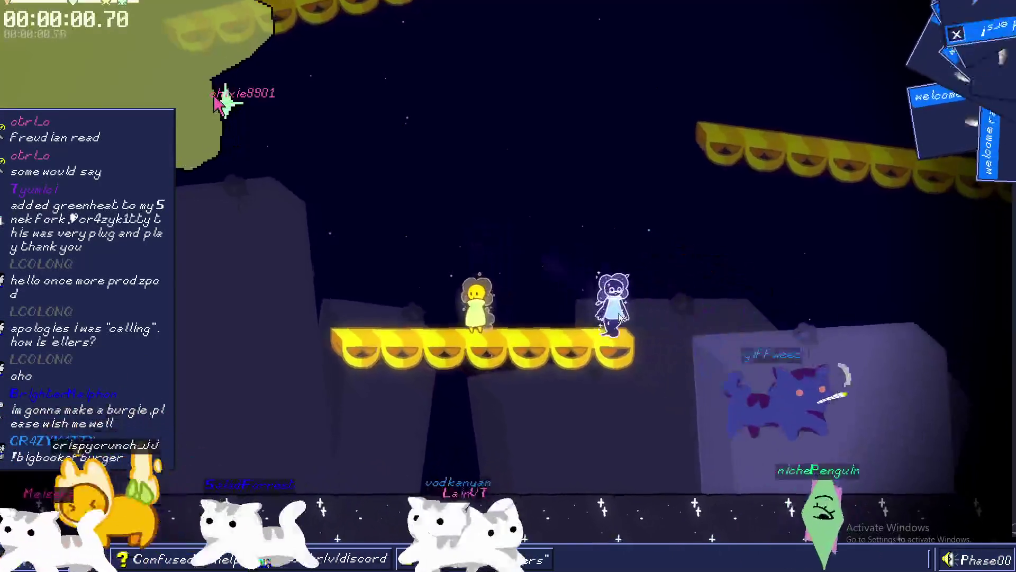
{"action": "key", "text": "Right"}
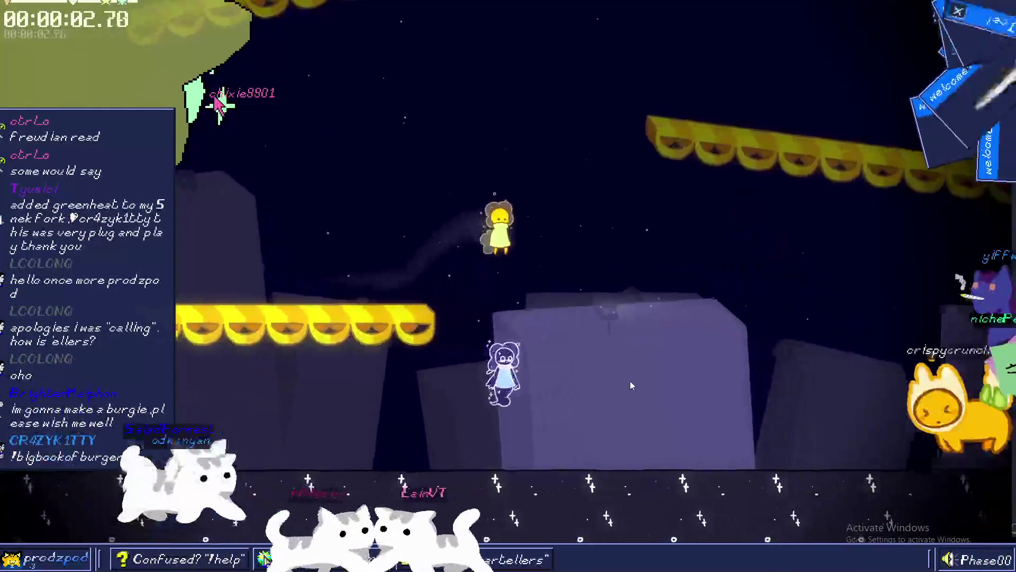
{"action": "key", "text": "Left"}
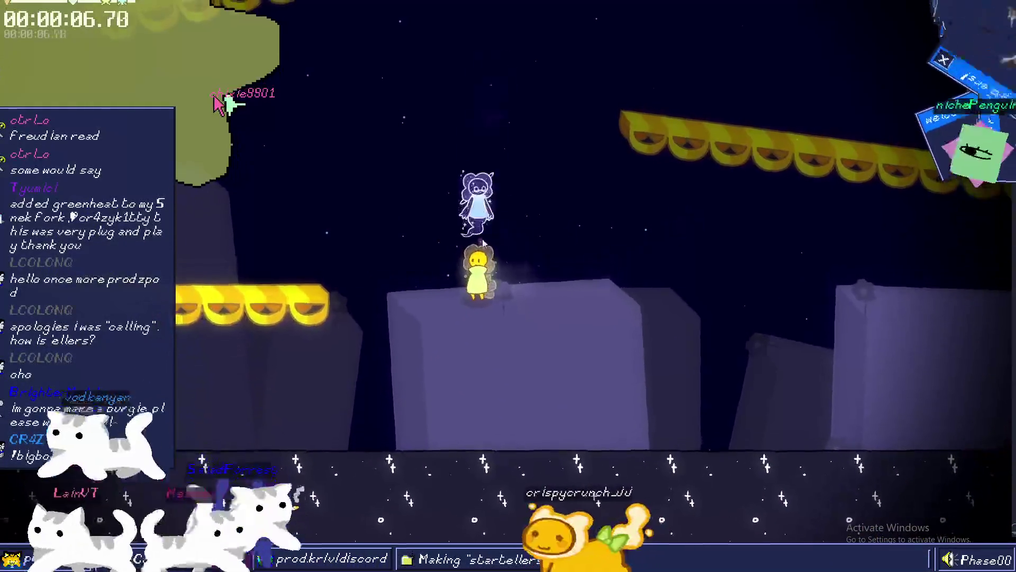
{"action": "key", "text": "Right"}
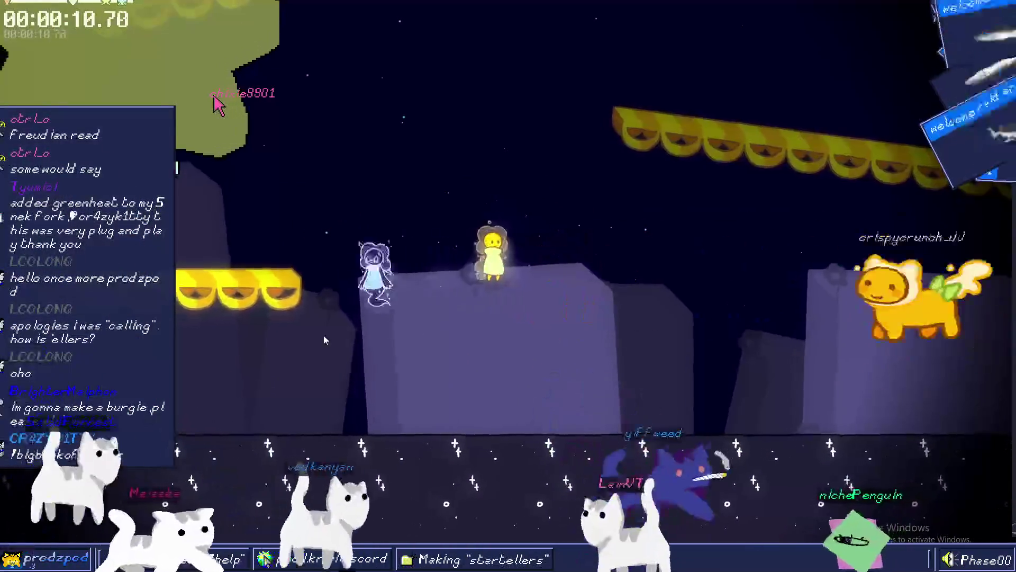
{"action": "key", "text": "Left"}
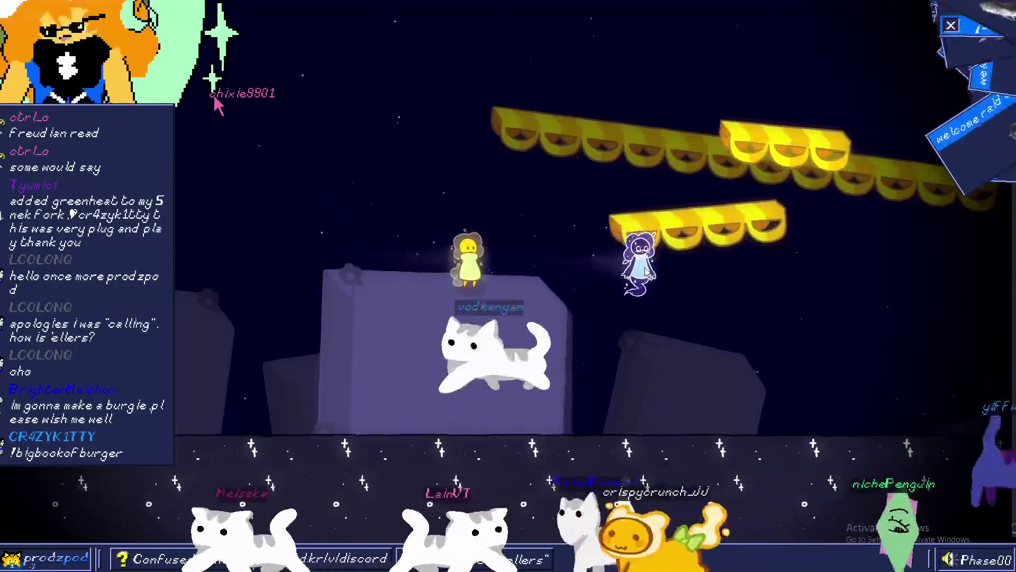
{"action": "key", "text": "alt+F4"}
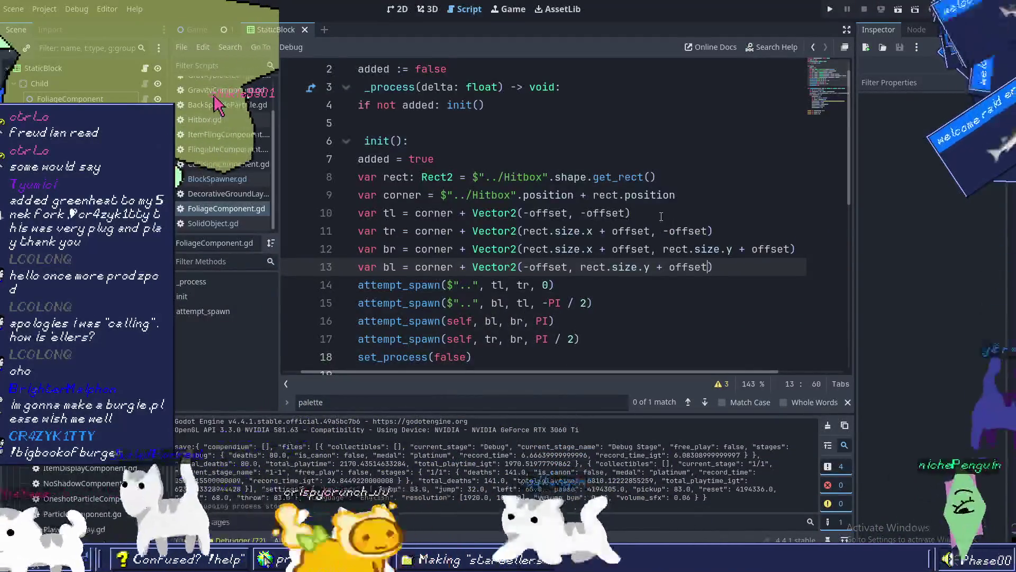
{"action": "scroll", "coordinate": [483, 276], "scroll_direction": "down", "scroll_amount": 7}
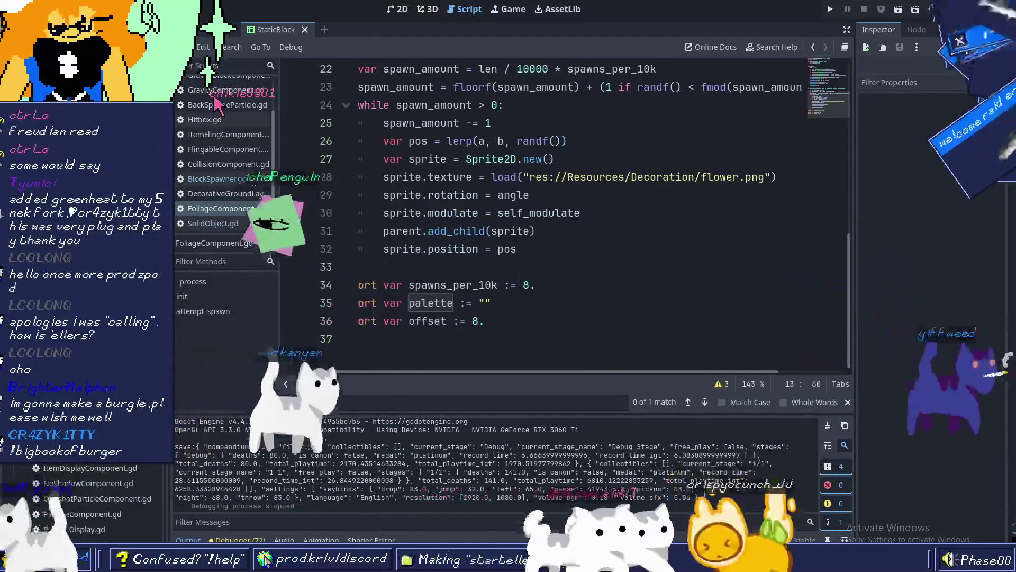
{"action": "left_click_drag", "start_coordinate": [491, 177], "coordinate": [781, 176]}
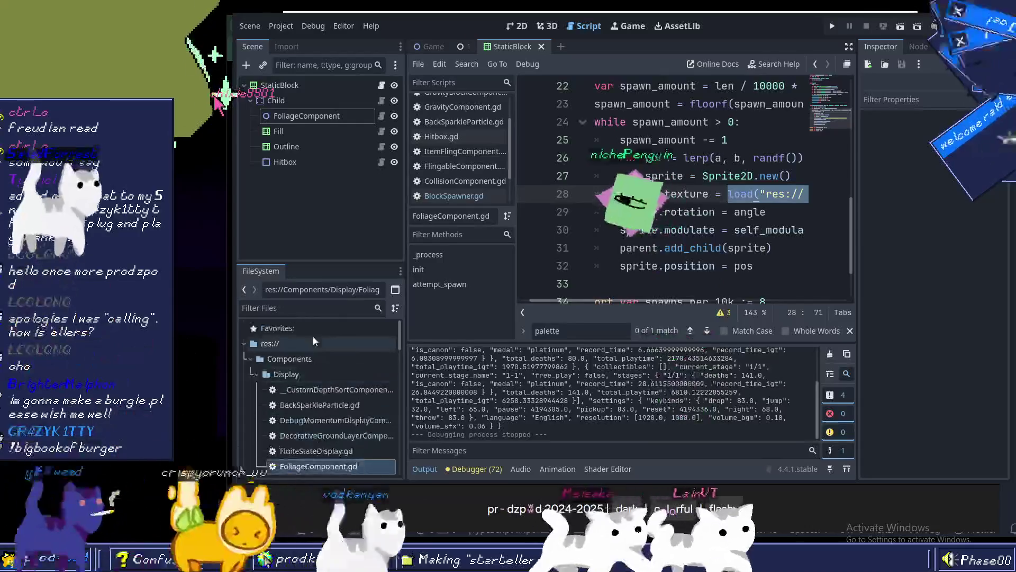
{"action": "scroll", "coordinate": [314, 335], "scroll_direction": "down", "scroll_amount": 3}
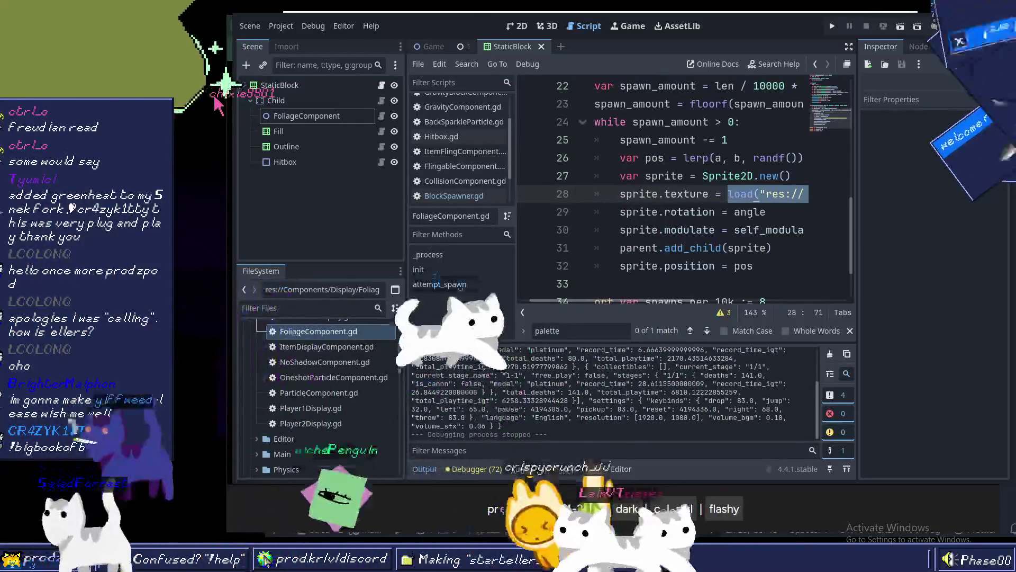
{"action": "scroll", "coordinate": [730, 147], "scroll_direction": "down", "scroll_amount": 2}
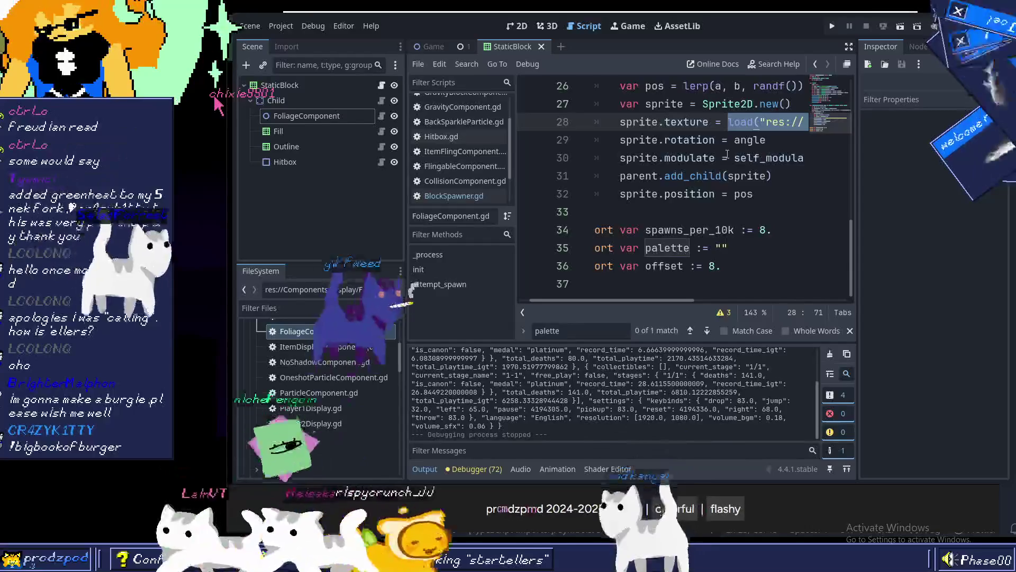
{"action": "double_click", "coordinate": [668, 16]}
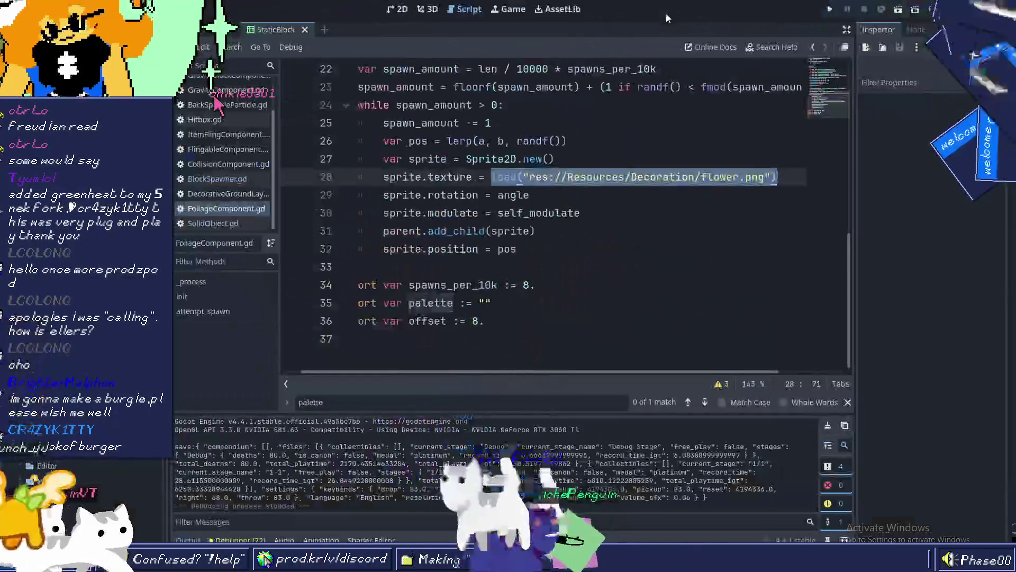
{"action": "left_click", "coordinate": [539, 285]}
{"action": "left_click", "coordinate": [540, 311]}
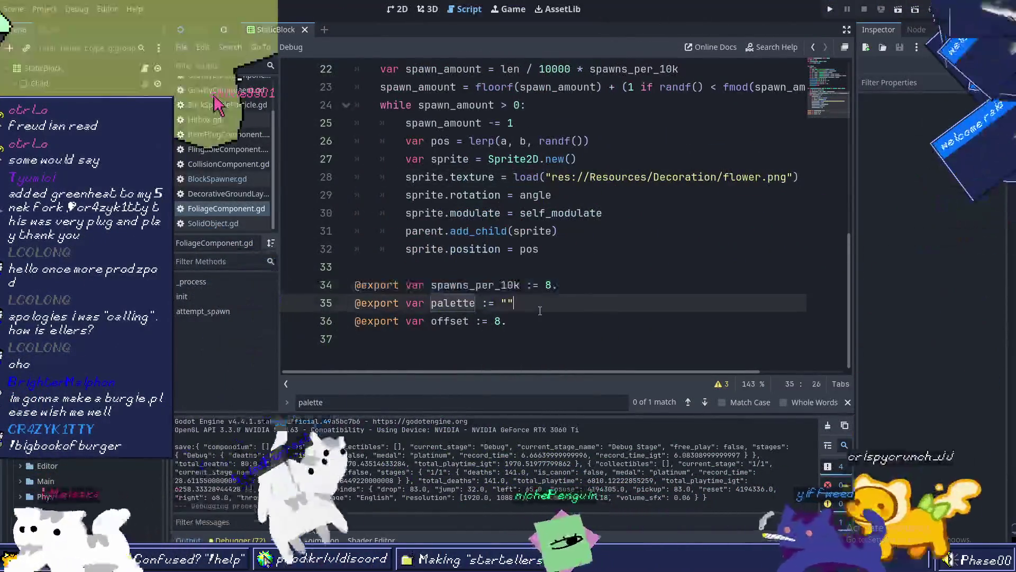
{"action": "key", "text": "Down"}
{"action": "key", "text": "Up"}
{"action": "key", "text": "Up"}
{"action": "key", "text": "Up"}
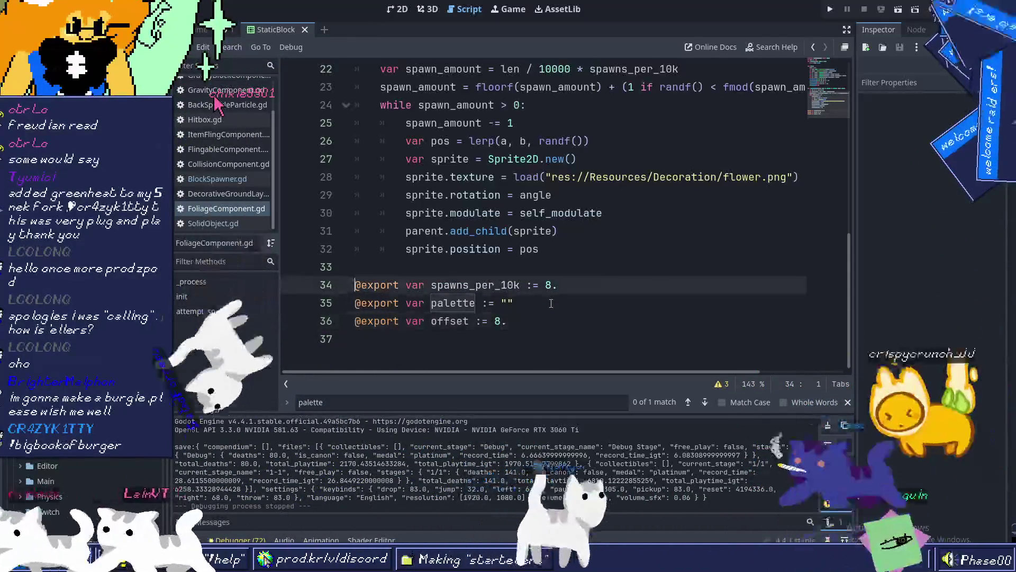
Write a new exported array variable and settle its element type on Node2D.
{"action": "key", "text": "Return"}
{"action": "type", "text": "@export var "}
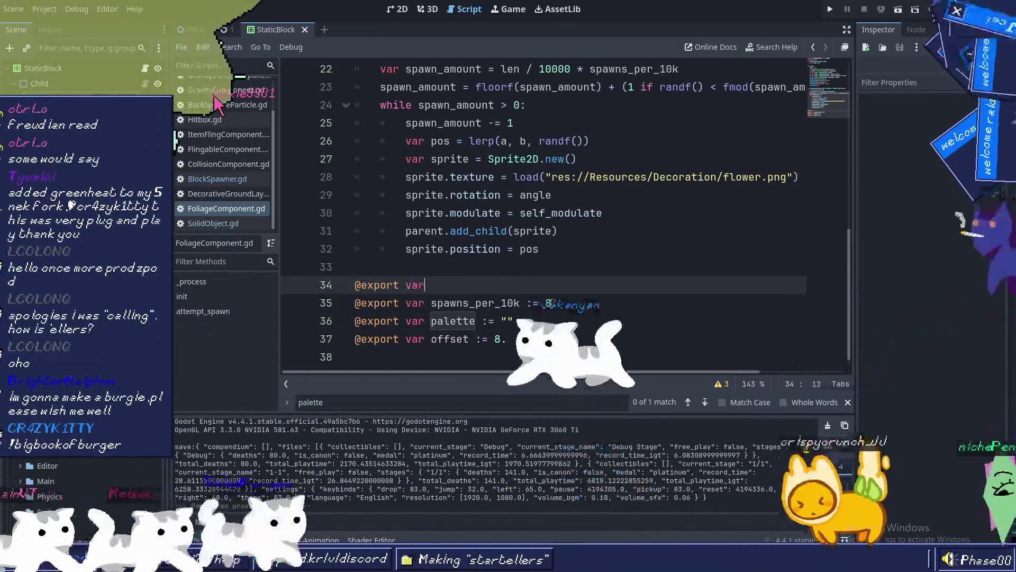
{"action": "type", "text": "s_vec"}
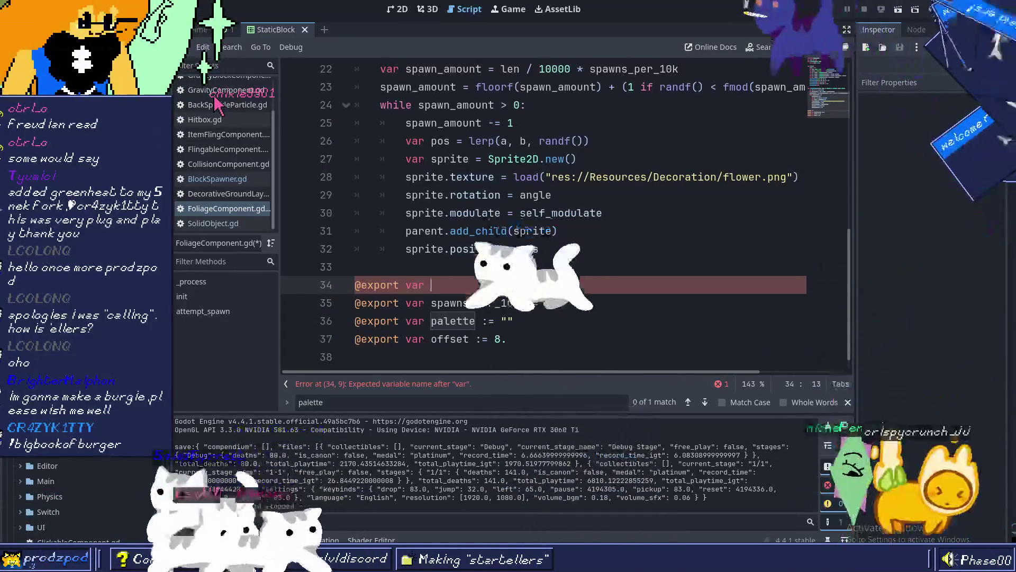
{"action": "type", "text": "ts ="}
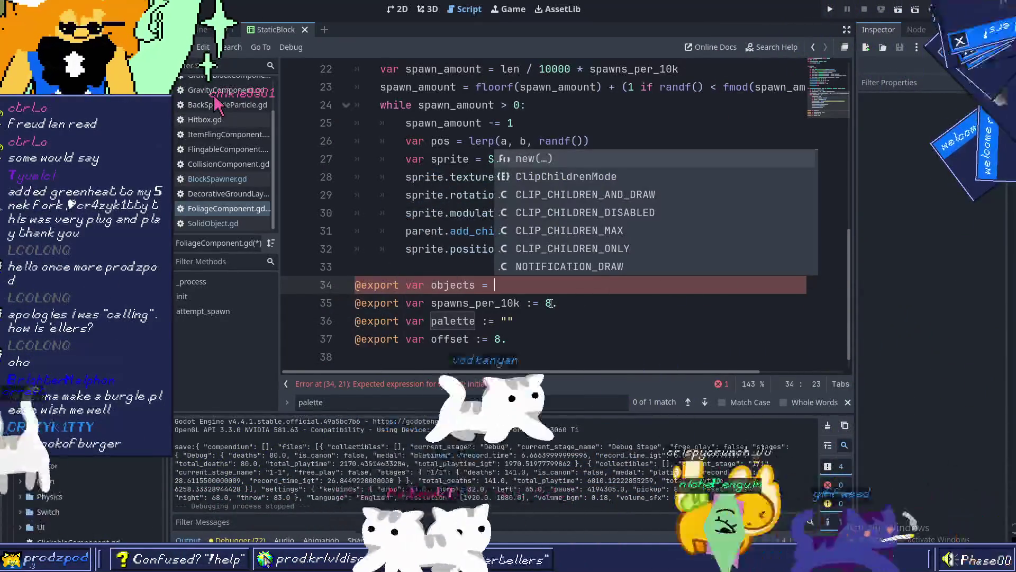
{"action": "key", "text": "BackSpace"}
{"action": "key", "text": "BackSpace"}
{"action": "key", "text": "BackSpace"}
{"action": "type", "text": ":"}
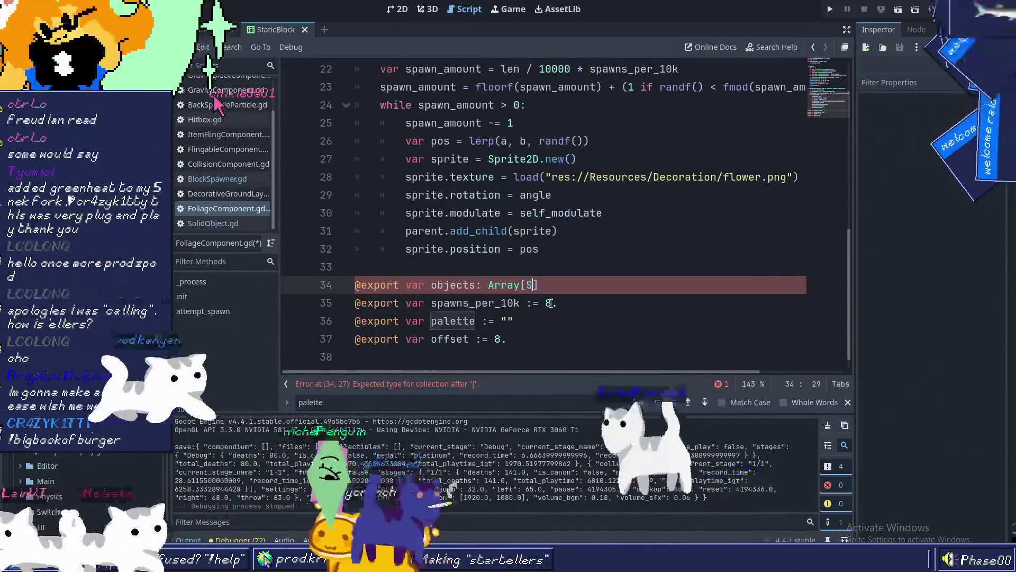
{"action": "type", "text": "prite2"}
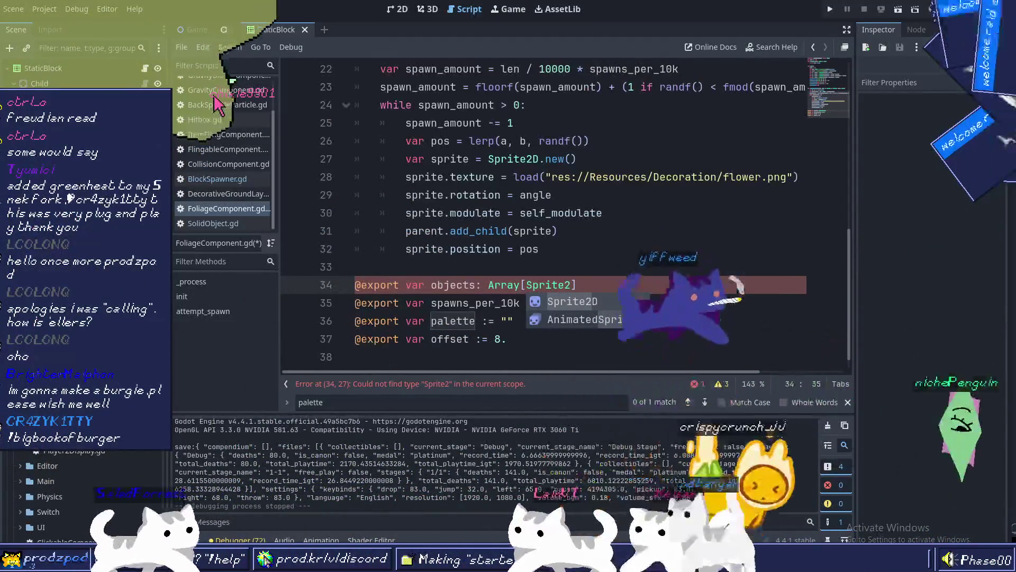
{"action": "key", "text": "Escape"}
{"action": "key", "text": "ctrl+shift+Left"}
{"action": "key", "text": "BackSpace"}
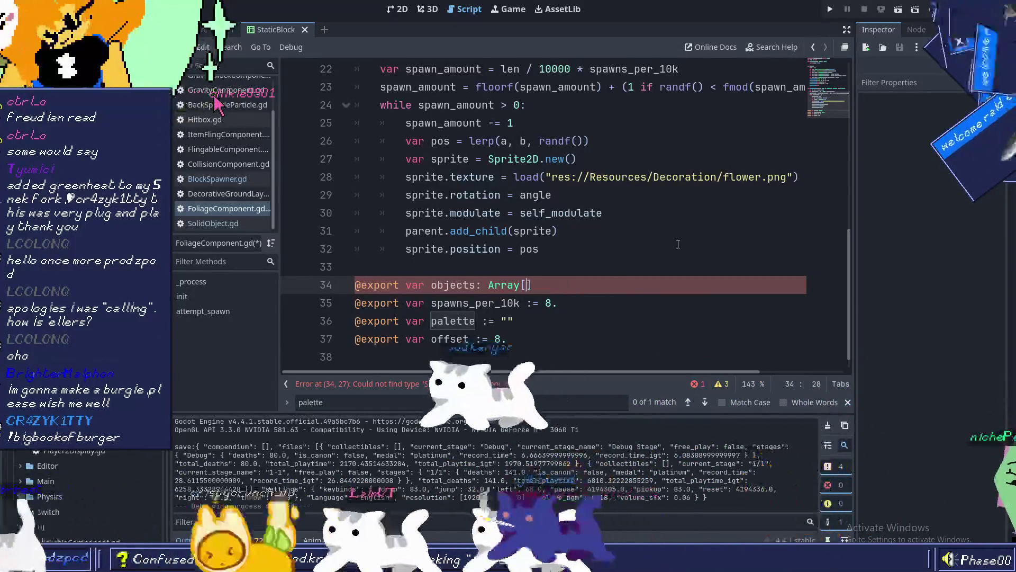
{"action": "key", "text": "Right"}
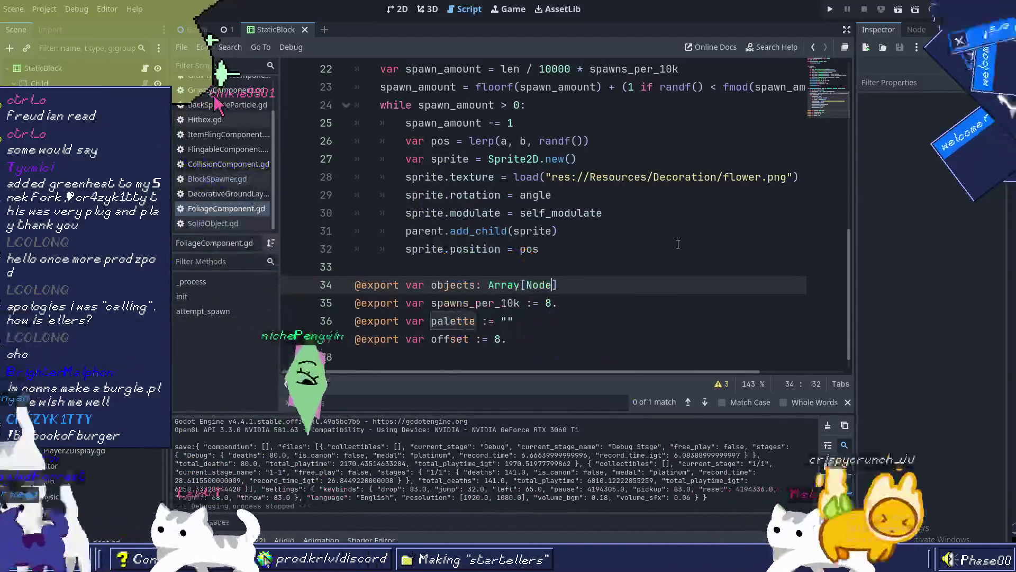
{"action": "key", "text": "ctrl+shift+Left"}
{"action": "key", "text": "Left"}
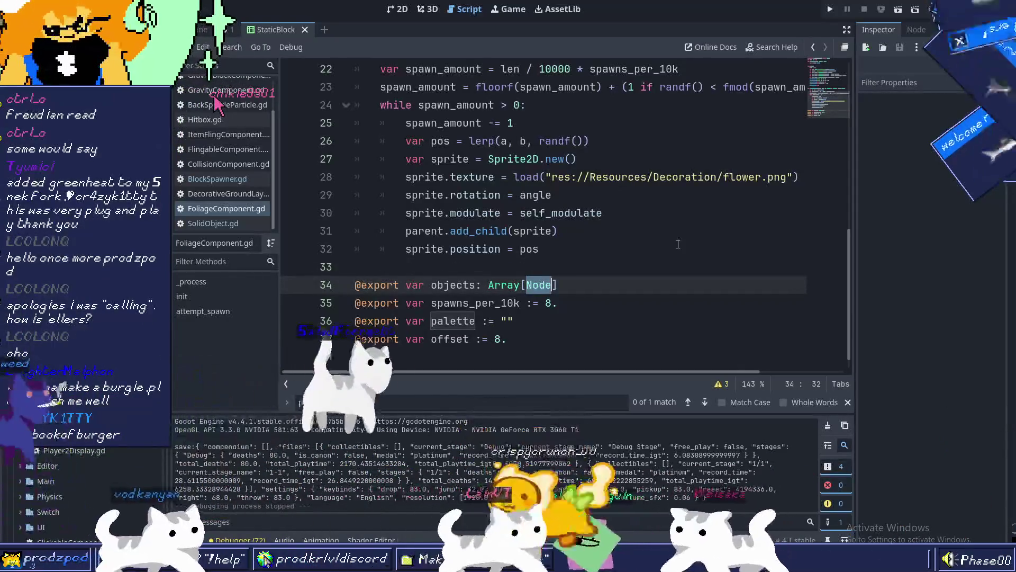
{"action": "type", "text": "2D"}
{"action": "key", "text": "Right"}
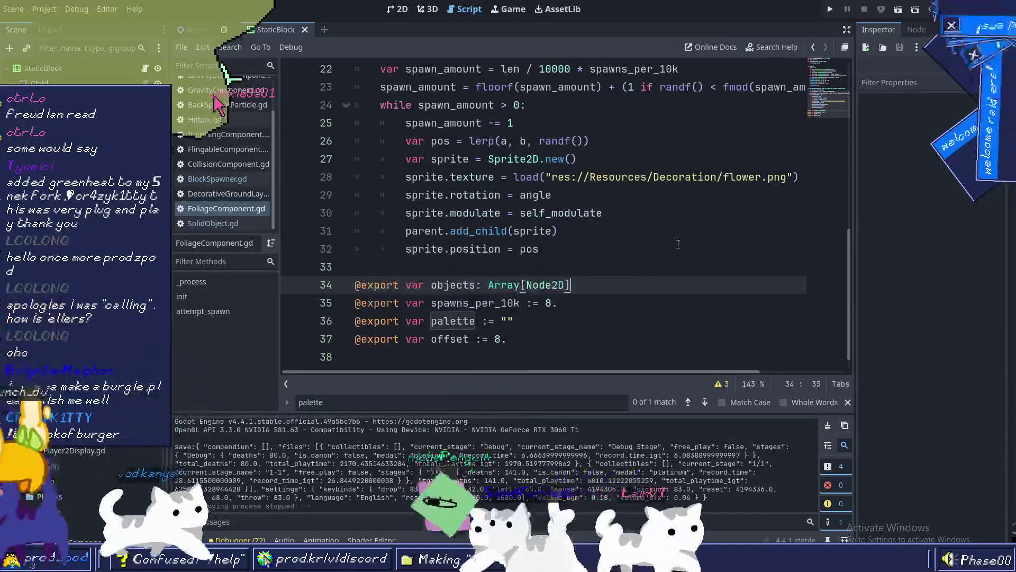
Try retyping line 34's array type, restore Array[Node2D], and shrink the editor window right.
{"action": "scroll", "coordinate": [529, 291], "scroll_direction": "up", "scroll_amount": 1}
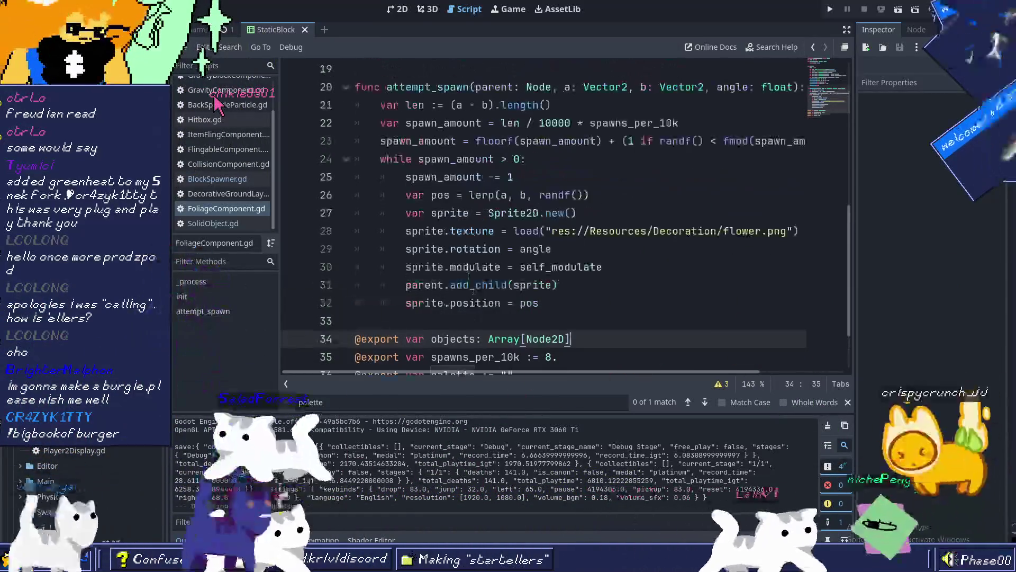
{"action": "left_click", "coordinate": [448, 339]}
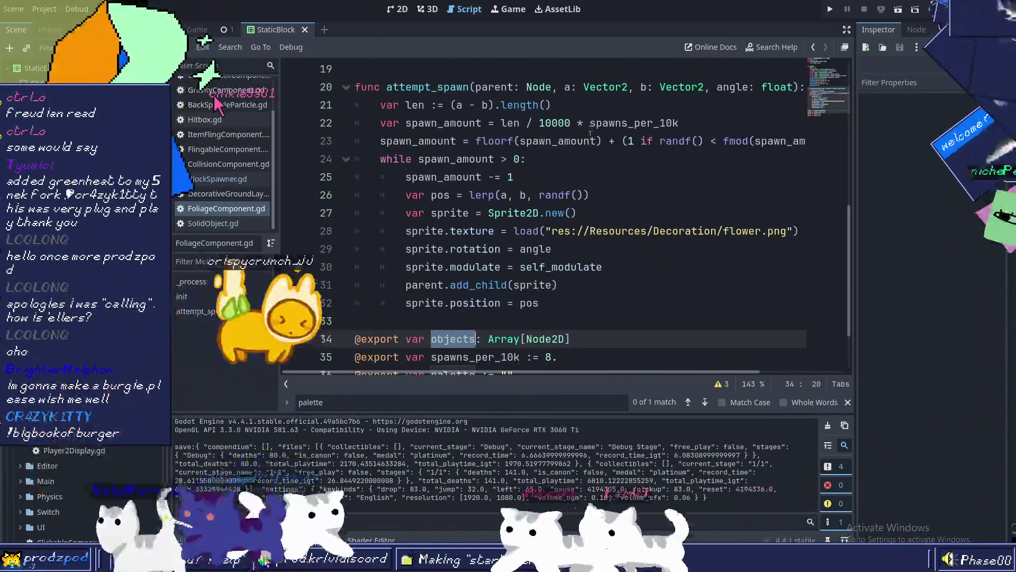
{"action": "key", "text": "super+Down"}
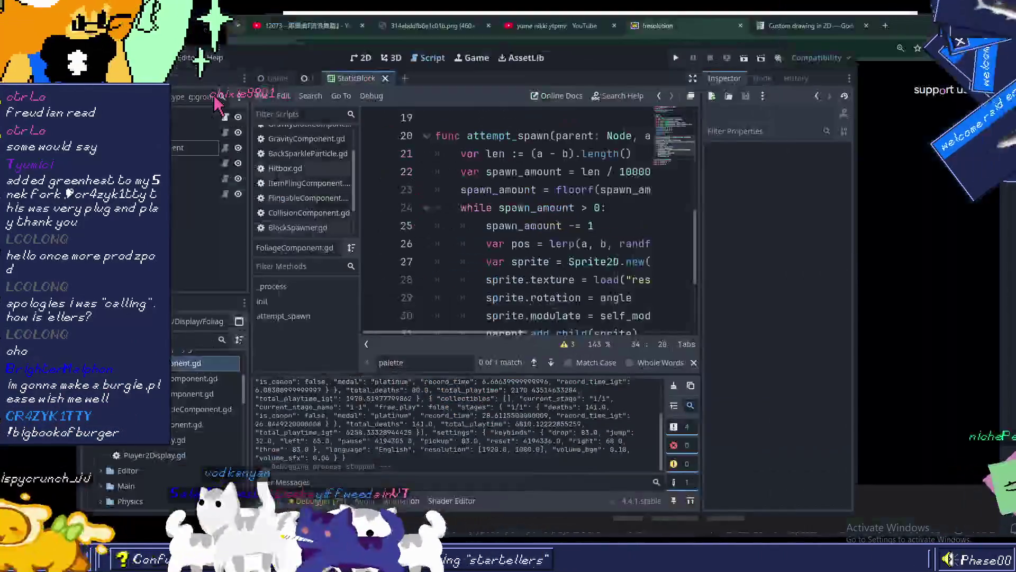
{"action": "key", "text": "super+Up"}
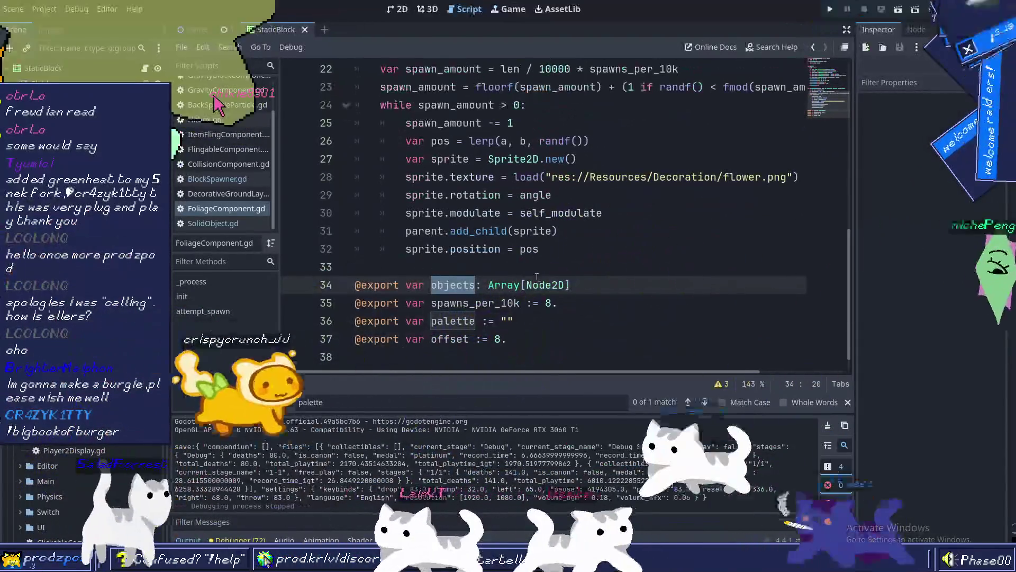
{"action": "double_click", "coordinate": [541, 277]}
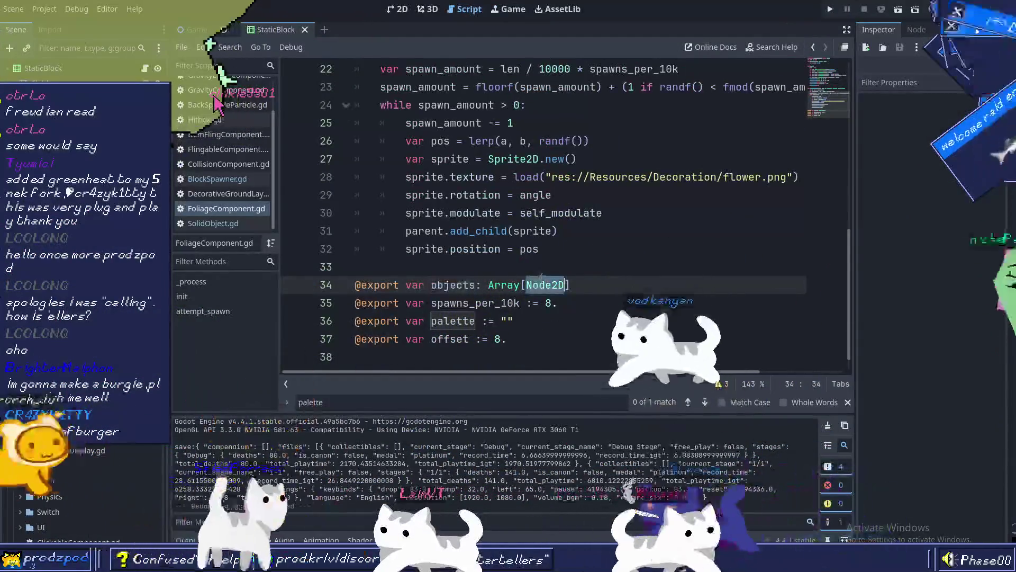
{"action": "type", "text": "ene"}
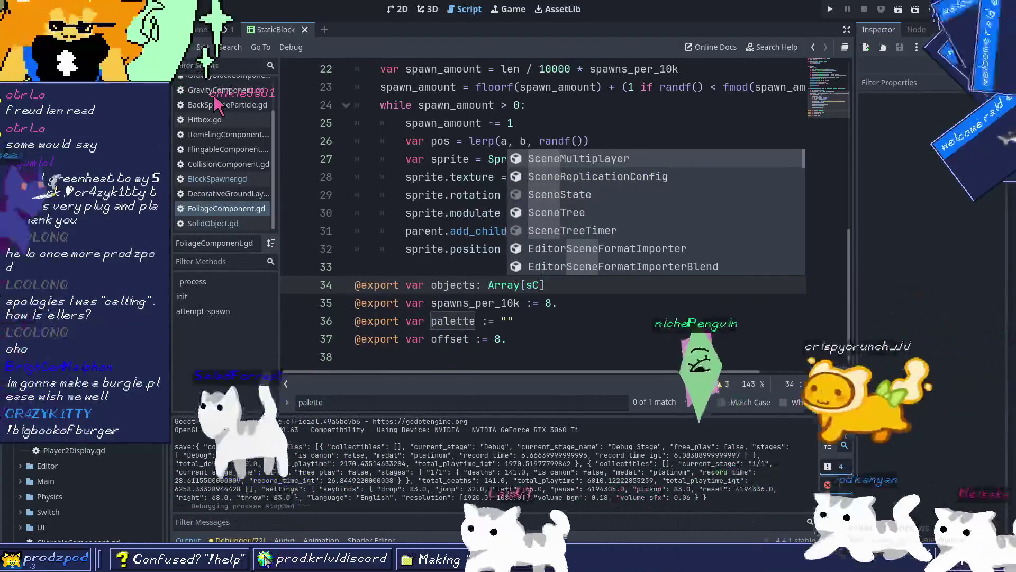
{"action": "key", "text": "BackSpace"}
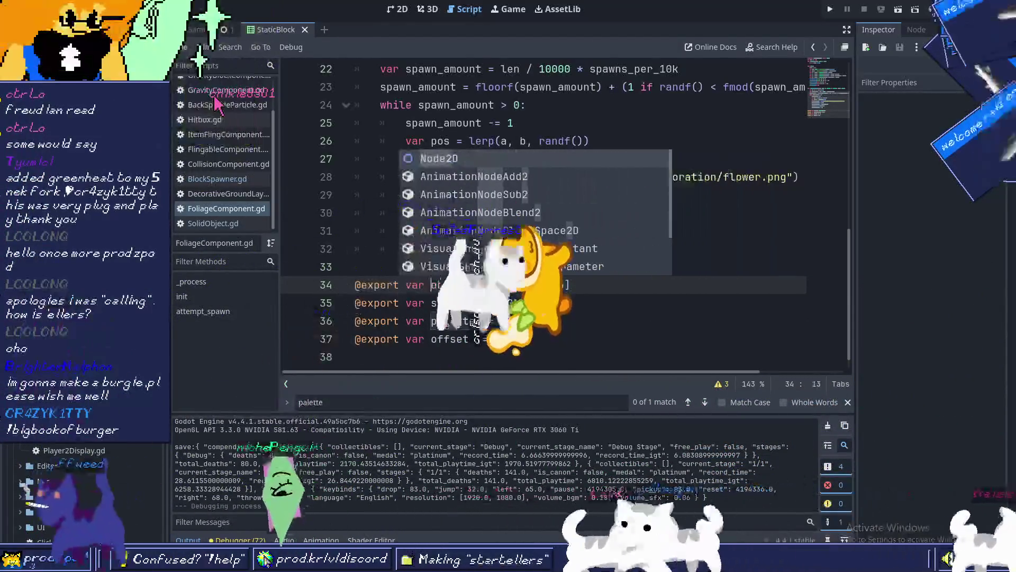
{"action": "key", "text": "Left"}
{"action": "key", "text": "Left"}
{"action": "key", "text": "Left"}
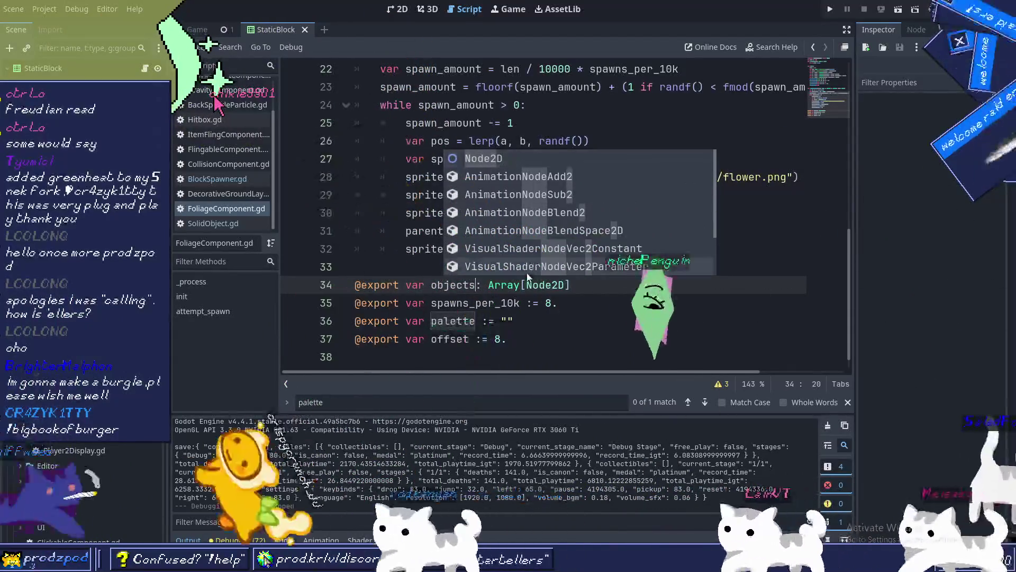
{"action": "key", "text": "Return"}
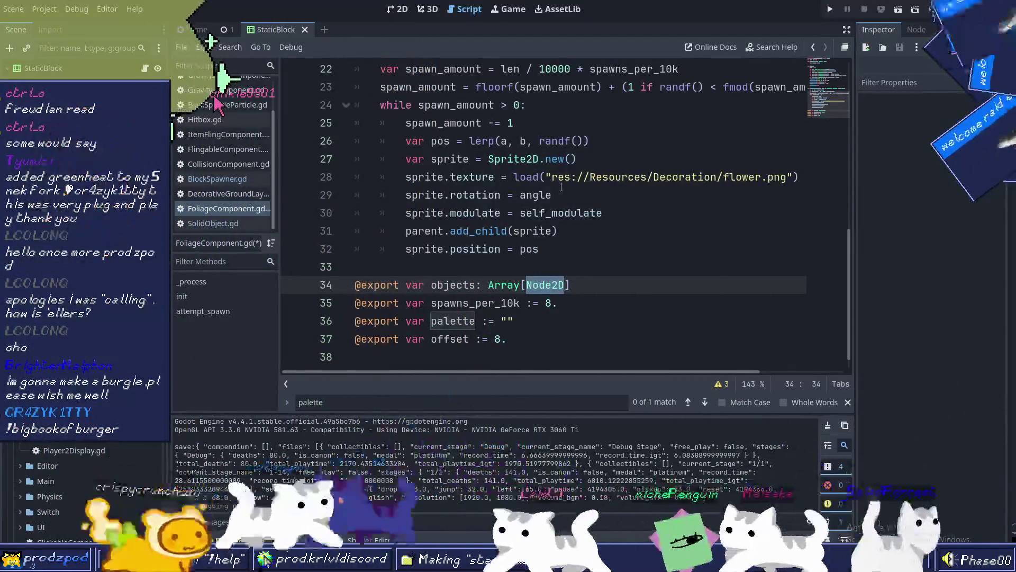
{"action": "key", "text": "super+Down"}
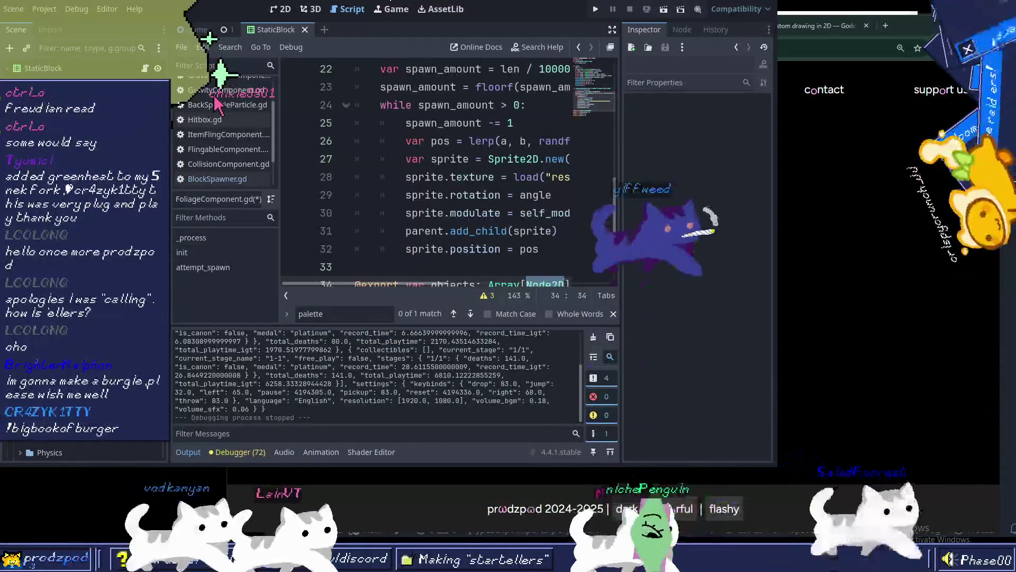
{"action": "left_click_drag", "start_coordinate": [386, 1], "coordinate": [588, 22]}
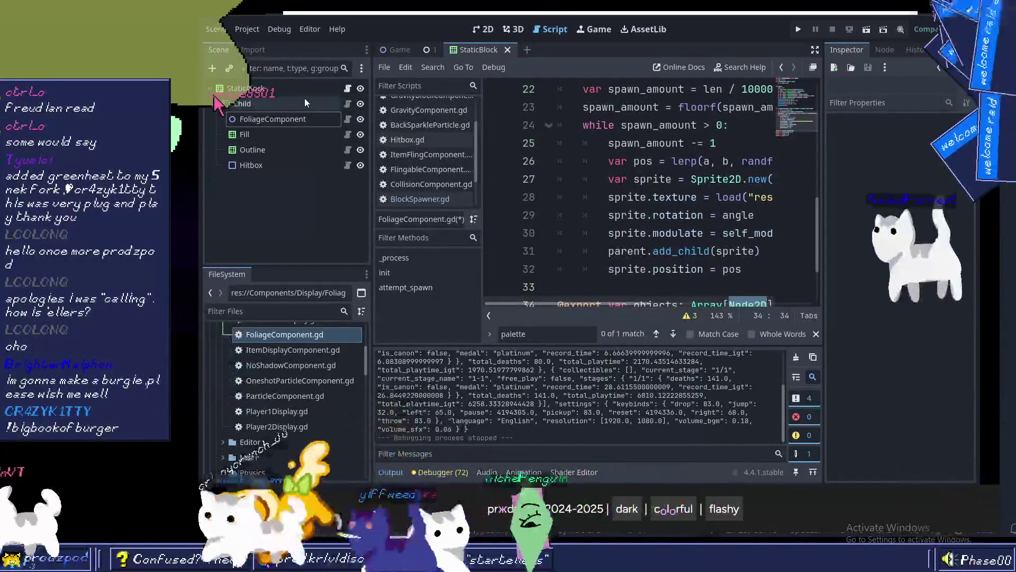
Select FoliageComponent and add one still-unassigned element to its Objects array.
{"action": "left_click", "coordinate": [295, 119]}
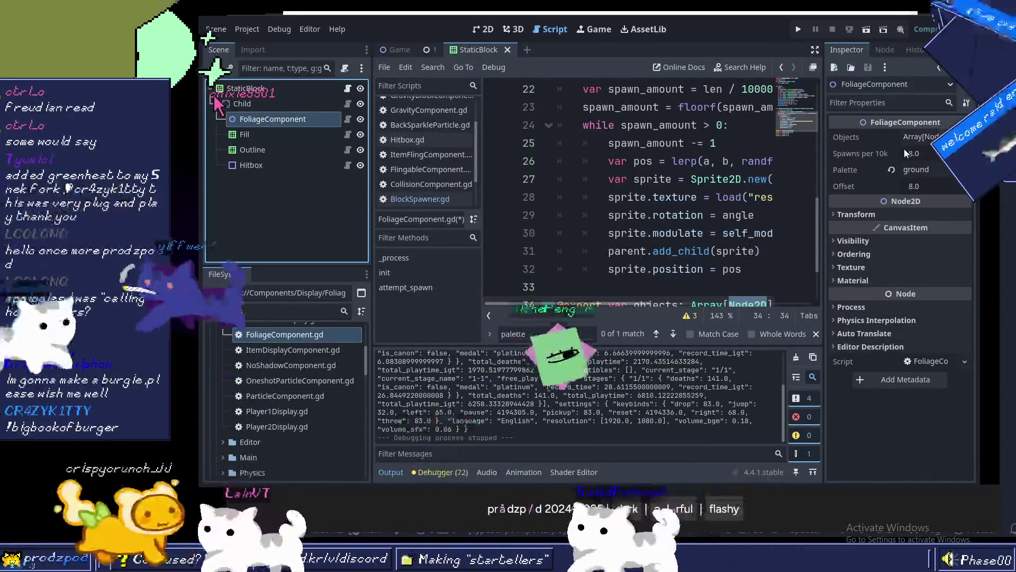
{"action": "left_click", "coordinate": [910, 140]}
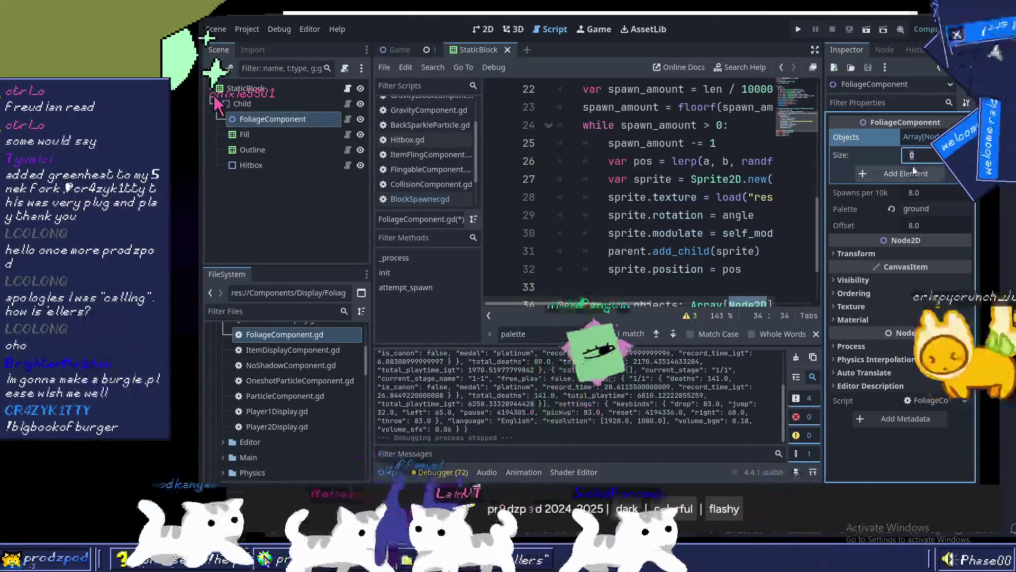
{"action": "left_click", "coordinate": [912, 175]}
{"action": "left_click", "coordinate": [913, 173]}
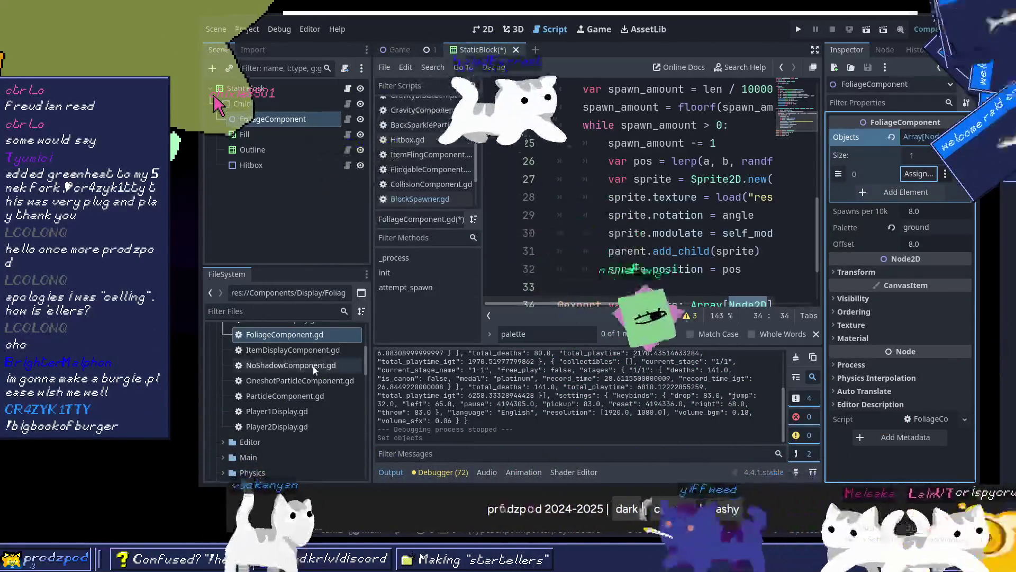
{"action": "scroll", "coordinate": [295, 394], "scroll_direction": "down", "scroll_amount": 5}
{"action": "scroll", "coordinate": [295, 394], "scroll_direction": "down", "scroll_amount": 5}
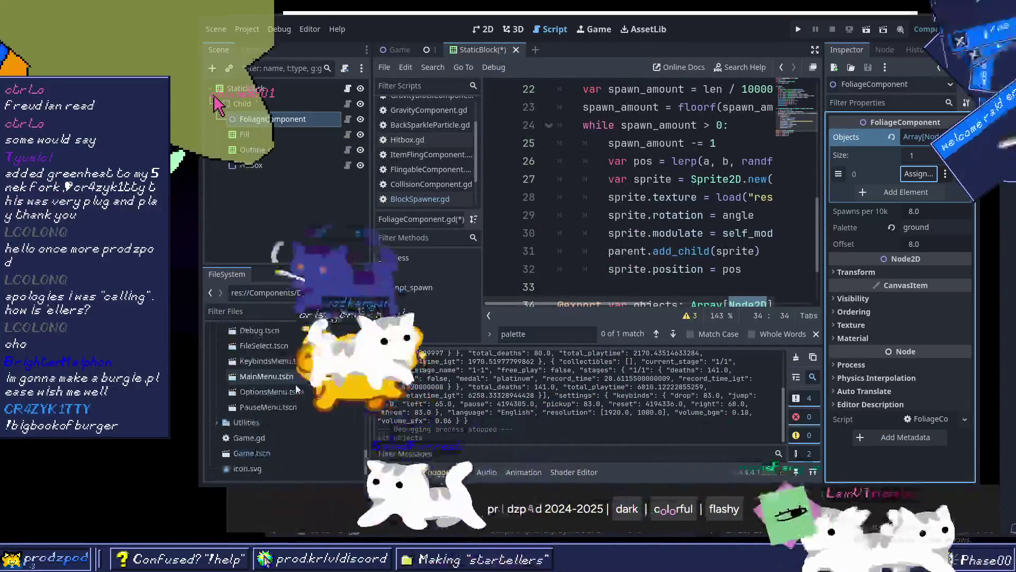
{"action": "mouse_move", "coordinate": [275, 366]}
{"action": "left_mouse_down"}
{"action": "mouse_move", "coordinate": [879, 212]}
{"action": "mouse_move", "coordinate": [921, 182]}
{"action": "left_mouse_up"}
{"action": "scroll", "coordinate": [671, 240], "scroll_direction": "down", "scroll_amount": 2}
{"action": "scroll", "coordinate": [671, 240], "scroll_direction": "right", "scroll_amount": 3}
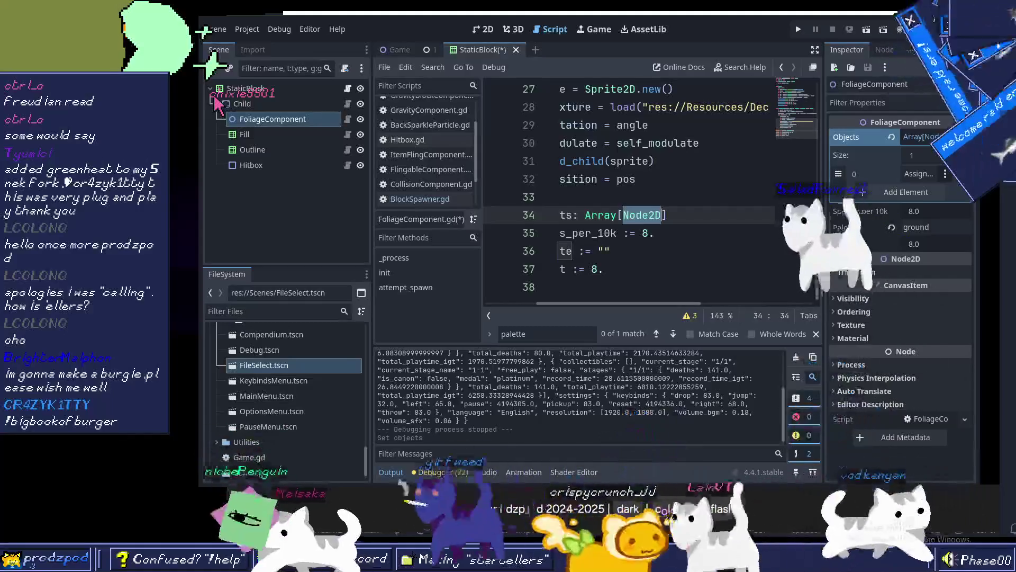
Type objects as Resource, save, and drag FileSelect.tscn into the first Objects element.
{"action": "type", "text": "Resource"}
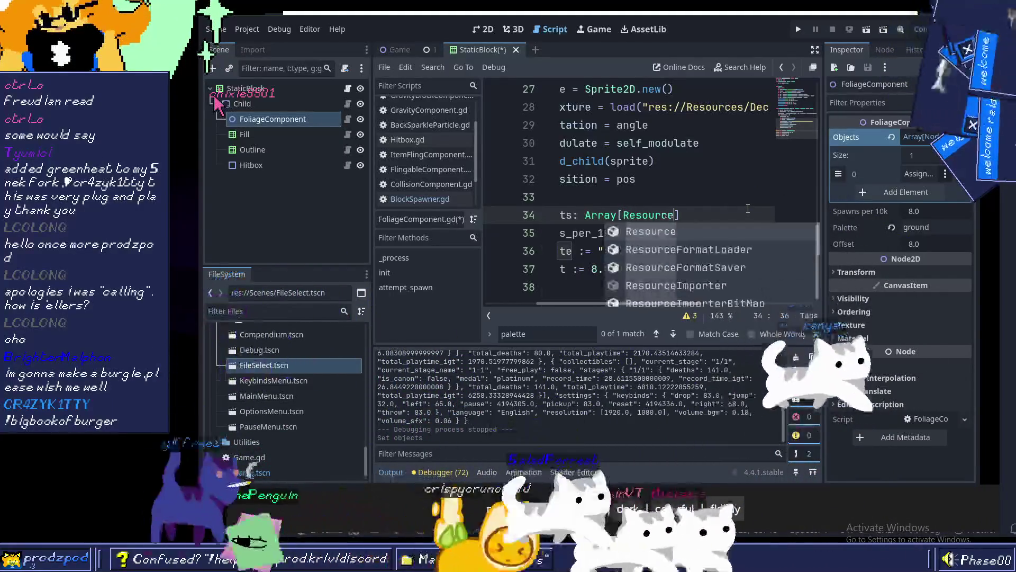
{"action": "key", "text": "ctrl+s"}
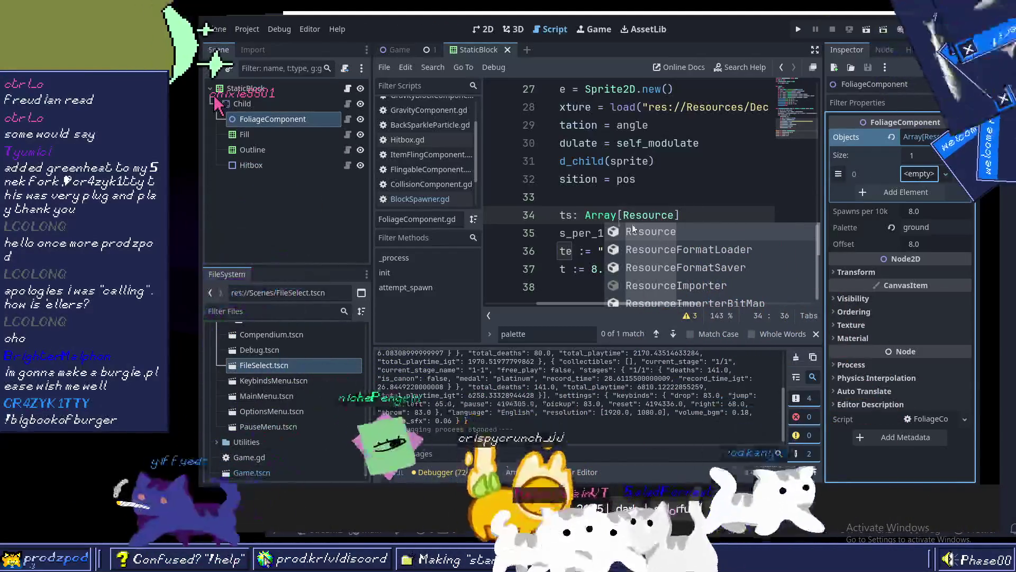
{"action": "mouse_move", "coordinate": [265, 365]}
{"action": "left_mouse_down"}
{"action": "mouse_move", "coordinate": [381, 360]}
{"action": "mouse_move", "coordinate": [858, 181]}
{"action": "left_mouse_up"}
{"action": "left_click_drag", "start_coordinate": [925, 175], "coordinate": [921, 174]}
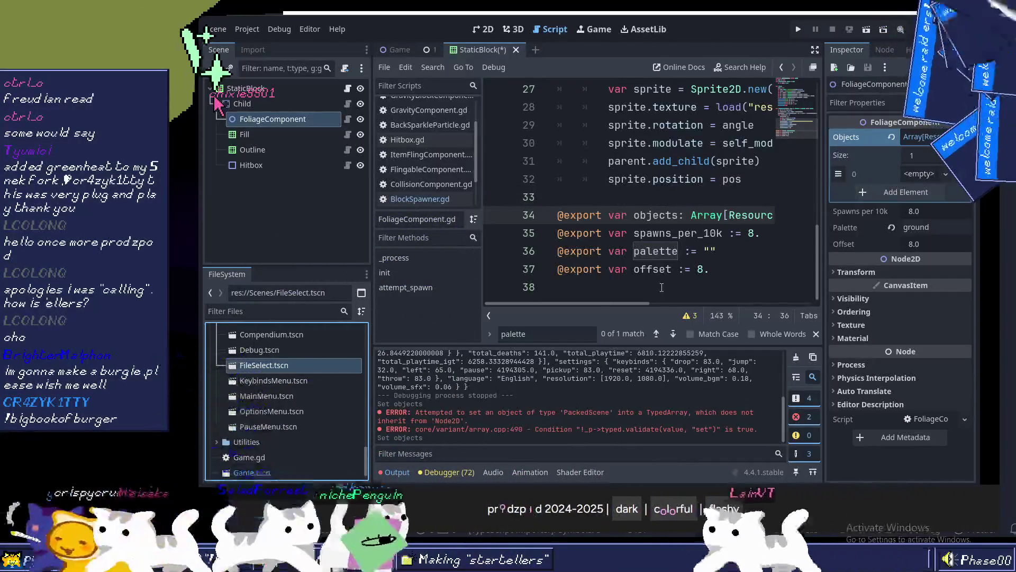
{"action": "scroll", "coordinate": [639, 237], "scroll_direction": "right", "scroll_amount": 3}
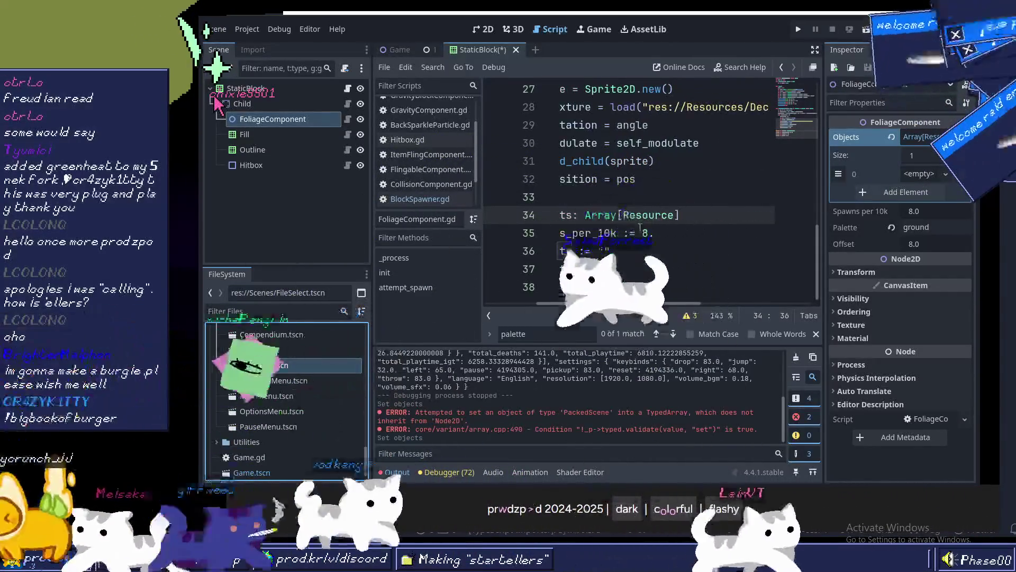
Retype the array as PackedScene, save, and retry assigning FileSelect.tscn.
{"action": "type", "text": "Packed"}
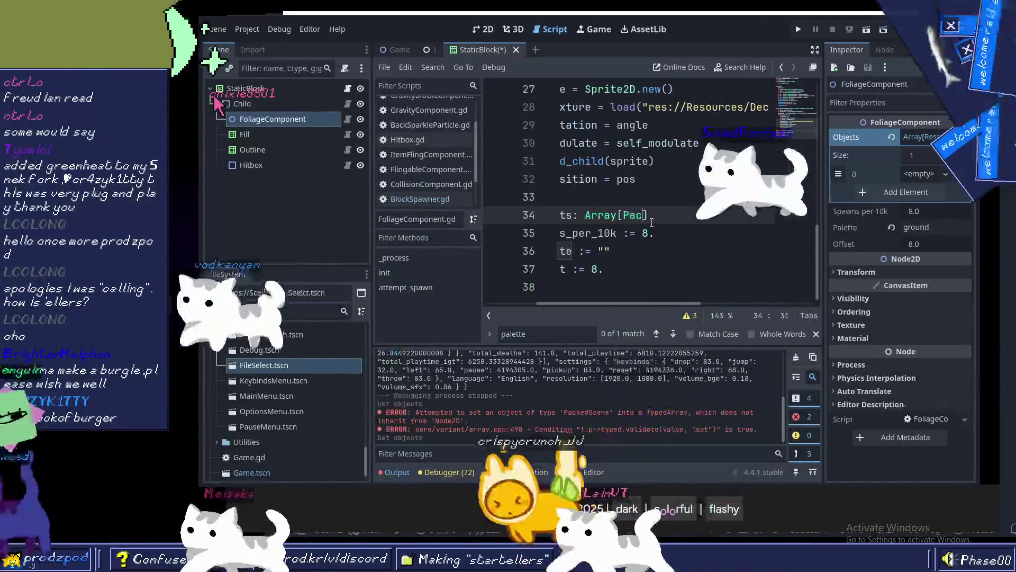
{"action": "type", "text": "Scene"}
{"action": "key", "text": "ctrl+s"}
{"action": "left_click_drag", "start_coordinate": [285, 365], "coordinate": [916, 175]}
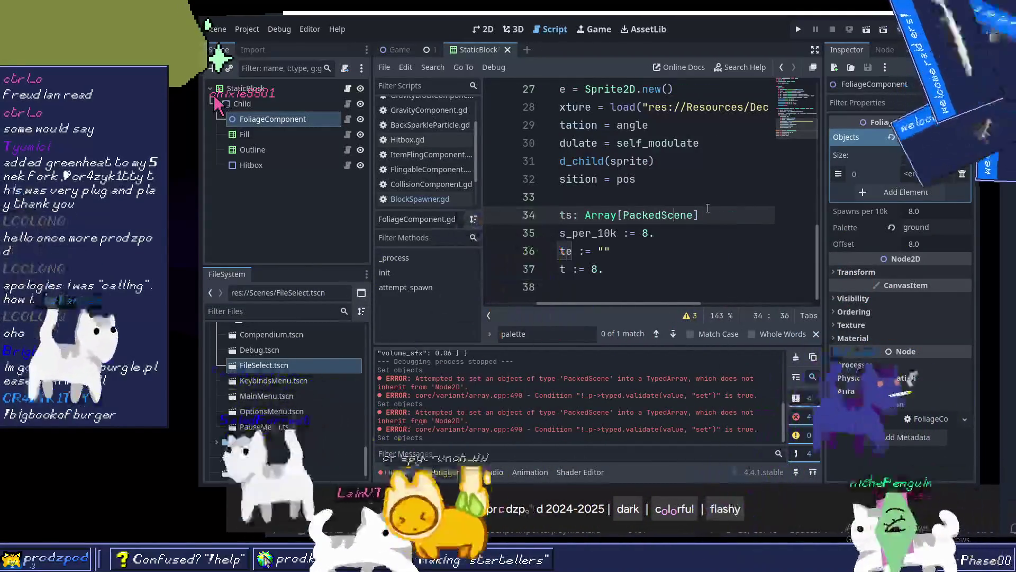
{"action": "left_click_drag", "start_coordinate": [264, 365], "coordinate": [912, 183]}
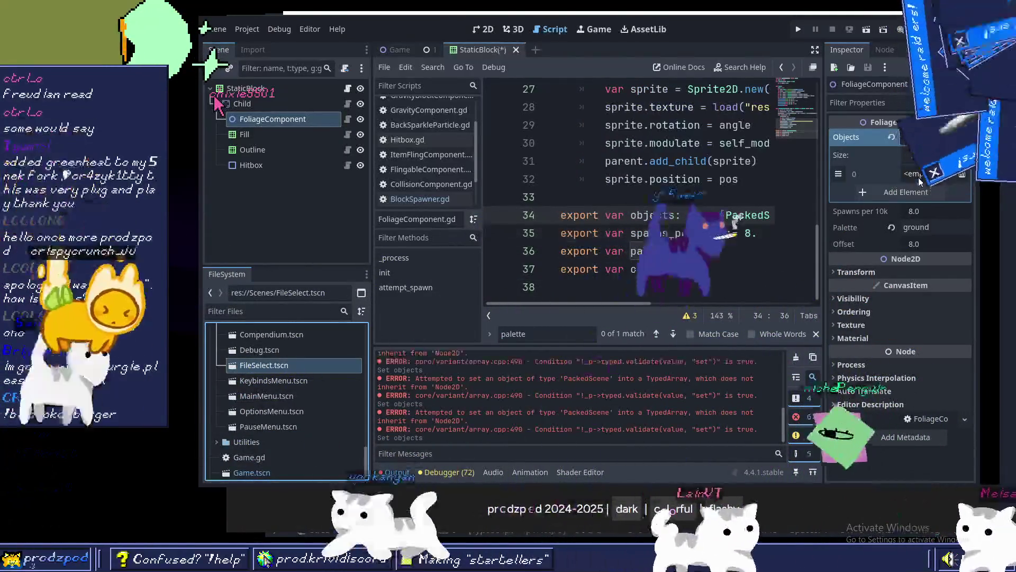
Empty the Objects array to size 0, collapse it, and maximize the editor.
{"action": "left_click", "coordinate": [962, 174]}
{"action": "left_click", "coordinate": [894, 174]}
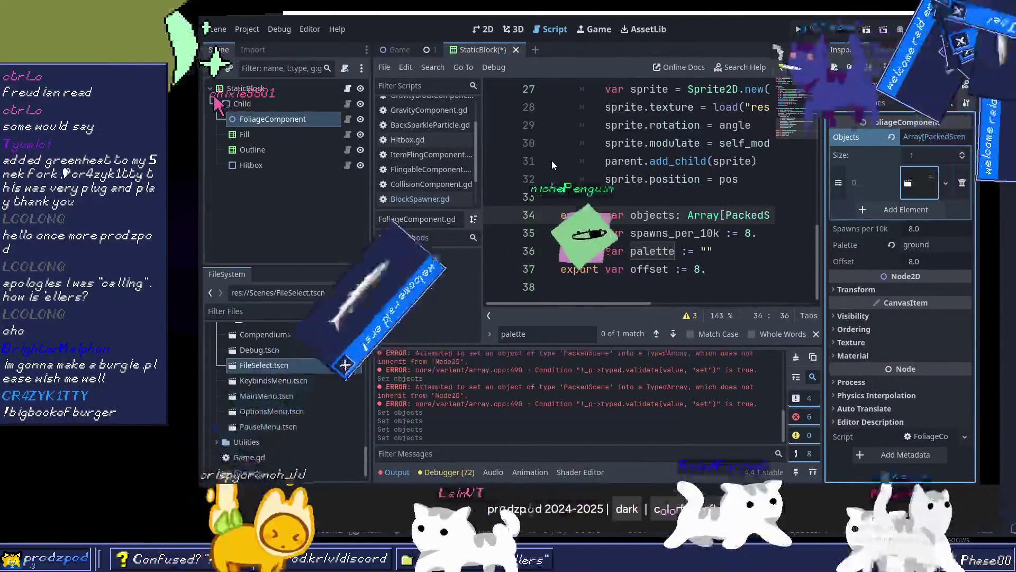
{"action": "left_click", "coordinate": [962, 183]}
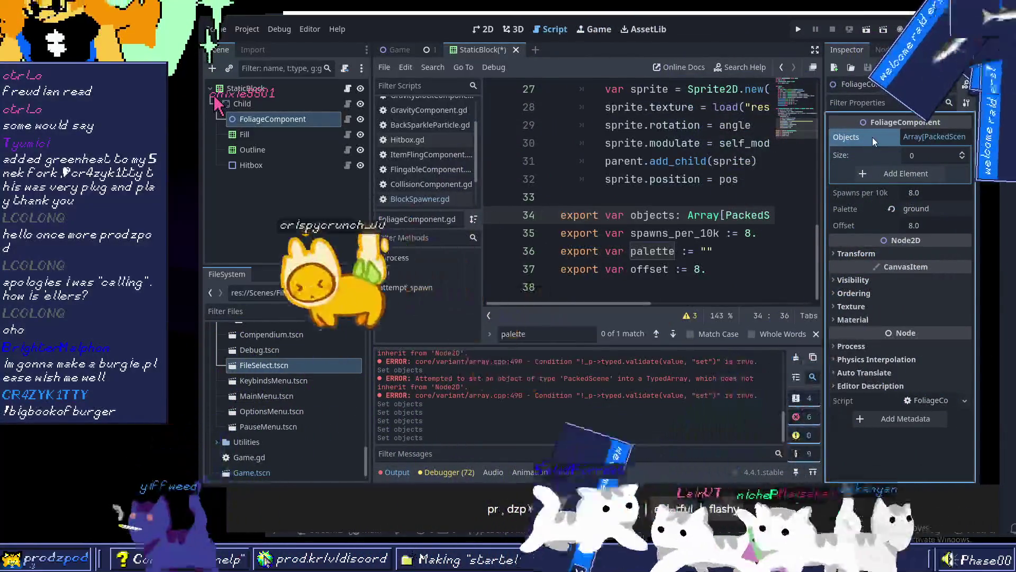
{"action": "left_click", "coordinate": [904, 142]}
{"action": "scroll", "coordinate": [674, 203], "scroll_direction": "left", "scroll_amount": 3}
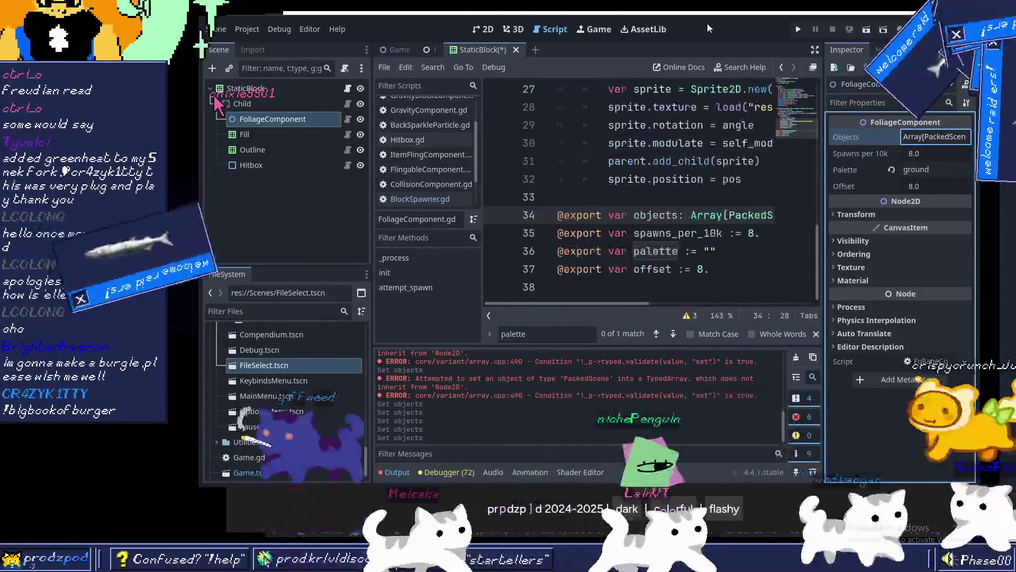
{"action": "double_click", "coordinate": [708, 17]}
{"action": "double_click", "coordinate": [452, 267]}
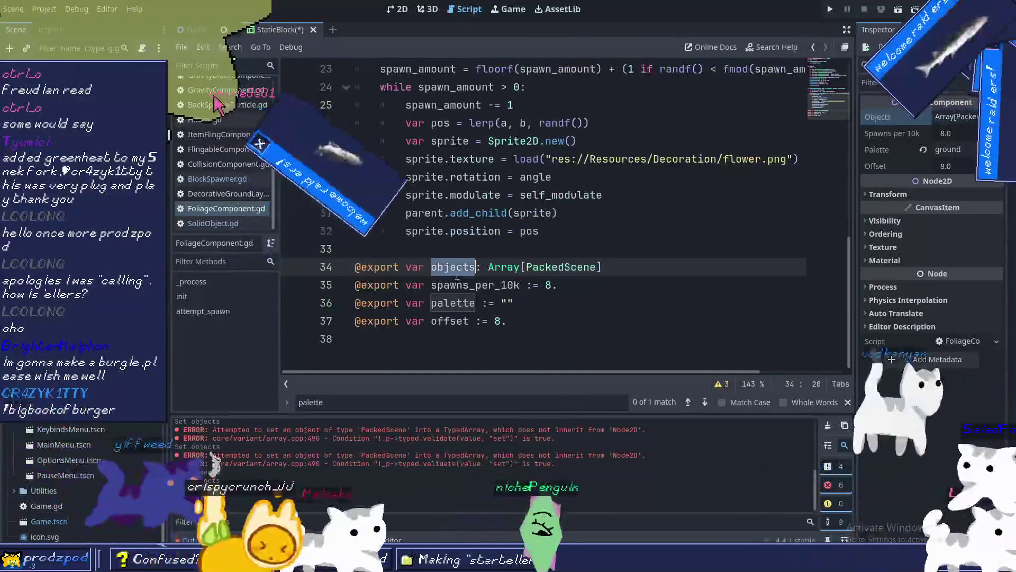
{"action": "scroll", "coordinate": [529, 267], "scroll_direction": "up", "scroll_amount": 2}
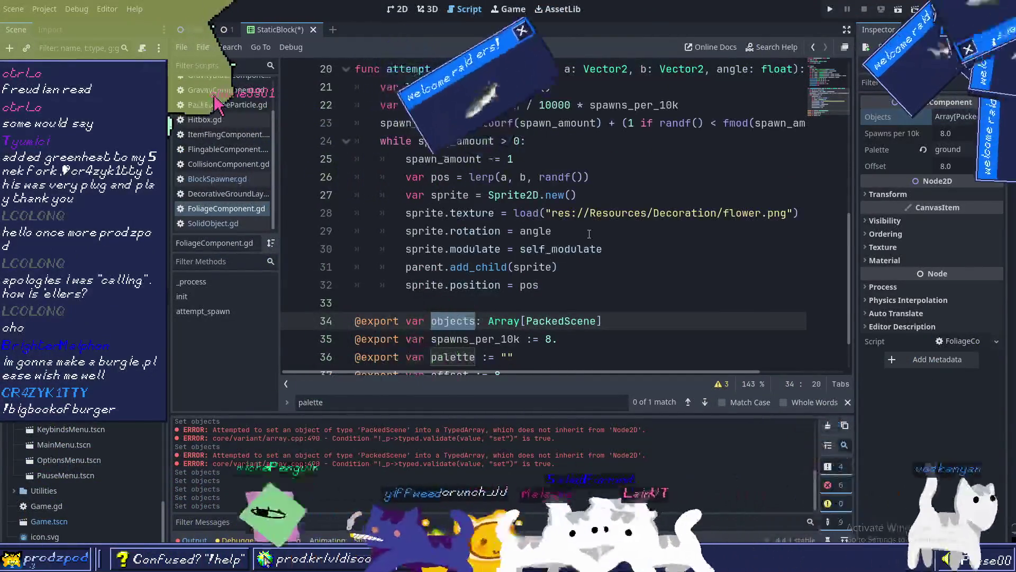
Insert a new line 27 in the spawn loop that references objects.
{"action": "left_click", "coordinate": [600, 200]}
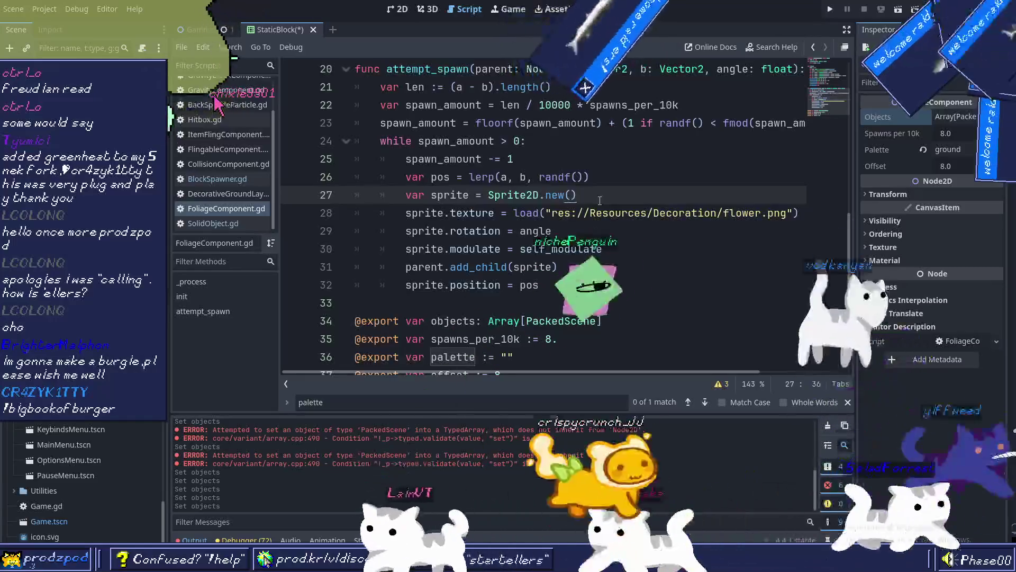
{"action": "key", "text": "Up"}
{"action": "key", "text": "End"}
{"action": "key", "text": "Return"}
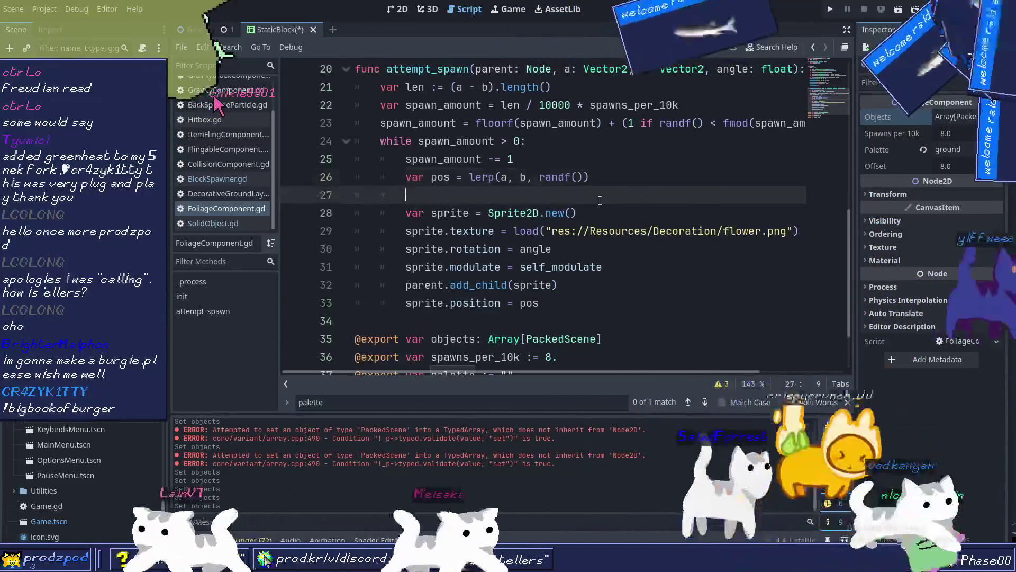
{"action": "type", "text": "objects."}
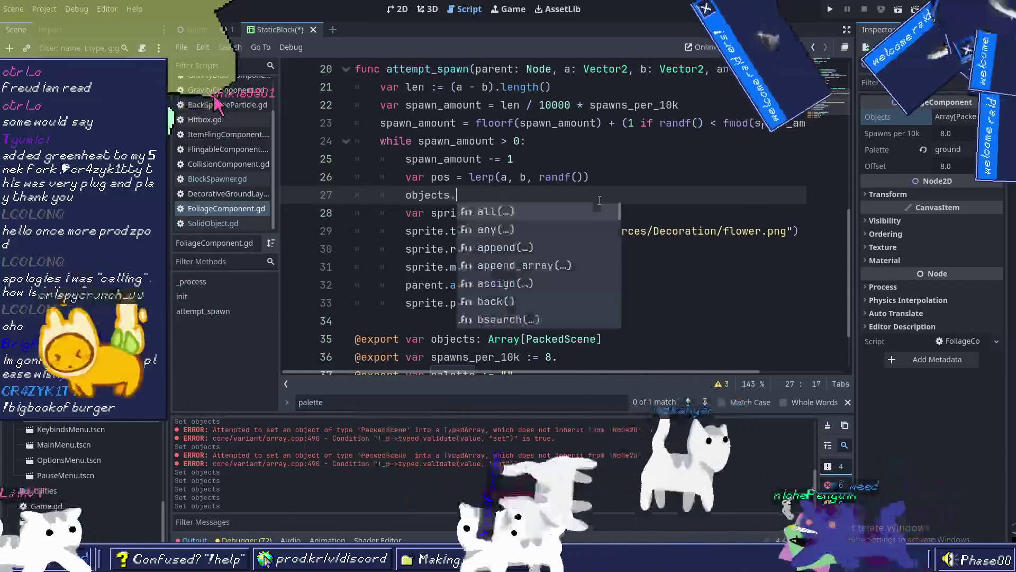
{"action": "key", "text": "BackSpace"}
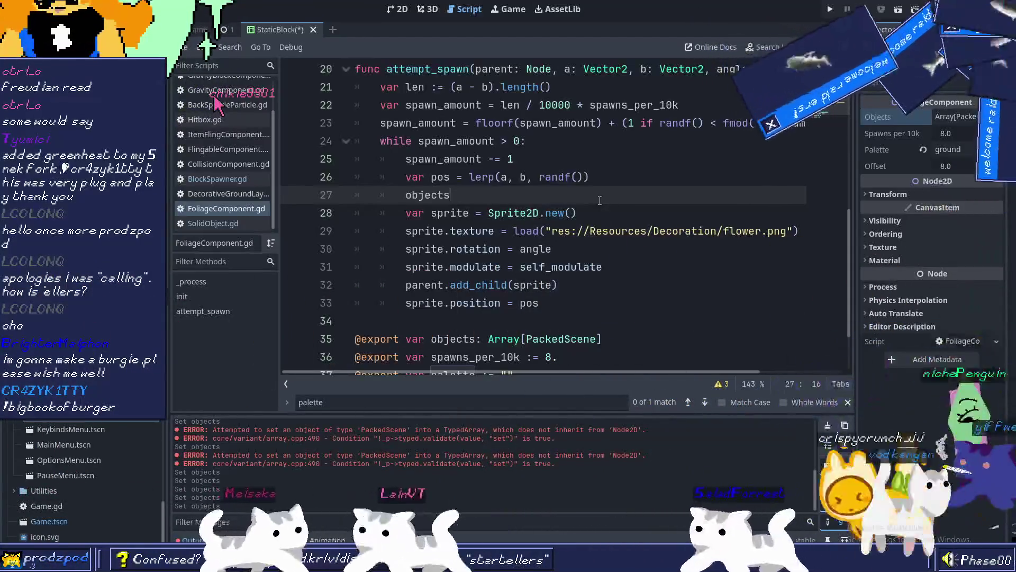
{"action": "key", "text": "ctrl+shift+Left"}
{"action": "key", "text": "BackSpace"}
{"action": "type", "text": "ran"}
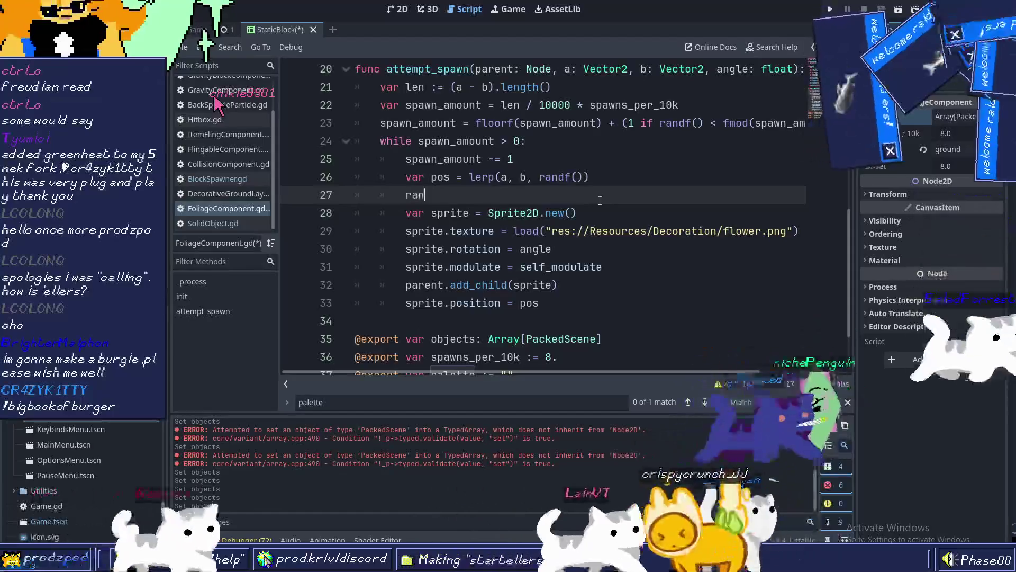
{"action": "type", "text": "d"}
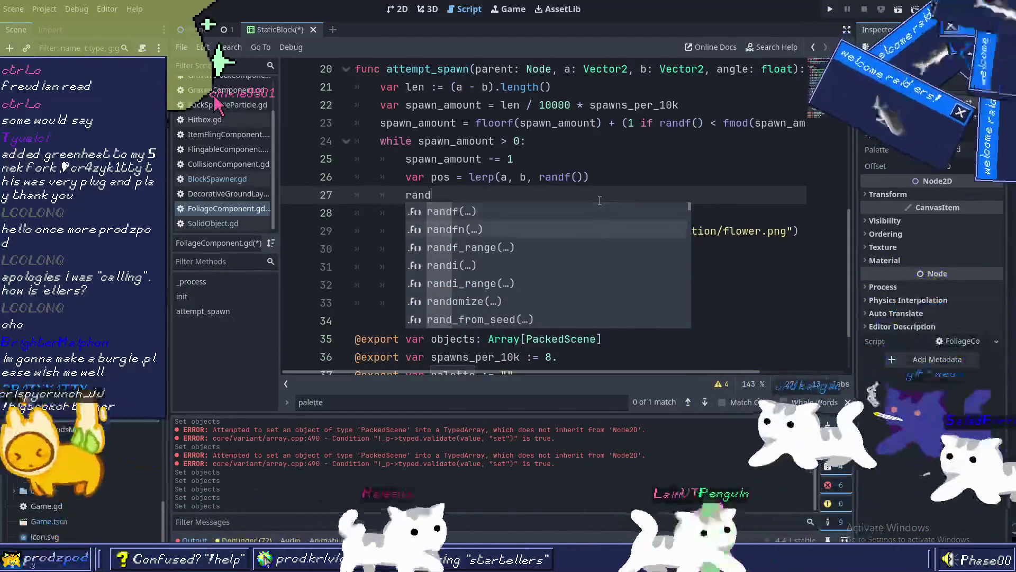
{"action": "key", "text": "ctrl+z"}
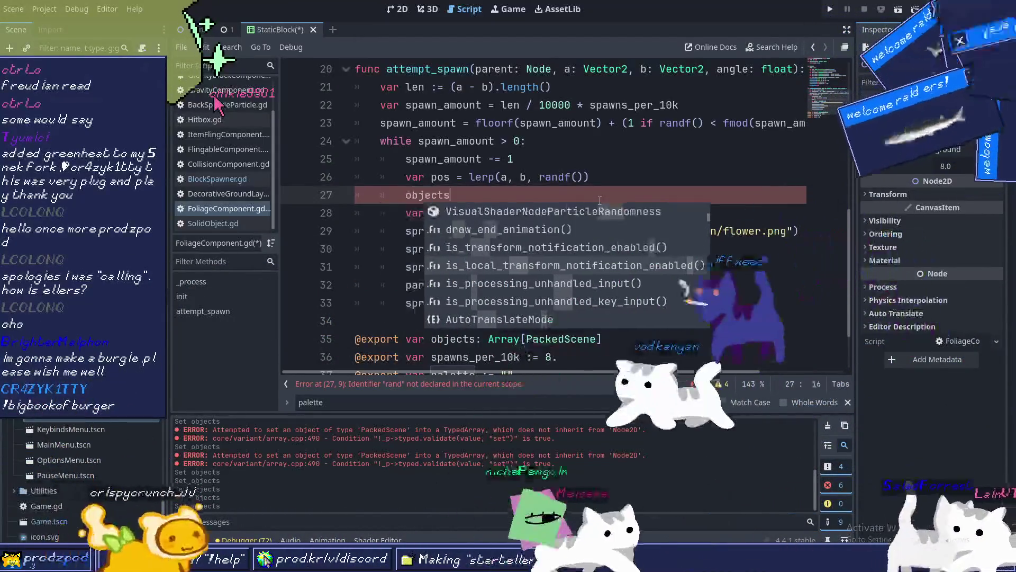
Turn line 27 into 'var sprite = objects.pick_random()' and begin line 28 with sprite.
{"action": "type", "text": "[."}
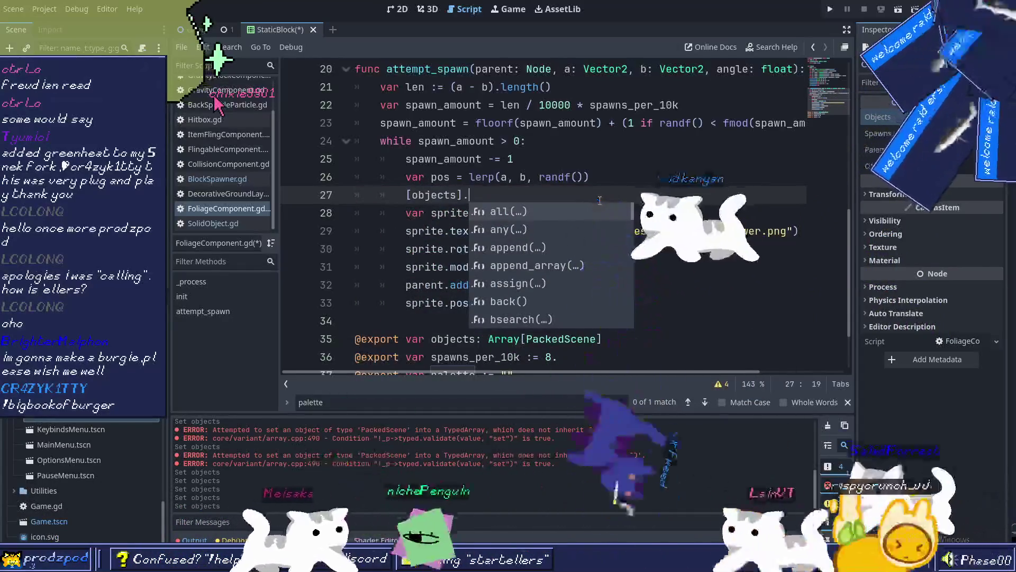
{"action": "type", "text": "random("}
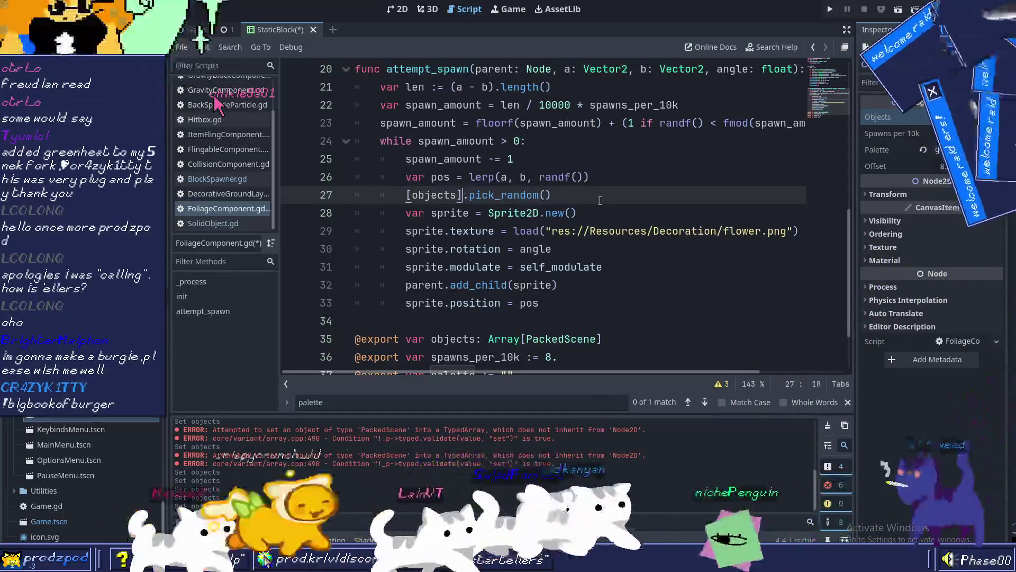
{"action": "key", "text": "BackSpace"}
{"action": "key", "text": "BackSpace"}
{"action": "key", "text": "BackSpace"}
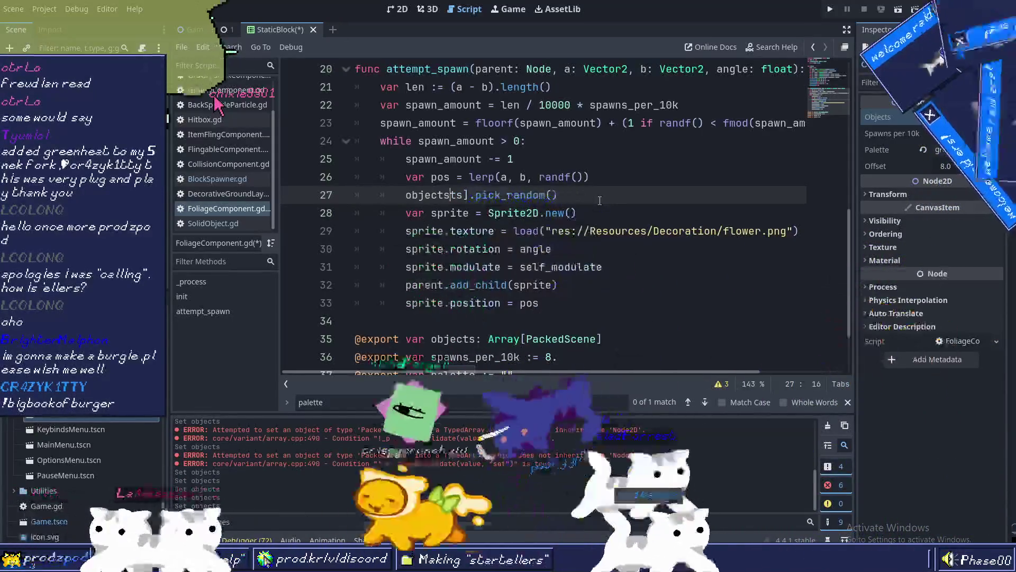
{"action": "key", "text": "Home"}
{"action": "type", "text": "var"}
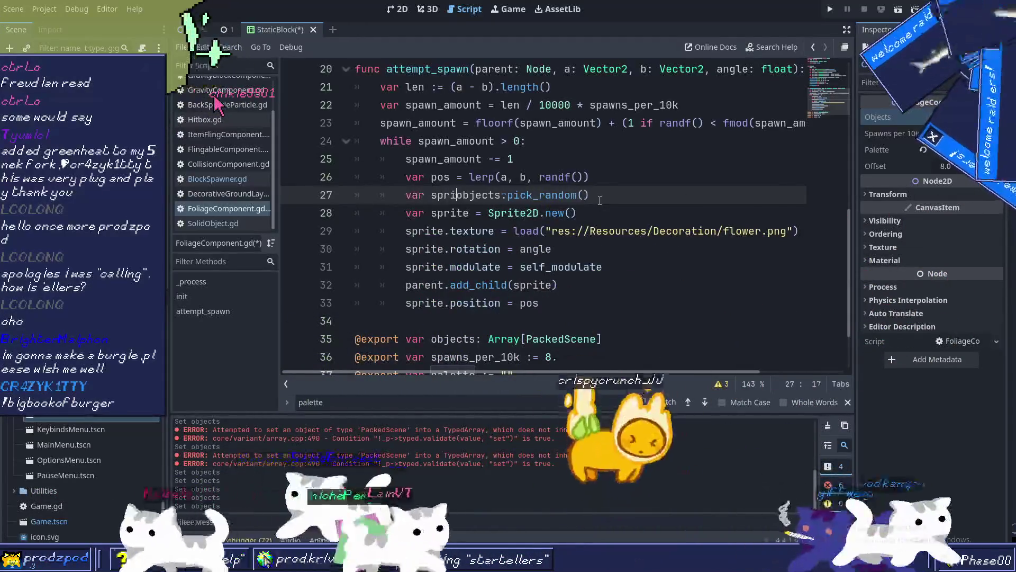
{"action": "key", "text": "Return"}
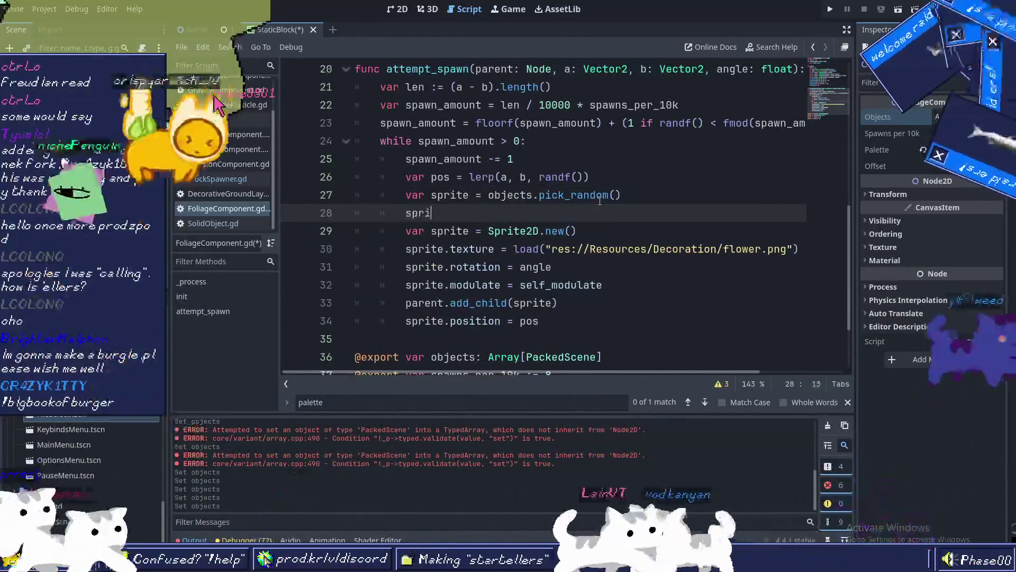
{"action": "type", "text": "te.insta"}
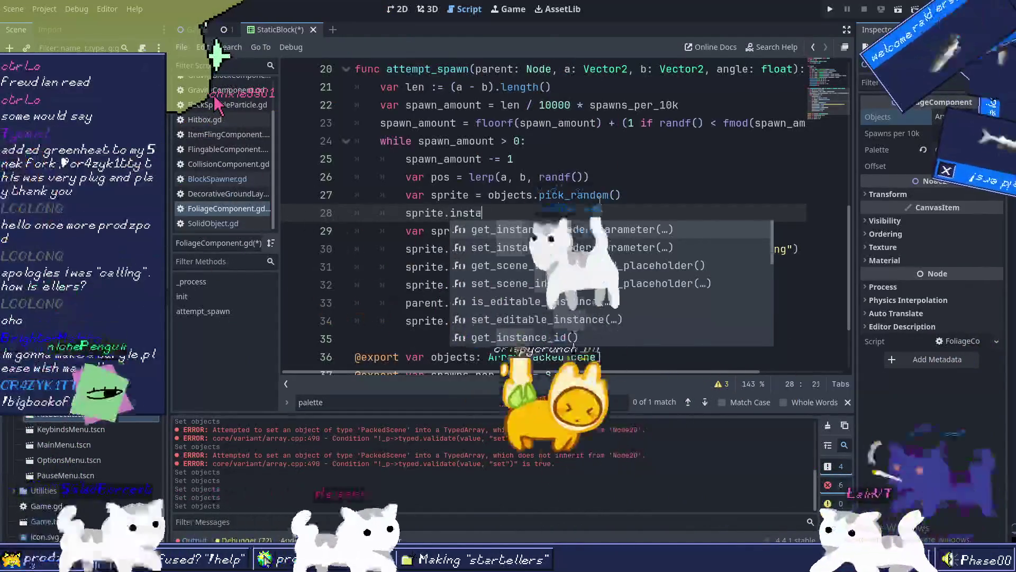
{"action": "type", "text": "ntiate"}
{"action": "key", "text": "BackSpace"}
{"action": "key", "text": "BackSpace"}
{"action": "key", "text": "BackSpace"}
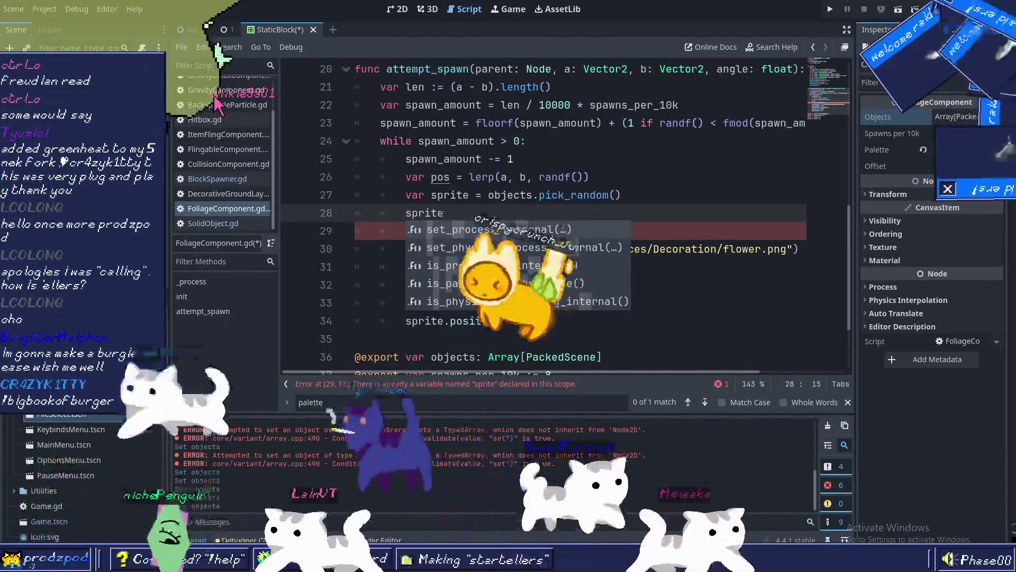
{"action": "left_click", "coordinate": [571, 357], "text": "ctrl"}
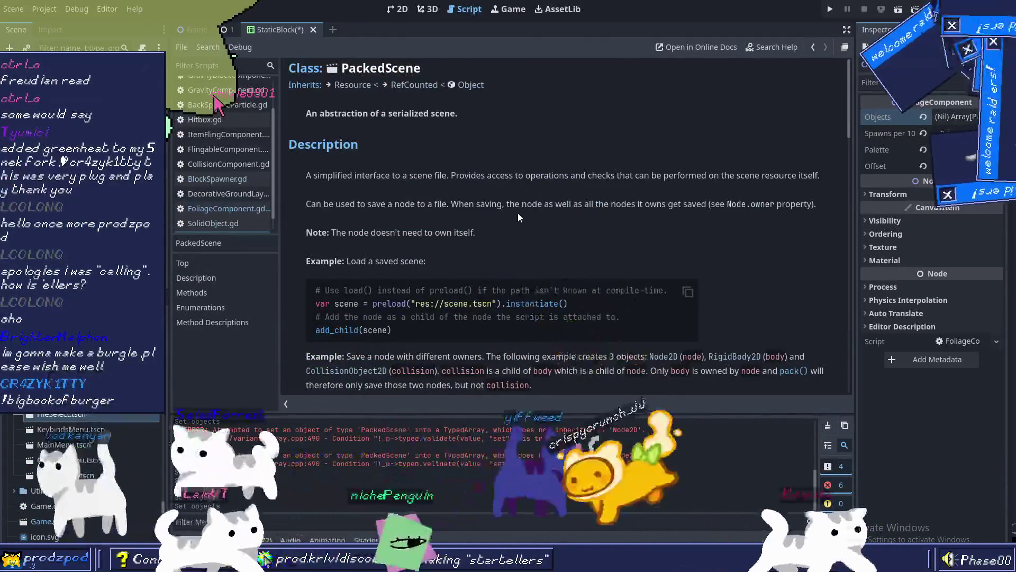
{"action": "scroll", "coordinate": [518, 212], "scroll_direction": "down", "scroll_amount": 2}
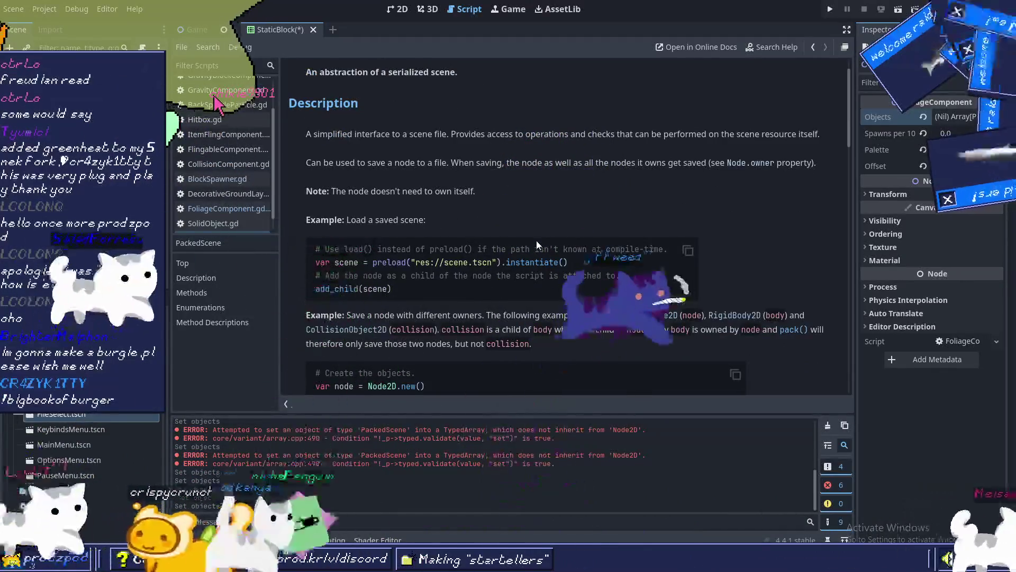
{"action": "scroll", "coordinate": [530, 239], "scroll_direction": "up", "scroll_amount": 2}
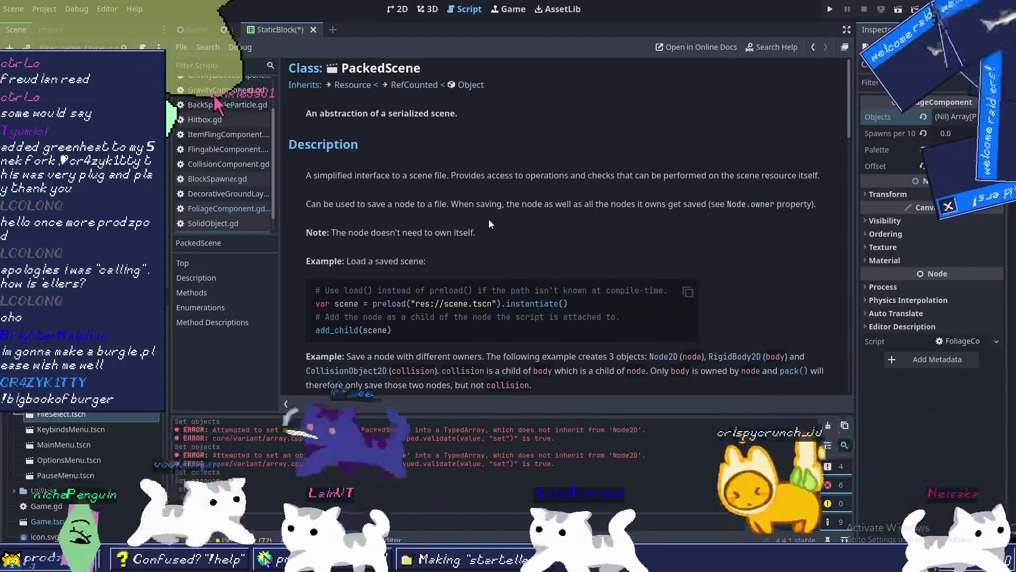
{"action": "scroll", "coordinate": [487, 218], "scroll_direction": "down", "scroll_amount": 15}
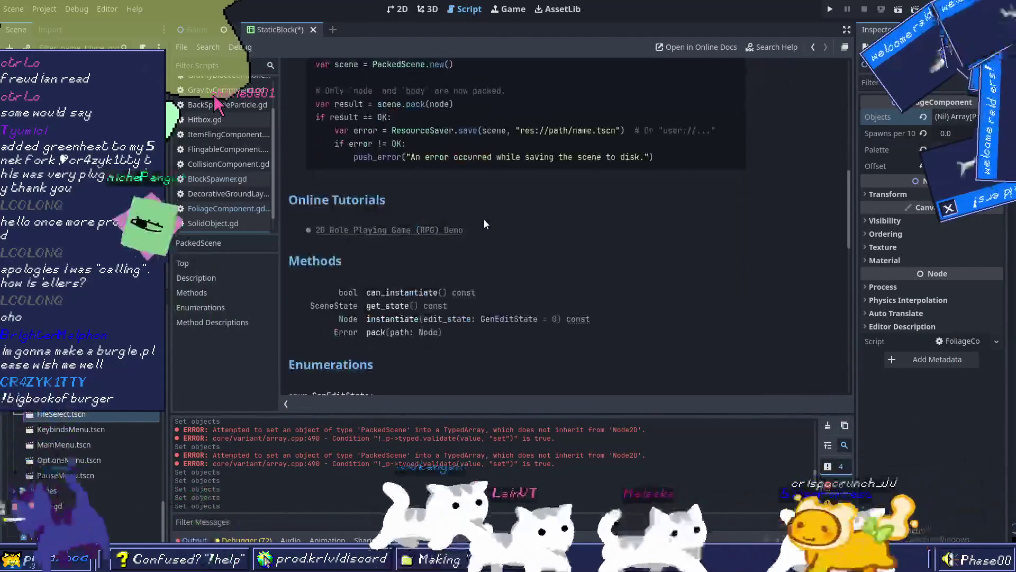
{"action": "scroll", "coordinate": [486, 212], "scroll_direction": "up", "scroll_amount": 4}
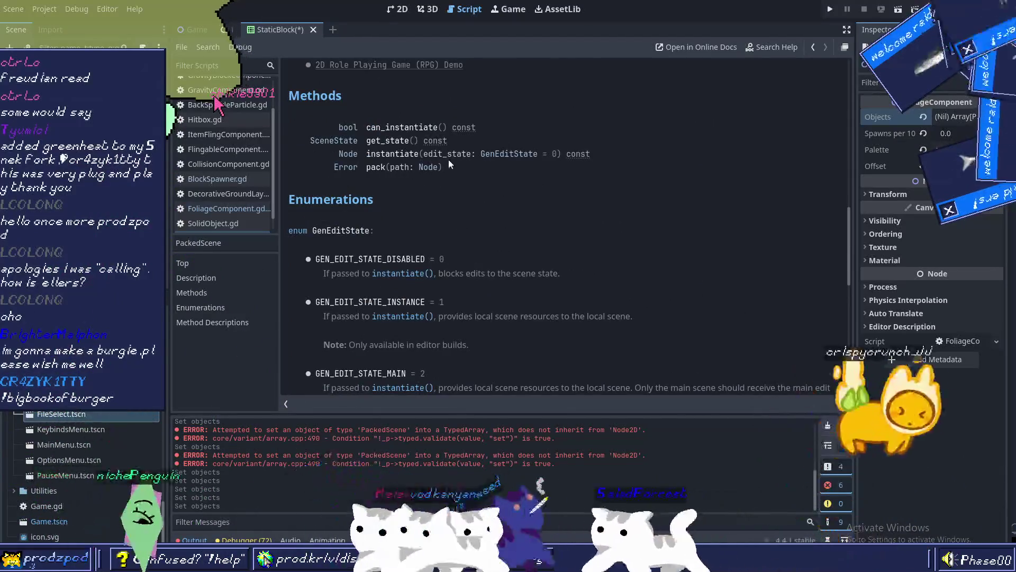
{"action": "left_click", "coordinate": [392, 154]}
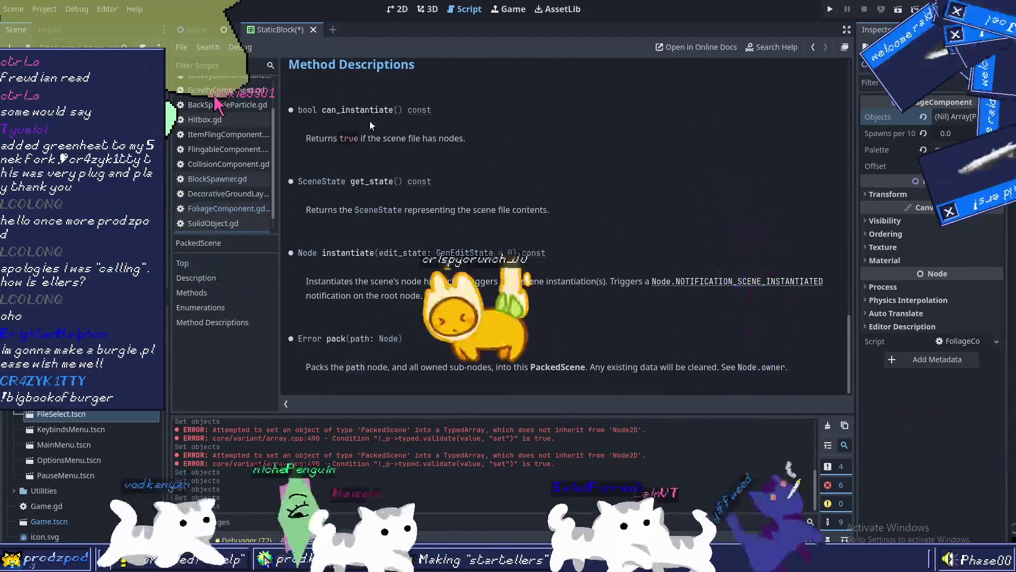
{"action": "key", "text": "alt+Left"}
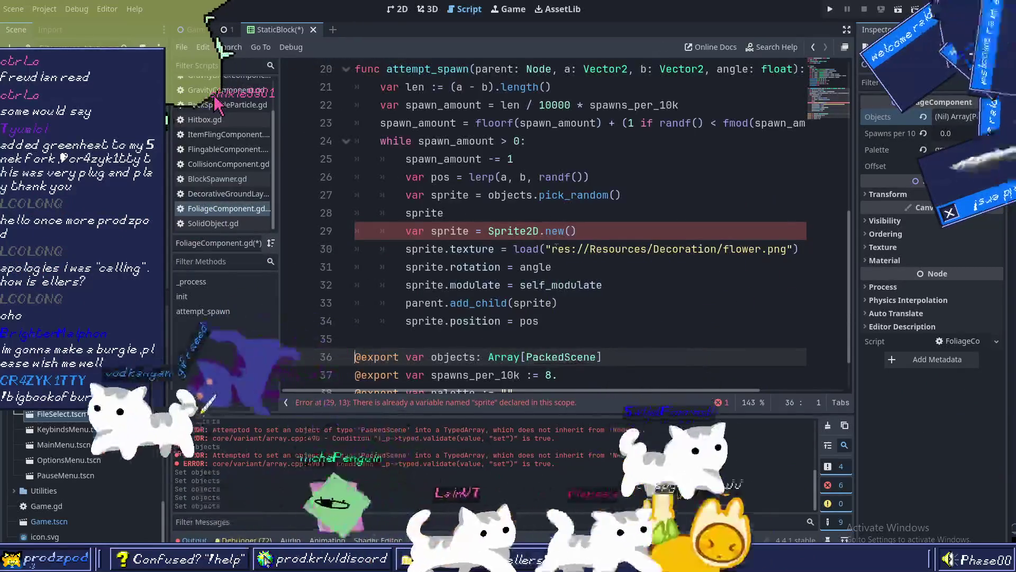
Retype the sprite declaration on line 27 as a PackedScene and remove the separate instantiate call.
{"action": "left_click", "coordinate": [549, 214]}
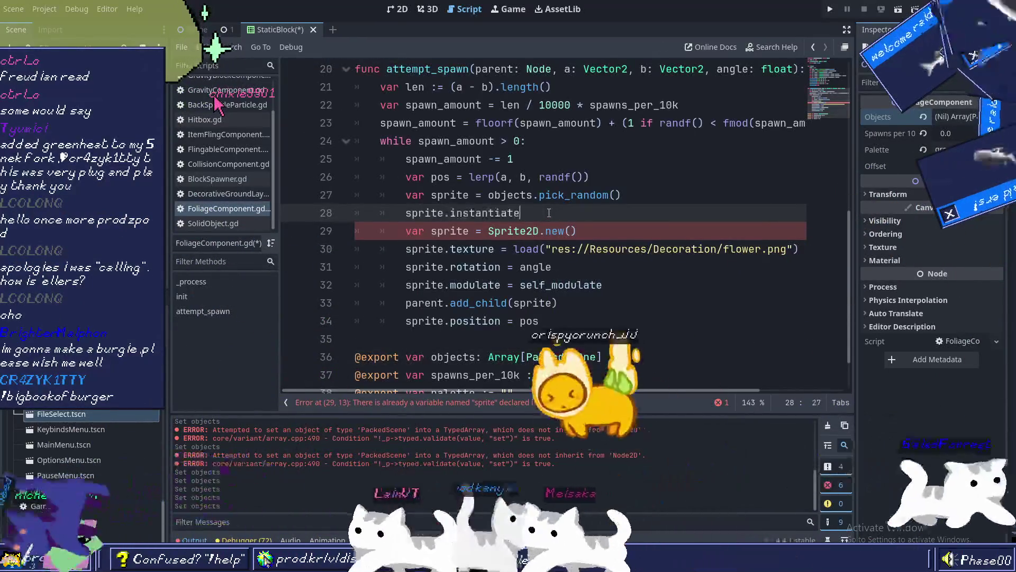
{"action": "key", "text": "Escape"}
{"action": "key", "text": "Up"}
{"action": "key", "text": "Home"}
{"action": "key", "text": "ctrl+Right"}
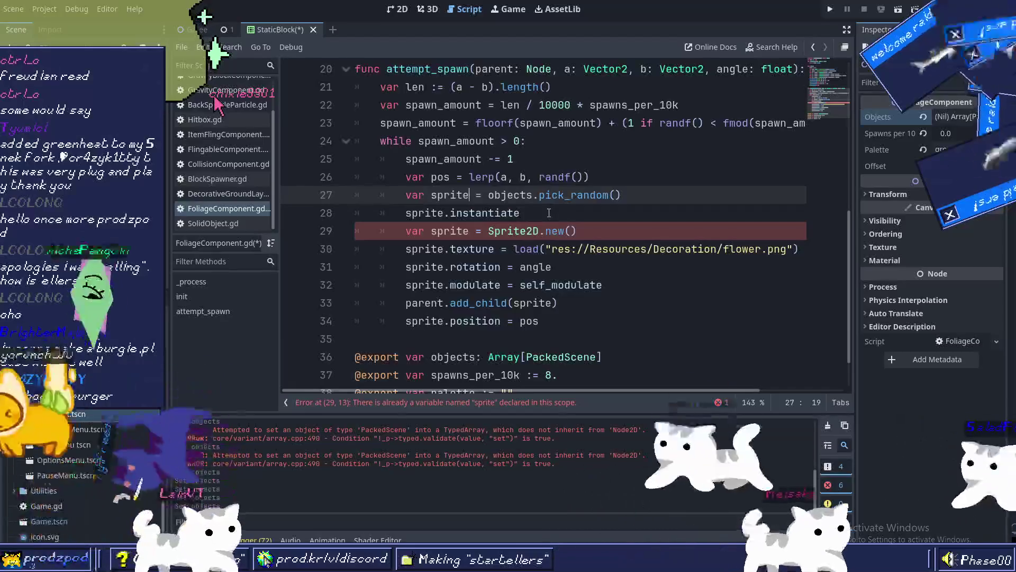
{"action": "type", "text": "PackedS"}
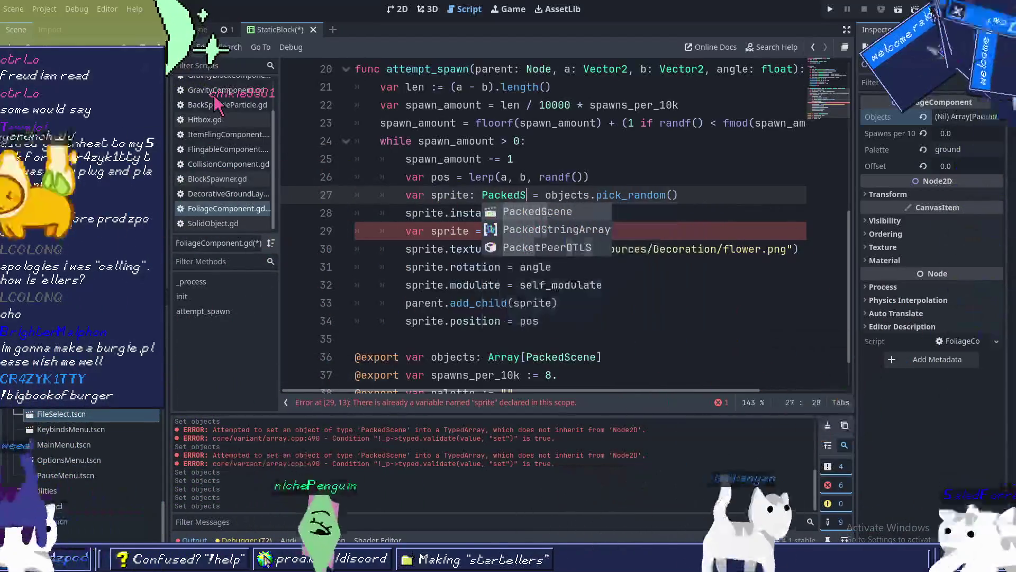
{"action": "key", "text": "Return"}
{"action": "key", "text": "Down"}
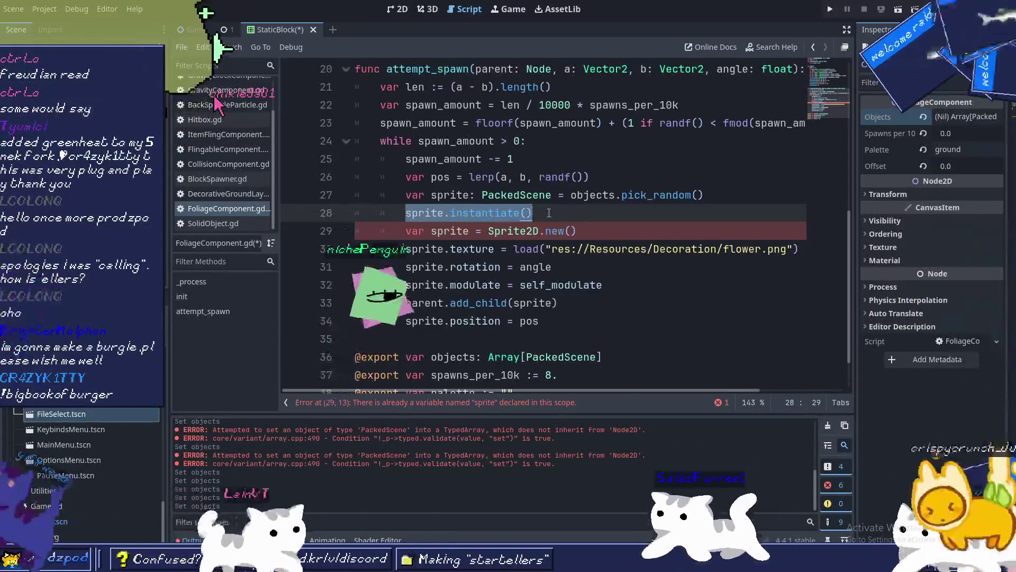
{"action": "key", "text": "BackSpace"}
{"action": "key", "text": "Up"}
{"action": "key", "text": "ctrl+Right"}
{"action": "key", "text": "ctrl+Right"}
{"action": "key", "text": "ctrl+Right"}
{"action": "key", "text": "Right"}
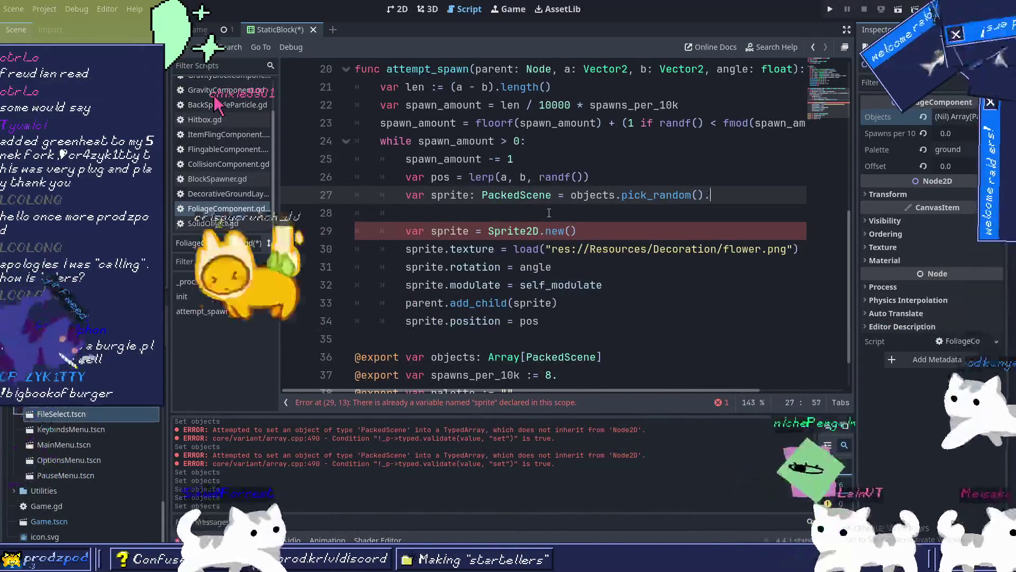
{"action": "key", "text": "End"}
{"action": "type", "text": ".in"}
{"action": "key", "text": "Home"}
{"action": "key", "text": "shift+ctrl+Right"}
{"action": "key", "text": "shift+ctrl+Right"}
{"action": "key", "text": "shift+ctrl+Right"}
{"action": "key", "text": "Delete"}
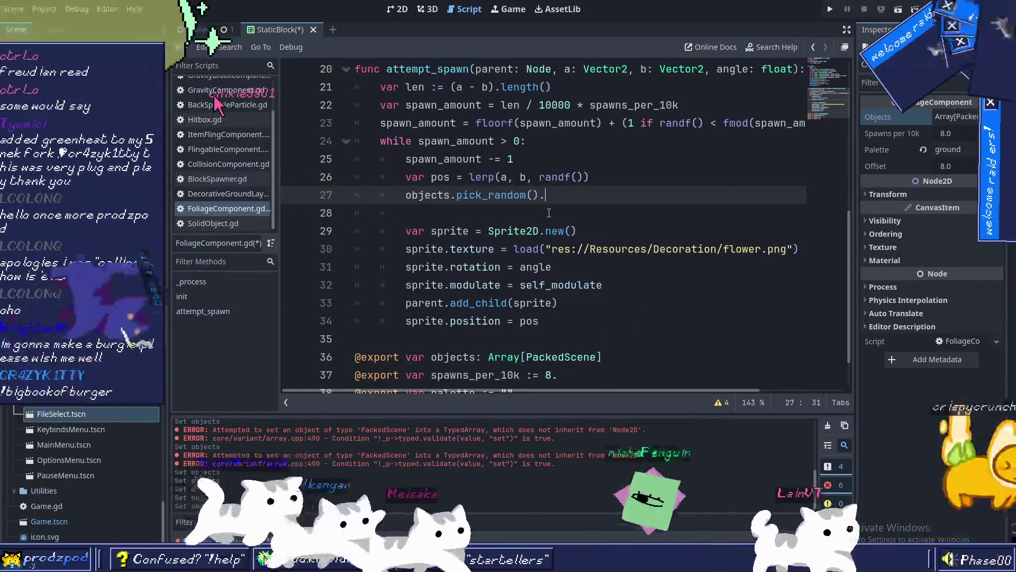
Rewrite line 27 to instantiate the randomly picked objects scene directly.
{"action": "type", "text": "inst"}
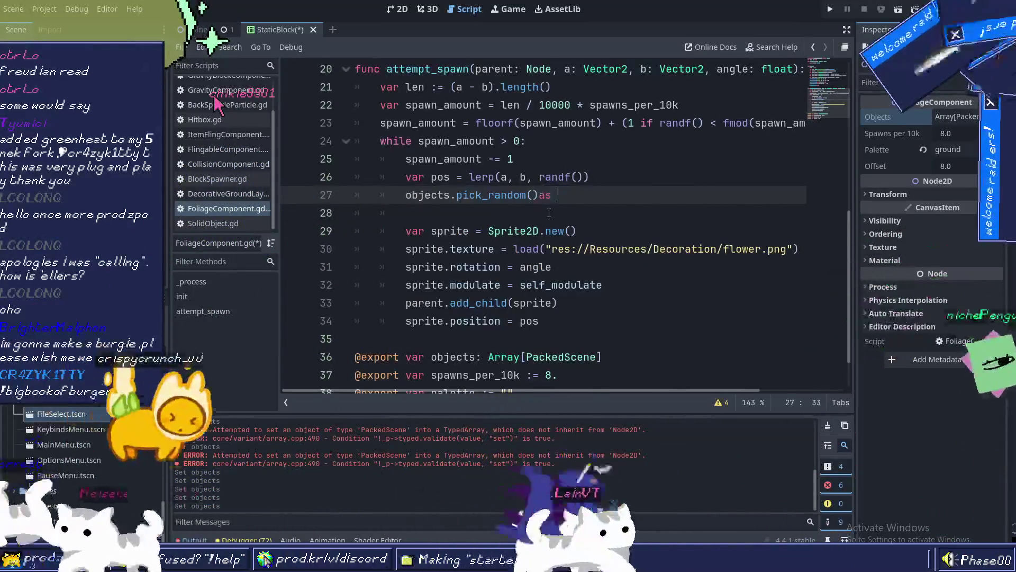
{"action": "key", "text": "BackSpace"}
{"action": "key", "text": "BackSpace"}
{"action": "key", "text": "BackSpace"}
{"action": "type", "text": "as PackedScene"}
{"action": "key", "text": "Home"}
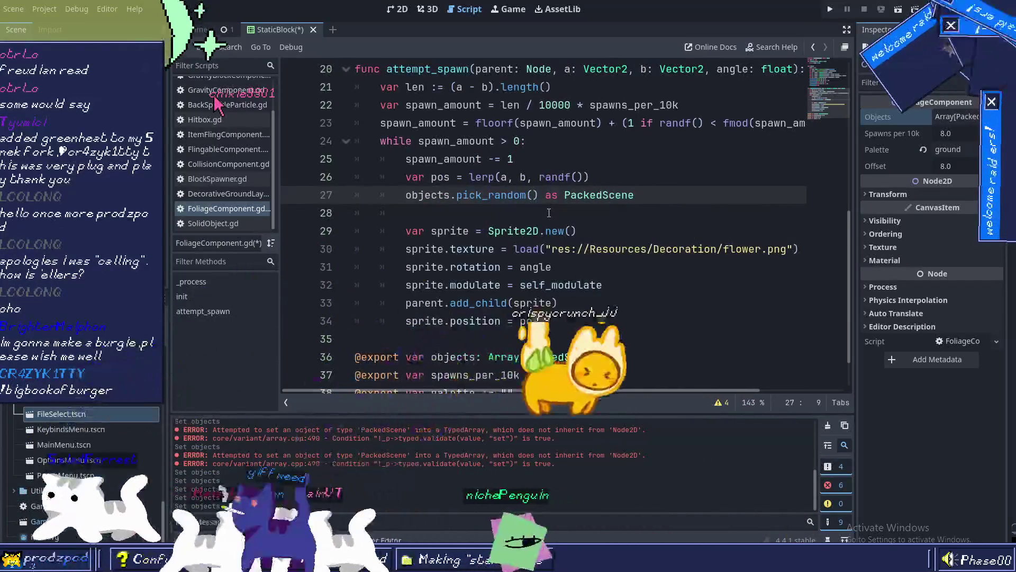
{"action": "type", "text": "("}
{"action": "key", "text": "End"}
{"action": "type", "text": ").inst"}
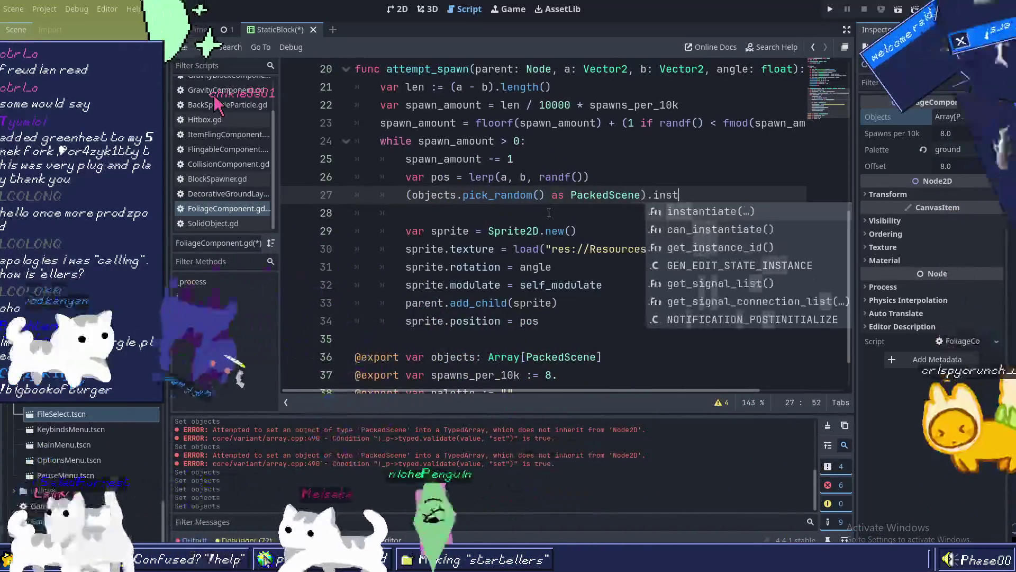
{"action": "key", "text": "Return"}
{"action": "key", "text": "ctrl+Left"}
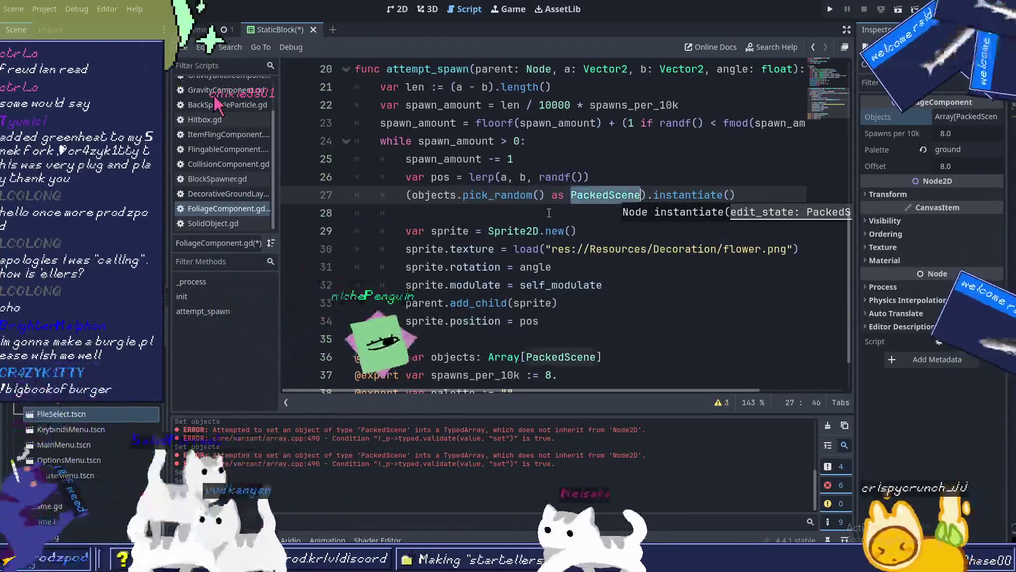
{"action": "key", "text": "BackSpace"}
{"action": "key", "text": "BackSpace"}
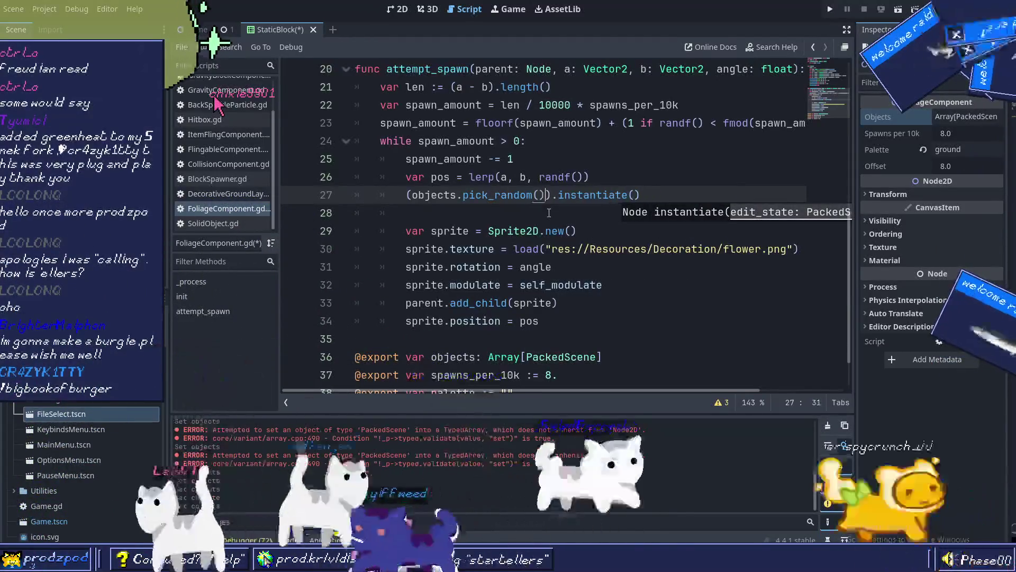
{"action": "key", "text": "Delete"}
{"action": "key", "text": "End"}
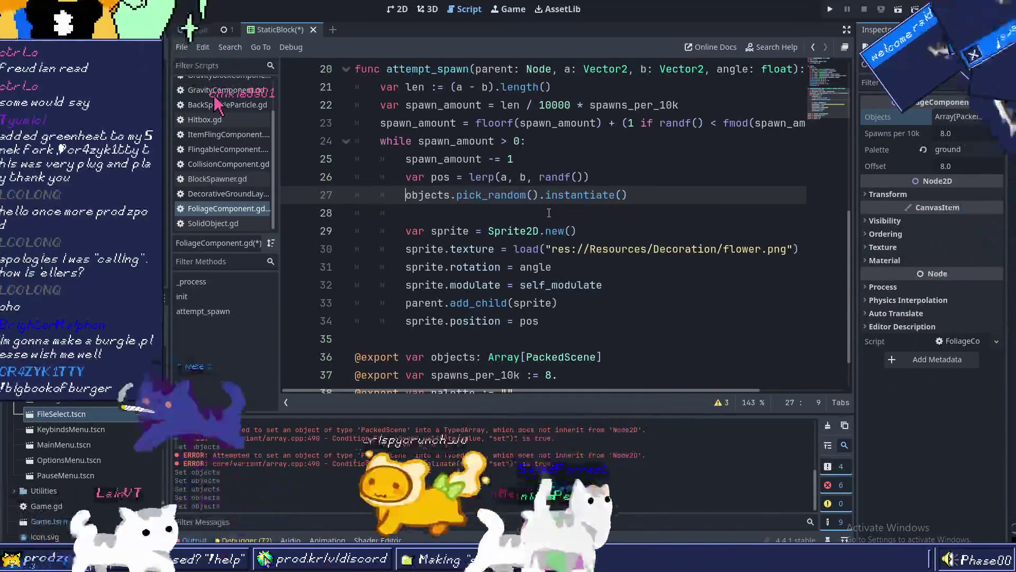
Delete the leftover empty lines and the line loading the flower.png texture.
{"action": "key", "text": "ctrl+x"}
{"action": "key", "text": "Down"}
{"action": "key", "text": "Down"}
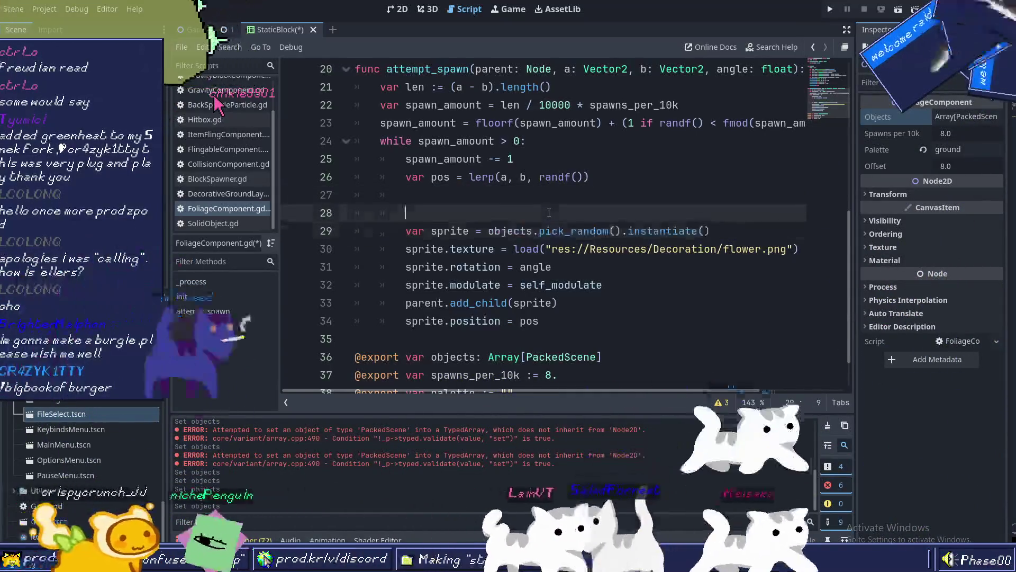
{"action": "key", "text": "Up"}
{"action": "key", "text": "ctrl+shift+k"}
{"action": "key", "text": "Up"}
{"action": "key", "text": "ctrl+shift+k"}
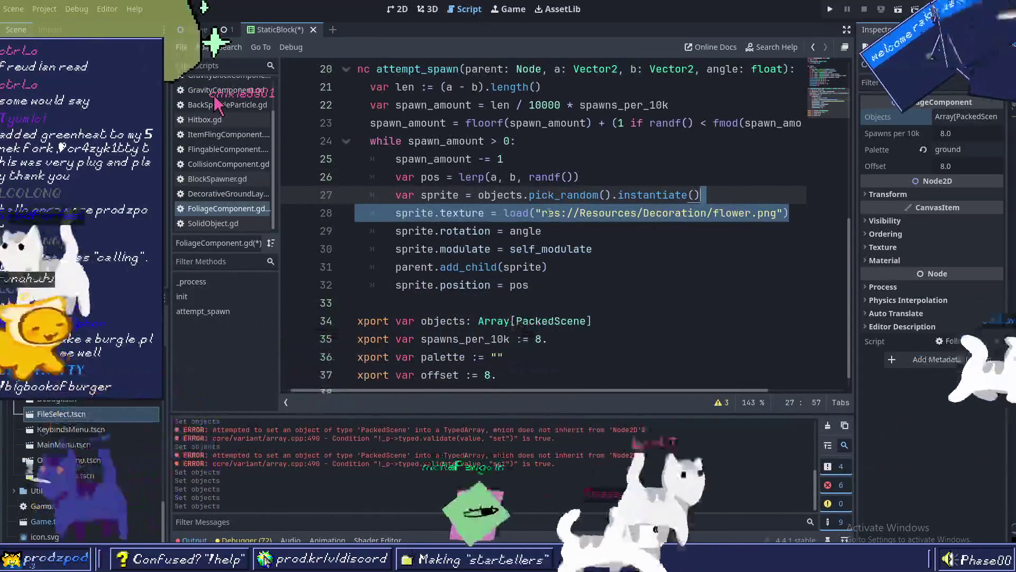
{"action": "key", "text": "Delete"}
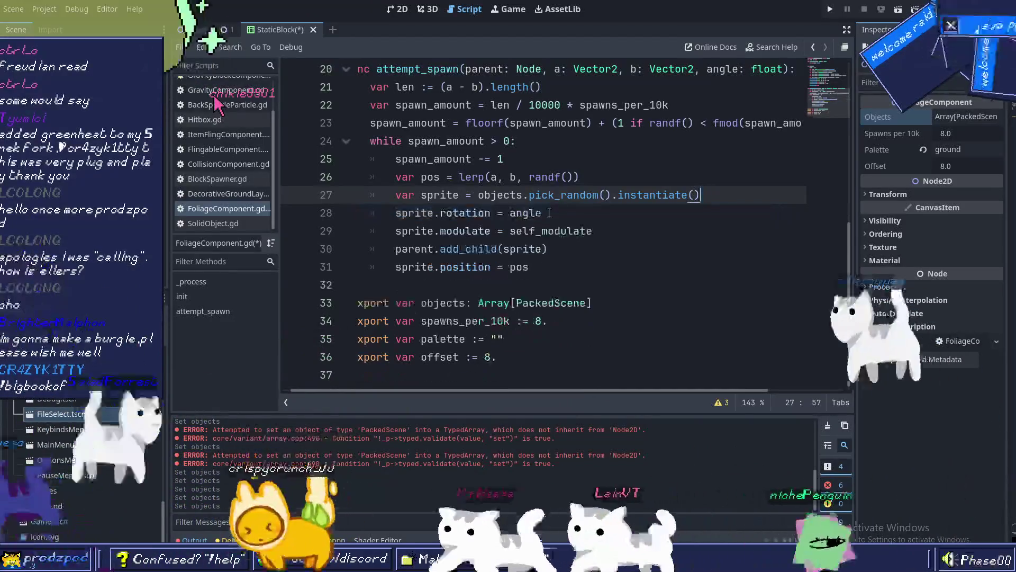
{"action": "key", "text": "Down"}
Move the rotation and modulate lines below the position line and save the script.
{"action": "key", "text": "Down"}
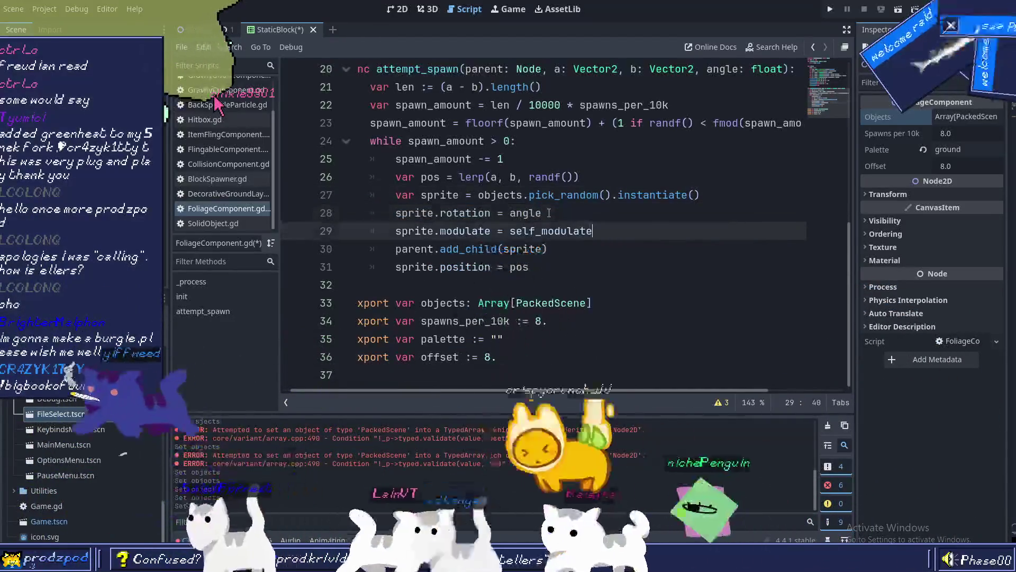
{"action": "key", "text": "Down"}
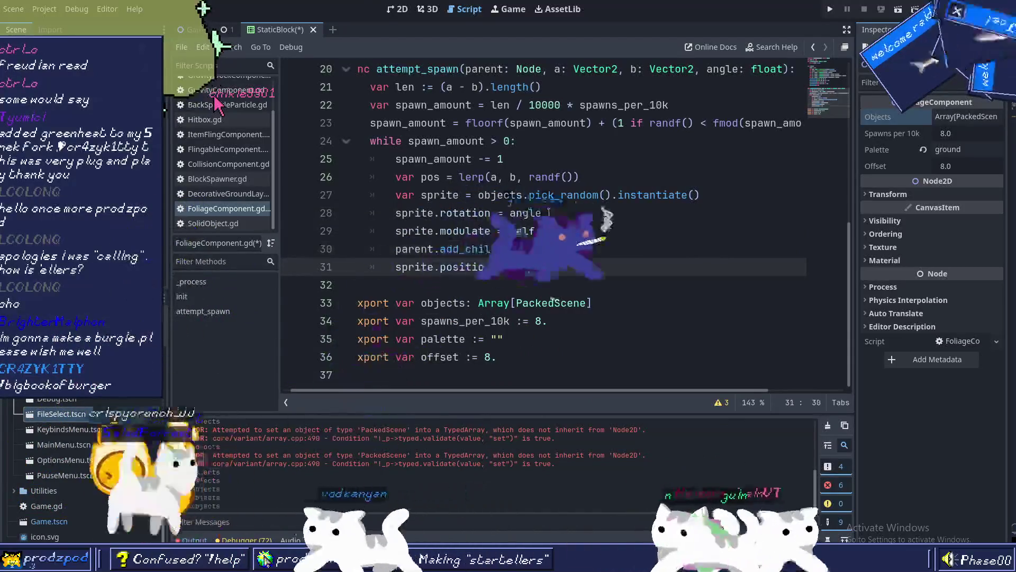
{"action": "key", "text": "shift+Up"}
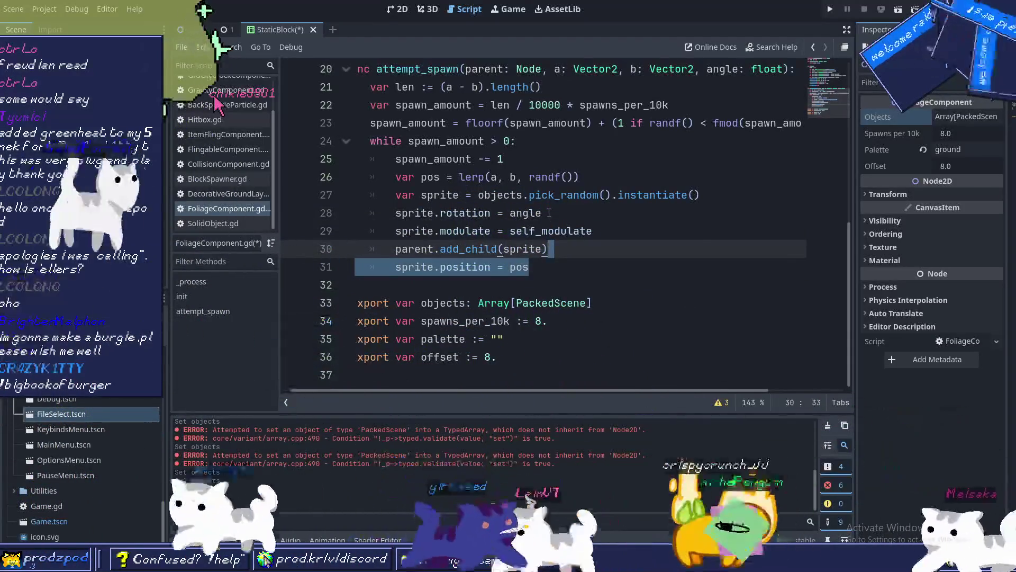
{"action": "key", "text": "Up"}
{"action": "key", "text": "shift+Up"}
{"action": "key", "text": "shift+Up"}
{"action": "key", "text": "Delete"}
{"action": "key", "text": "ctrl+z"}
{"action": "key", "text": "ctrl+z"}
{"action": "key", "text": "ctrl+z"}
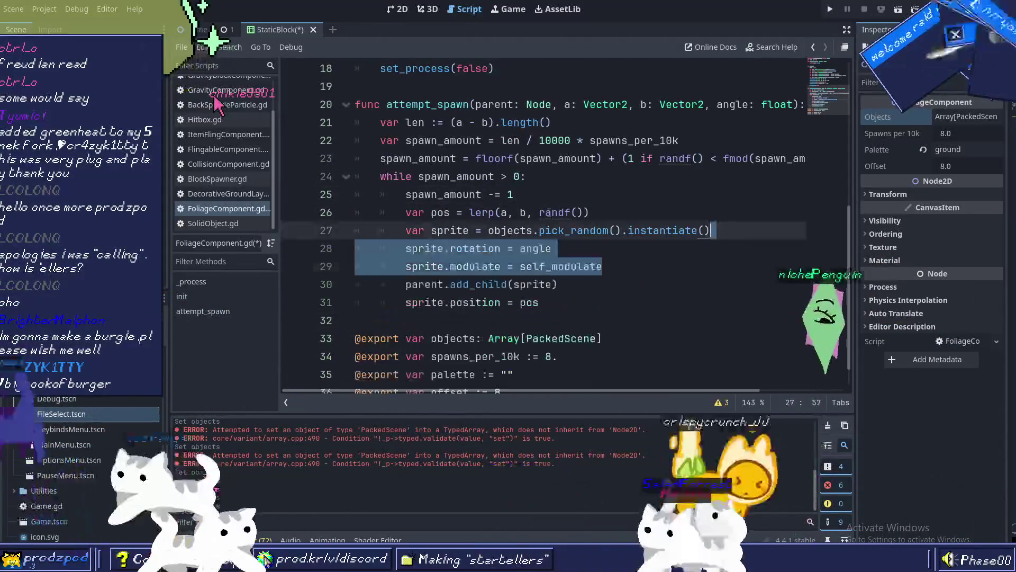
{"action": "key", "text": "Right"}
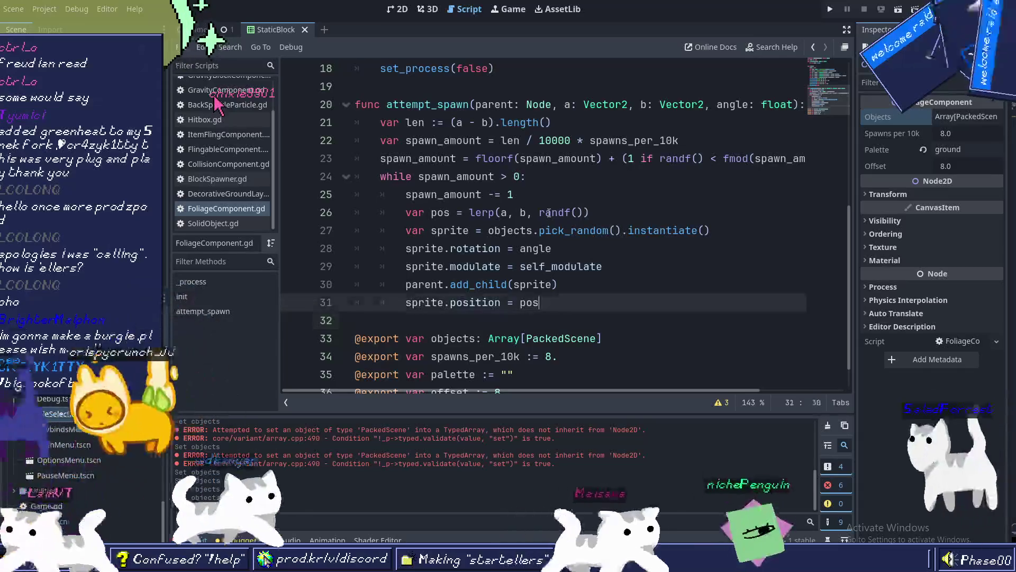
{"action": "key", "text": "shift+Up"}
{"action": "key", "text": "shift+Up"}
{"action": "key", "text": "ctrl+x"}
{"action": "key", "text": "Down"}
{"action": "key", "text": "Down"}
{"action": "key", "text": "ctrl+v"}
{"action": "key", "text": "ctrl+s"}
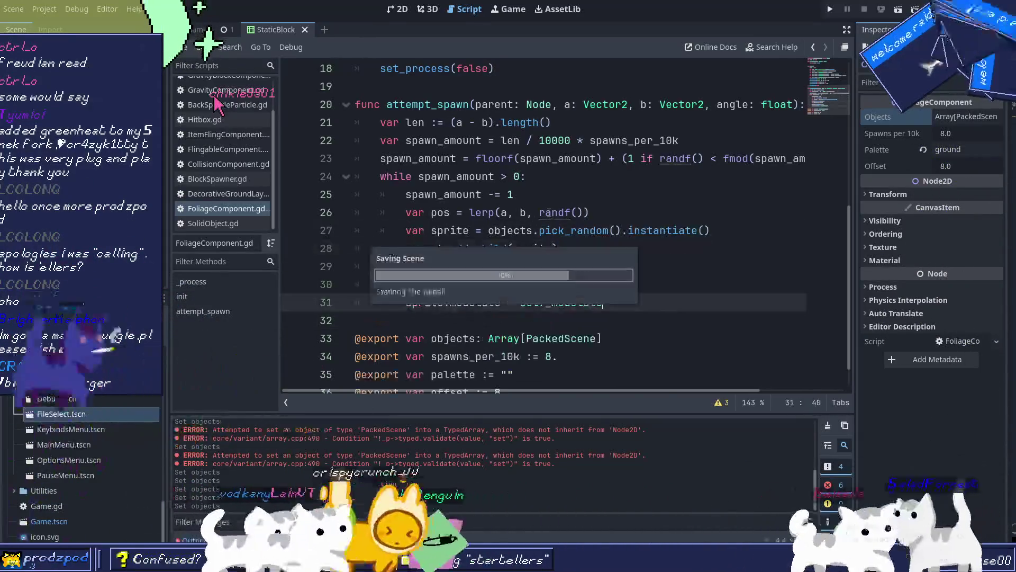
Place the modulate line right under instantiate and the rotation line above add_child.
{"action": "left_click_drag", "start_coordinate": [607, 305], "coordinate": [630, 289]}
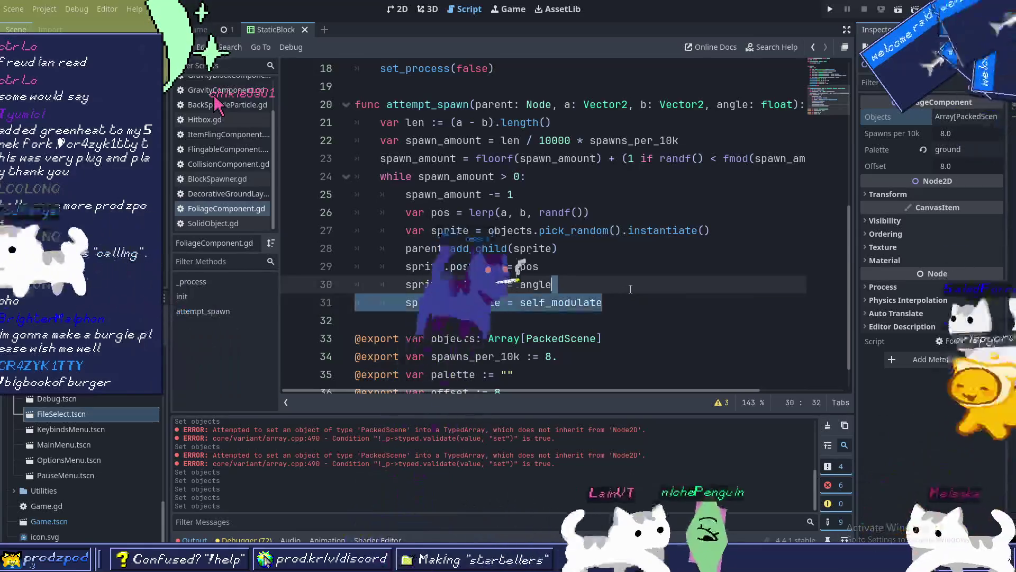
{"action": "left_click", "coordinate": [730, 225]}
{"action": "key", "text": "ctrl+v"}
{"action": "left_click", "coordinate": [603, 289]}
{"action": "scroll", "coordinate": [603, 288], "scroll_direction": "down", "scroll_amount": 1}
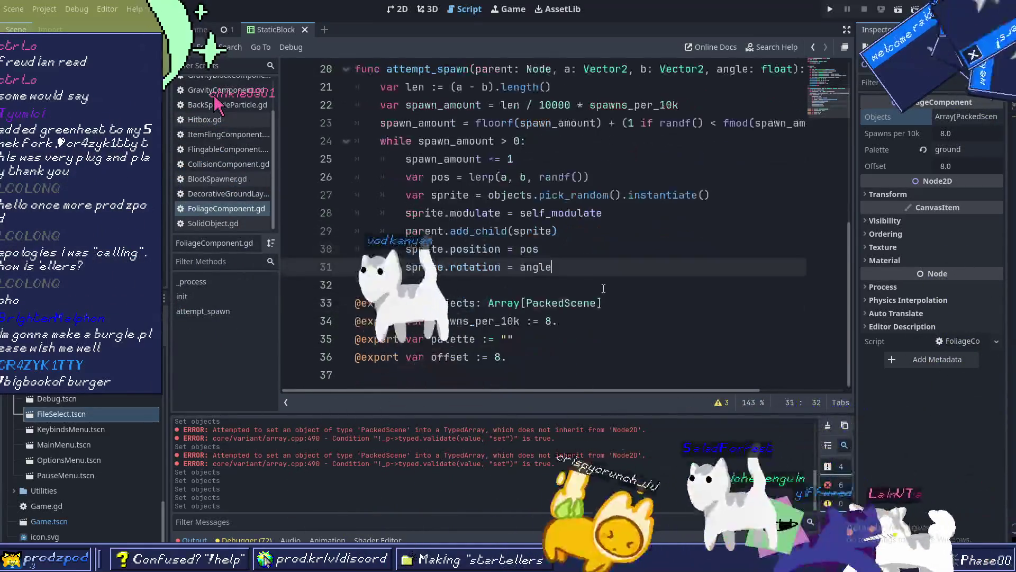
{"action": "key", "text": "alt+Up"}
{"action": "key", "text": "alt+Up"}
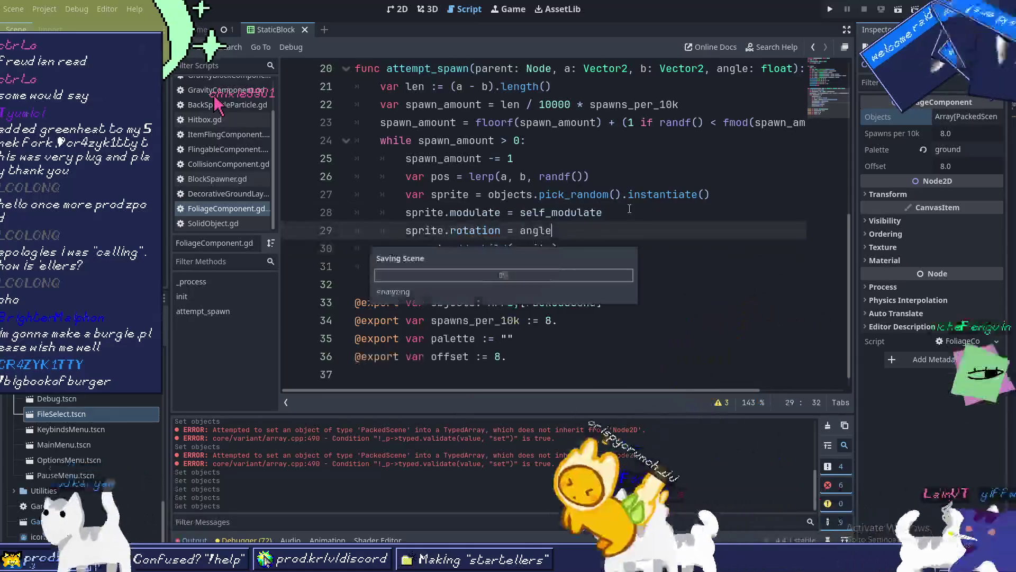
{"action": "left_click", "coordinate": [601, 256]}
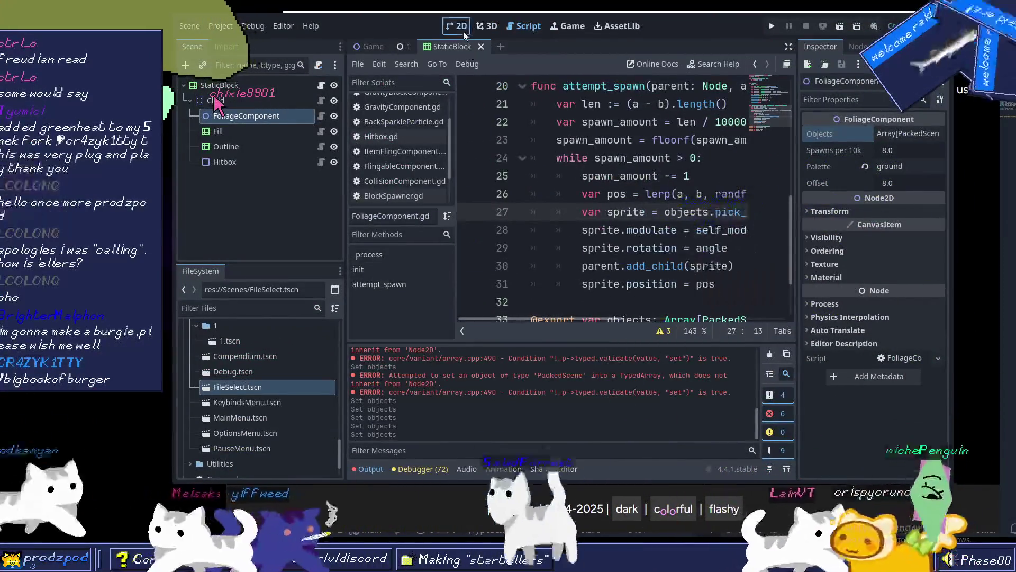
From the Objects/Decoration folder, start a new scene with a Node2D root named Flower.
{"action": "left_click", "coordinate": [462, 27]}
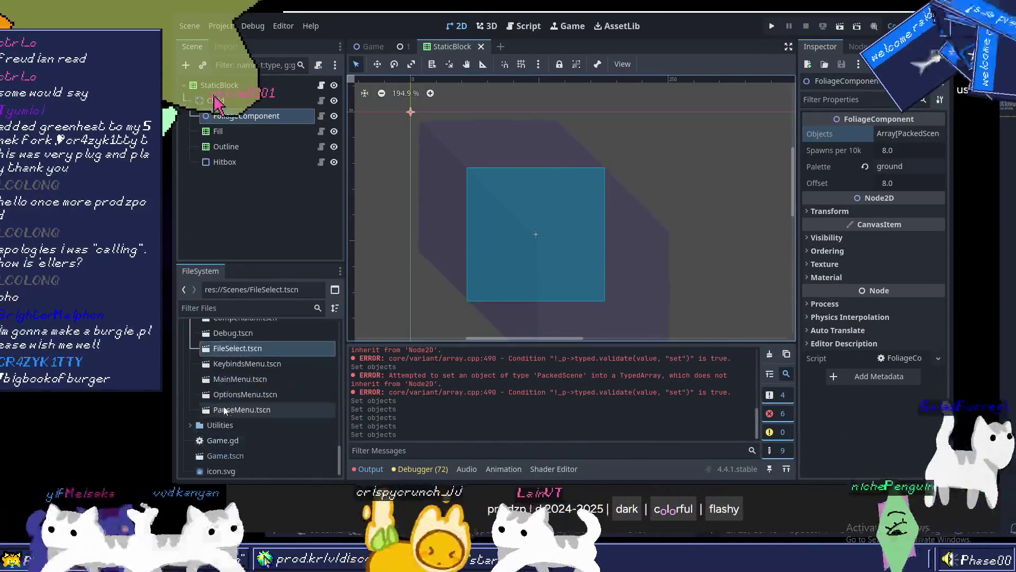
{"action": "scroll", "coordinate": [224, 409], "scroll_direction": "up", "scroll_amount": 5}
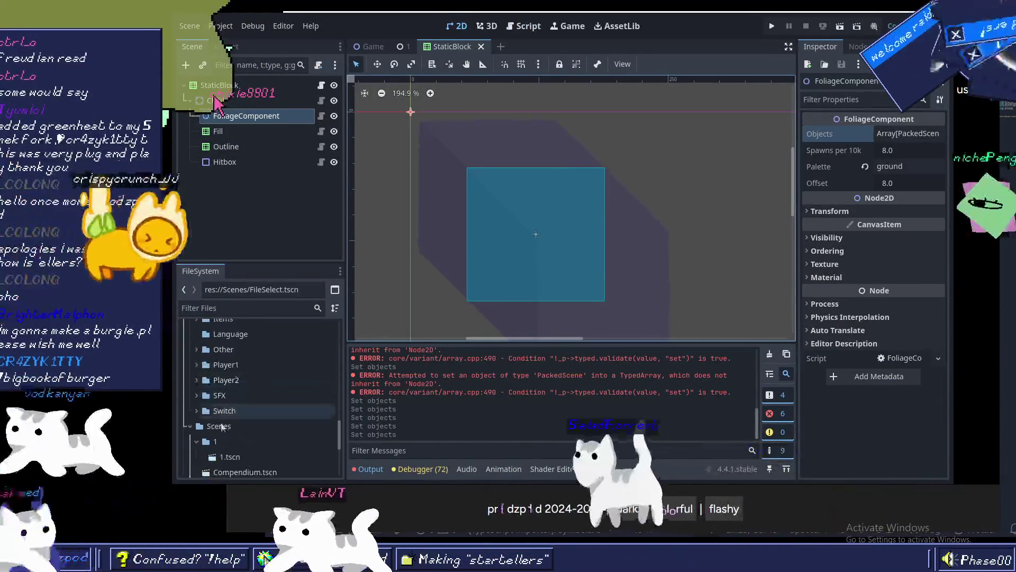
{"action": "scroll", "coordinate": [231, 405], "scroll_direction": "up", "scroll_amount": 10}
{"action": "scroll", "coordinate": [215, 433], "scroll_direction": "up", "scroll_amount": 3}
{"action": "left_click", "coordinate": [196, 374]}
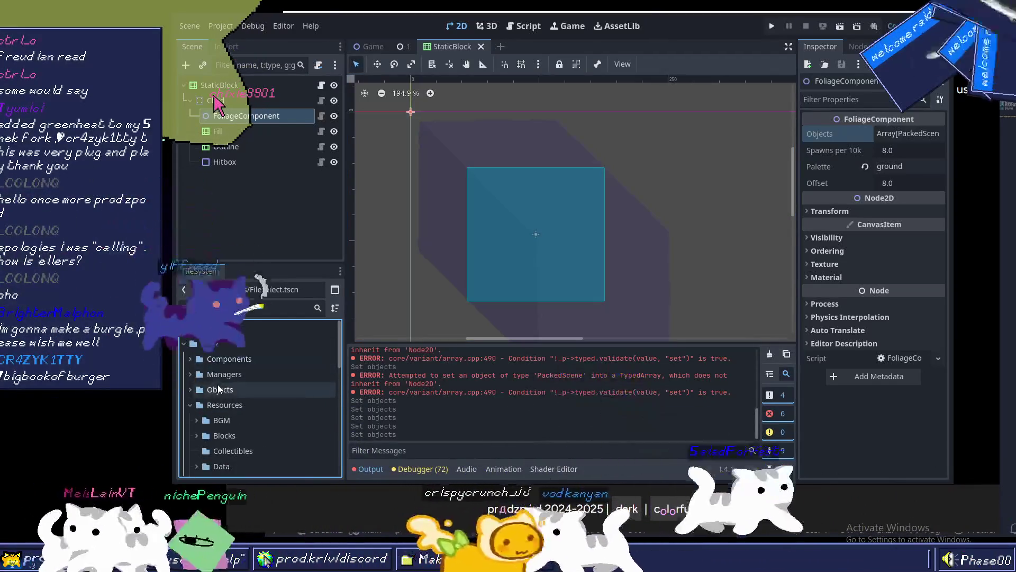
{"action": "left_click", "coordinate": [190, 389]}
{"action": "scroll", "coordinate": [193, 376], "scroll_direction": "down", "scroll_amount": 1}
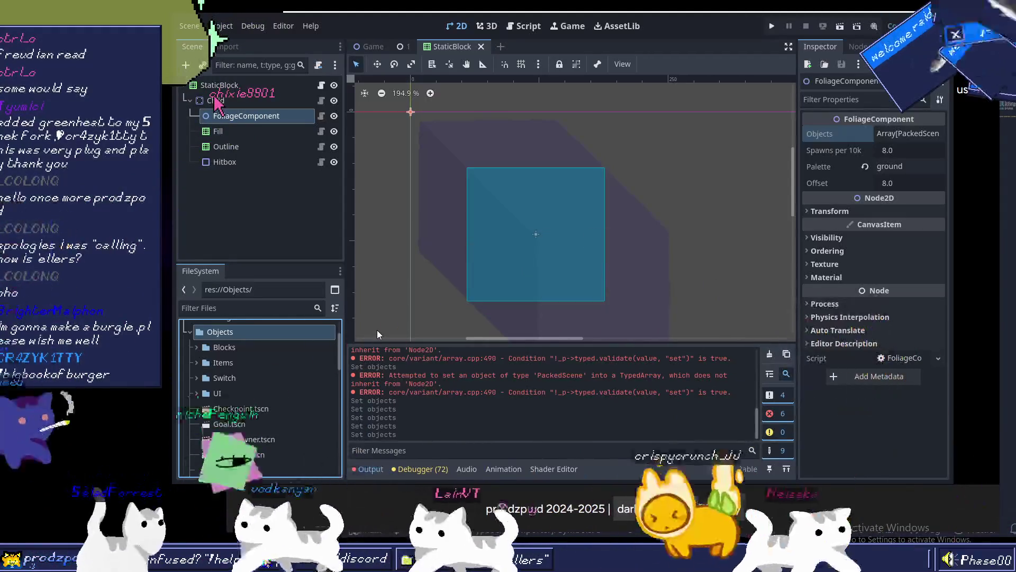
{"action": "left_click", "coordinate": [296, 363]}
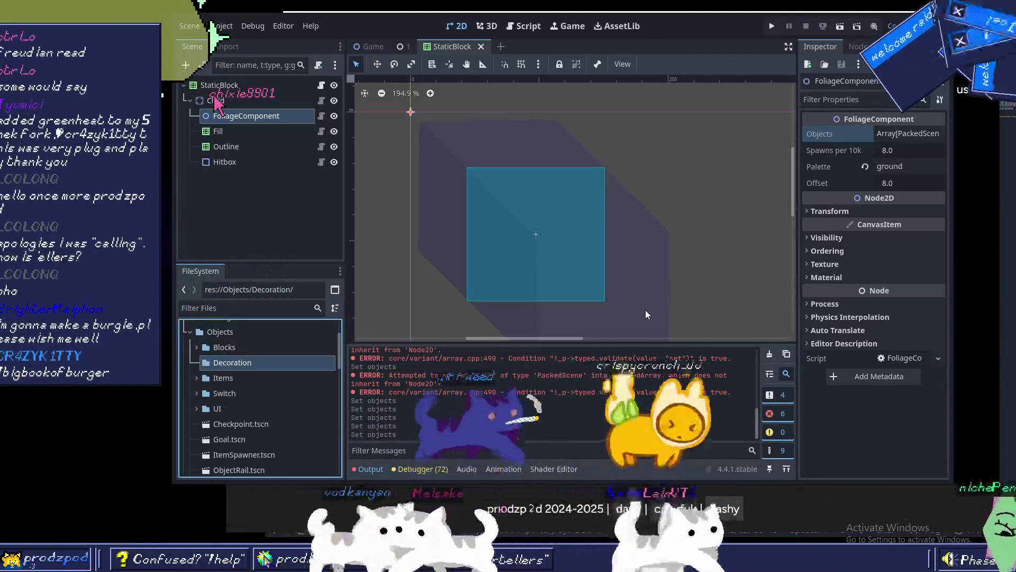
{"action": "key", "text": "ctrl+shift+t"}
{"action": "left_click", "coordinate": [299, 86]}
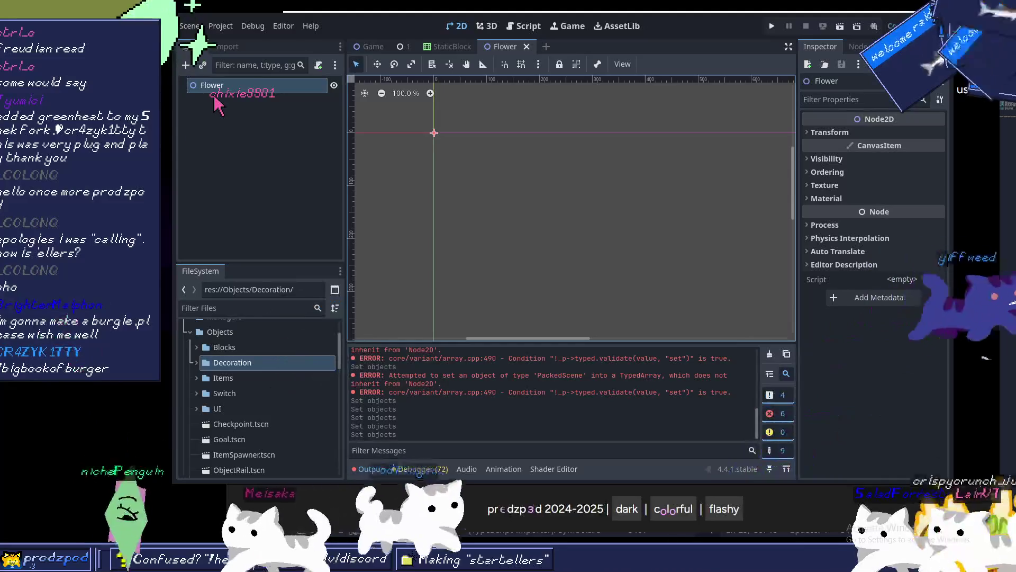
Add a Sprite2D with the flower texture under Flower, stem at the origin, and save.
{"action": "key", "text": "ctrl+a"}
{"action": "key", "text": "Return"}
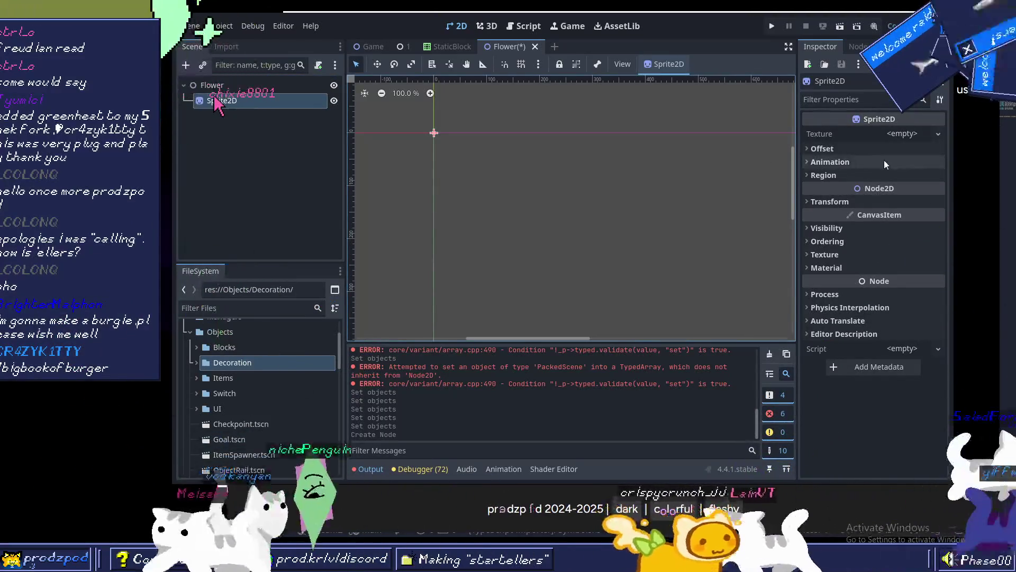
{"action": "scroll", "coordinate": [288, 370], "scroll_direction": "down", "scroll_amount": 5}
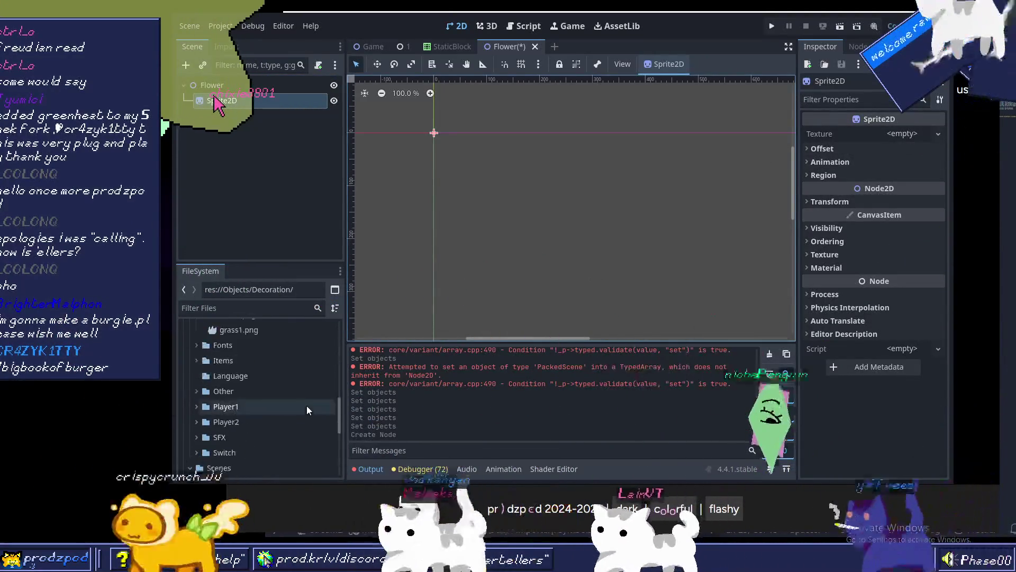
{"action": "left_click", "coordinate": [904, 133]}
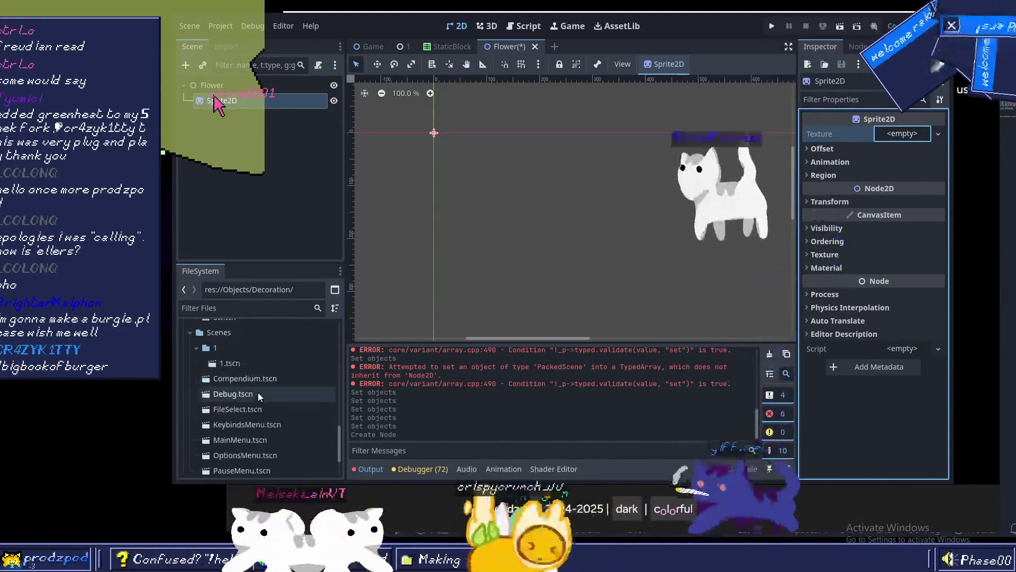
{"action": "scroll", "coordinate": [252, 389], "scroll_direction": "up", "scroll_amount": 5}
{"action": "mouse_move", "coordinate": [246, 328]}
{"action": "left_mouse_down"}
{"action": "mouse_move", "coordinate": [923, 183]}
{"action": "mouse_move", "coordinate": [903, 134]}
{"action": "left_mouse_up"}
{"action": "scroll", "coordinate": [661, 276], "scroll_direction": "up", "scroll_amount": 6}
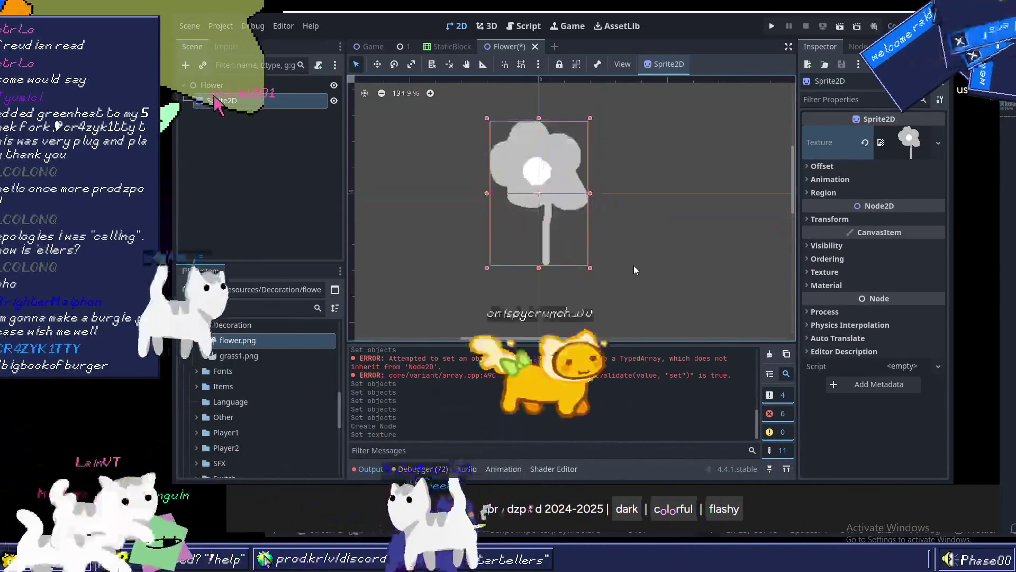
{"action": "left_click_drag", "start_coordinate": [538, 150], "coordinate": [532, 82]}
{"action": "left_click", "coordinate": [632, 299]}
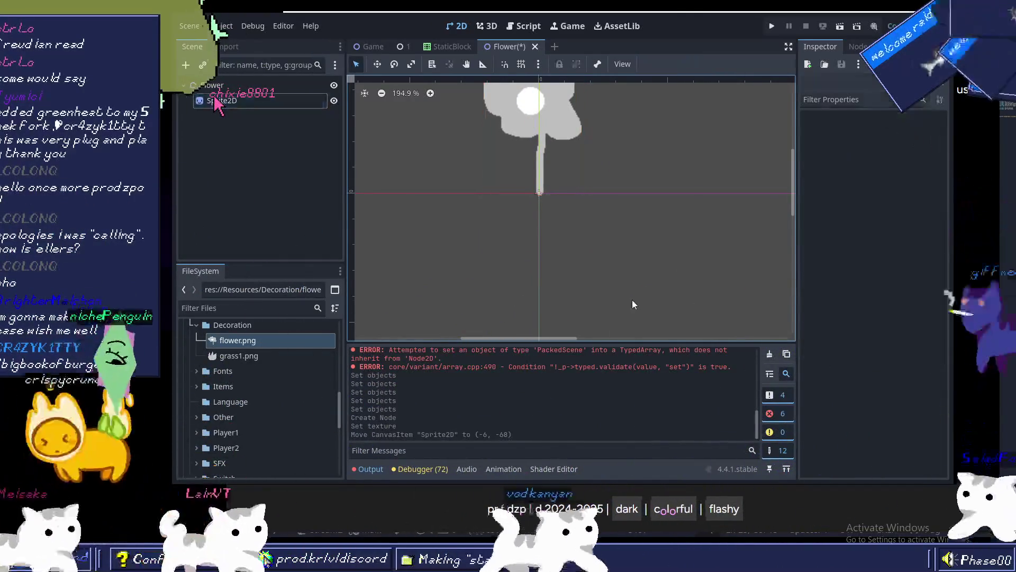
{"action": "scroll", "coordinate": [640, 288], "scroll_direction": "down", "scroll_amount": 6}
{"action": "key", "text": "ctrl+s"}
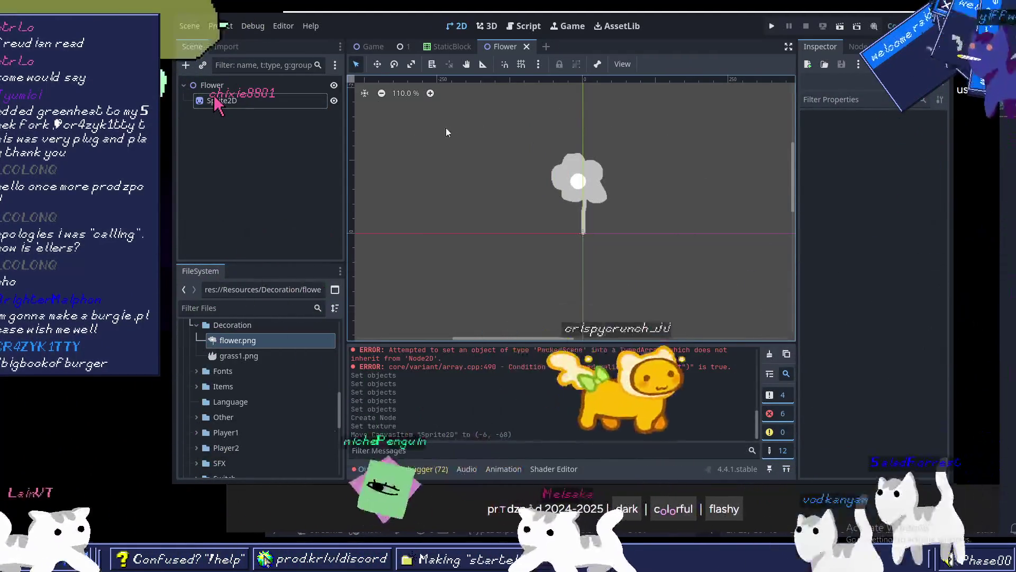
Rename the Sprite2D node to Sprite and save the Flower scene.
{"action": "left_click", "coordinate": [270, 100]}
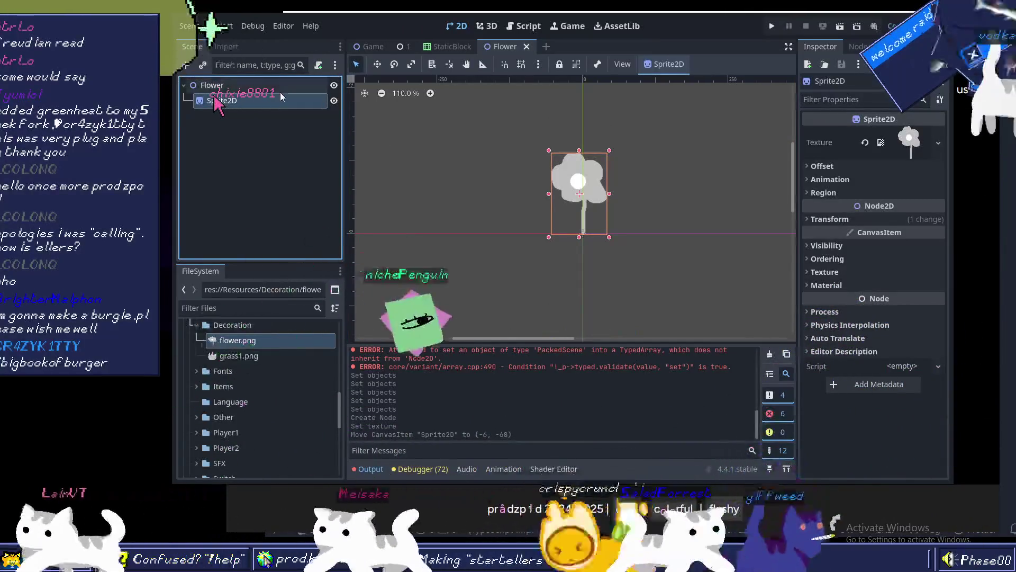
{"action": "key", "text": "BackSpace"}
{"action": "key", "text": "BackSpace"}
{"action": "key", "text": "Return"}
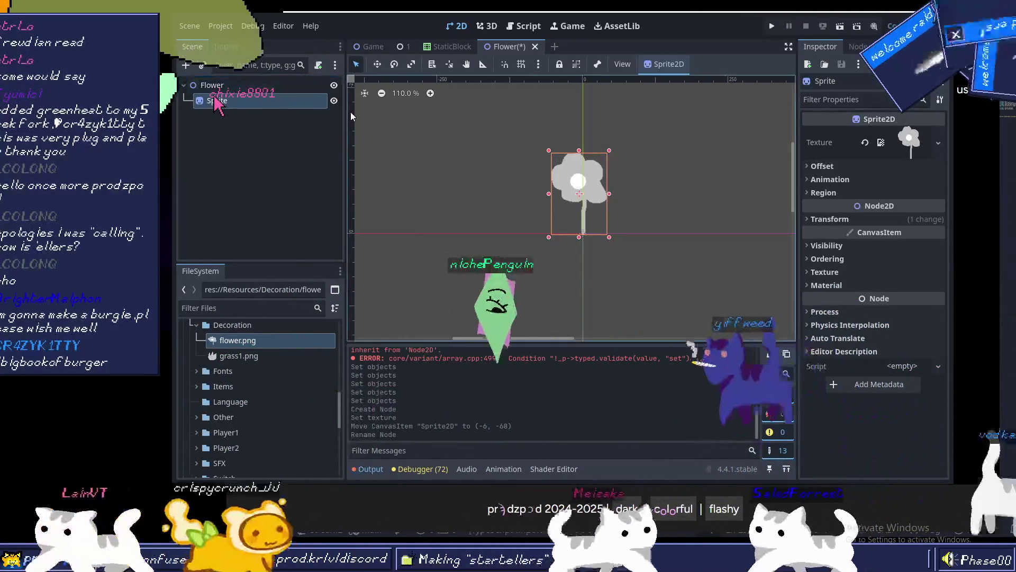
{"action": "key", "text": "ctrl+s"}
Undo the pasted second sprite and select Flower.tscn in the Decoration folder.
{"action": "scroll", "coordinate": [291, 389], "scroll_direction": "up", "scroll_amount": 10}
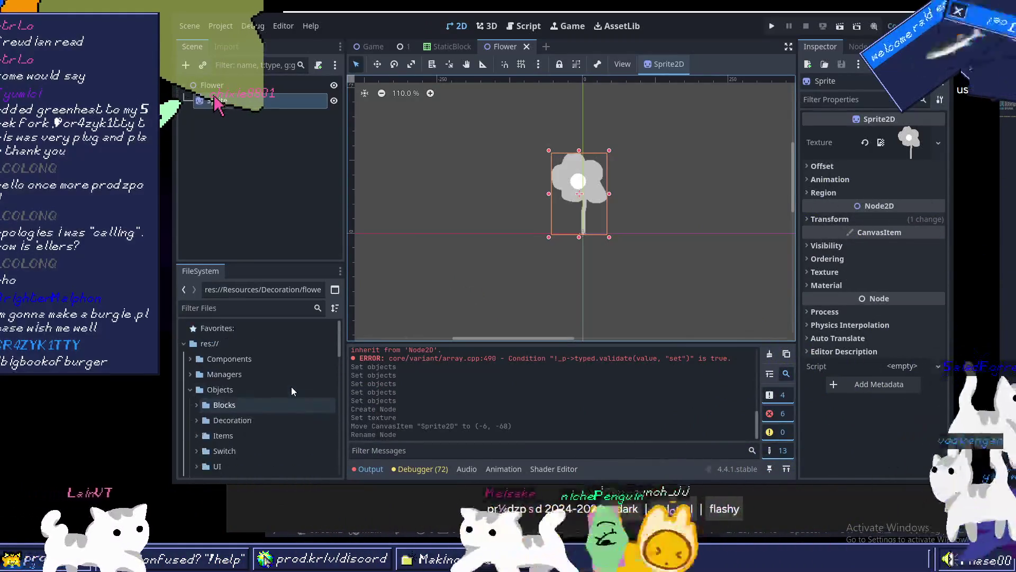
{"action": "scroll", "coordinate": [278, 390], "scroll_direction": "down", "scroll_amount": 5}
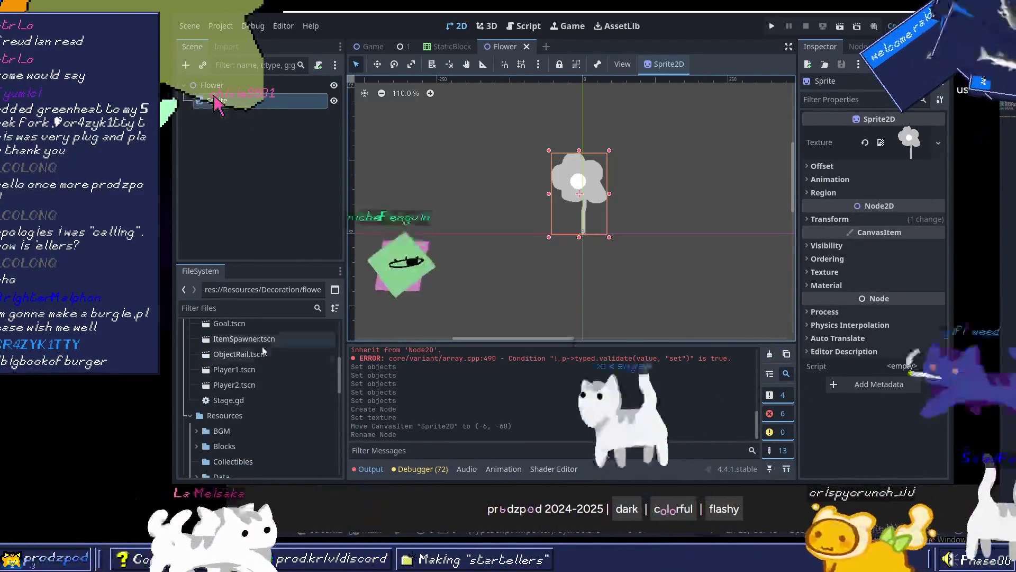
{"action": "scroll", "coordinate": [207, 362], "scroll_direction": "up", "scroll_amount": 3}
{"action": "key", "text": "ctrl+v"}
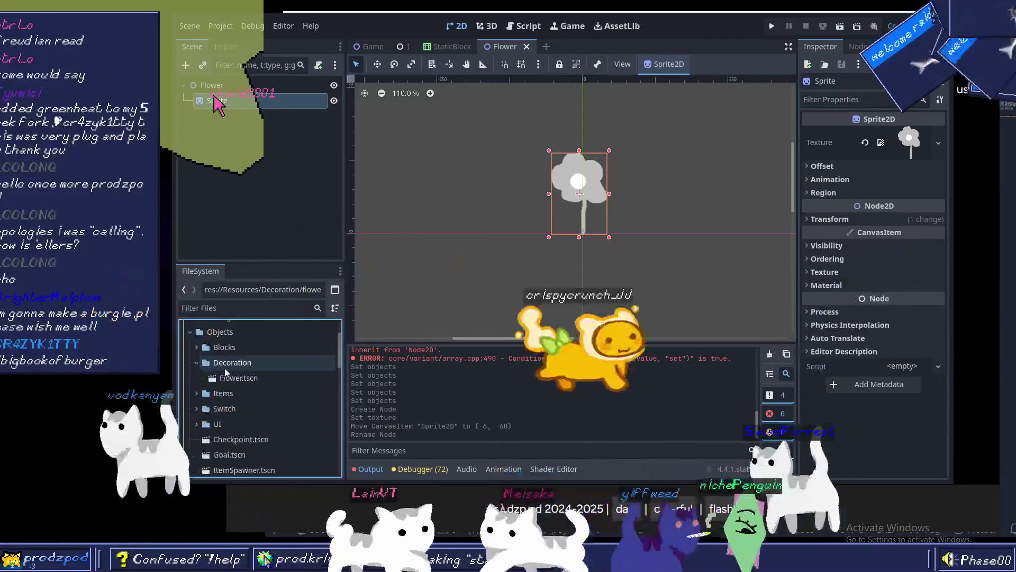
{"action": "double_click", "coordinate": [206, 362]}
{"action": "left_click", "coordinate": [256, 378]}
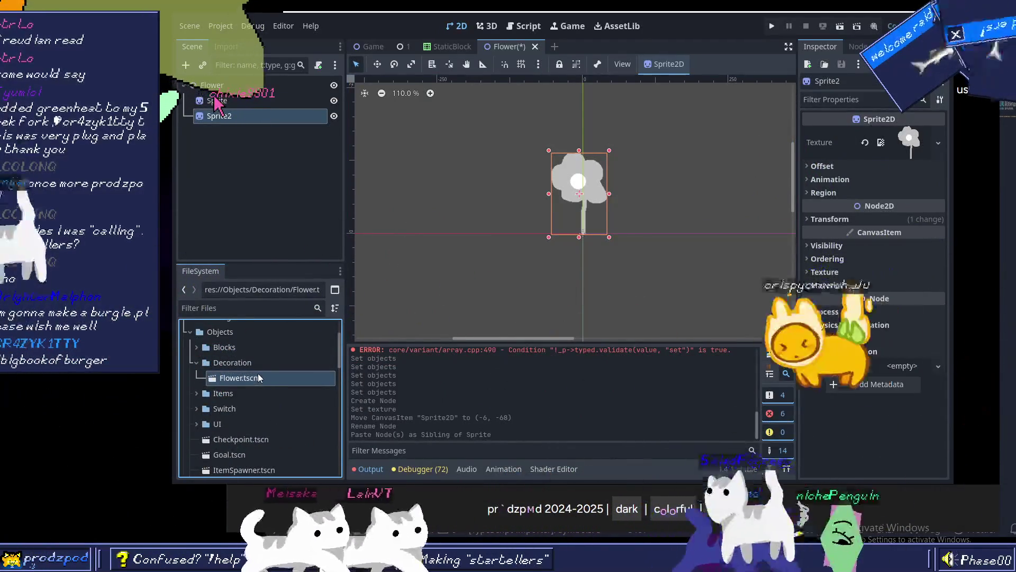
{"action": "key", "text": "ctrl+z"}
{"action": "left_click", "coordinate": [300, 364]}
{"action": "left_click", "coordinate": [257, 377]}
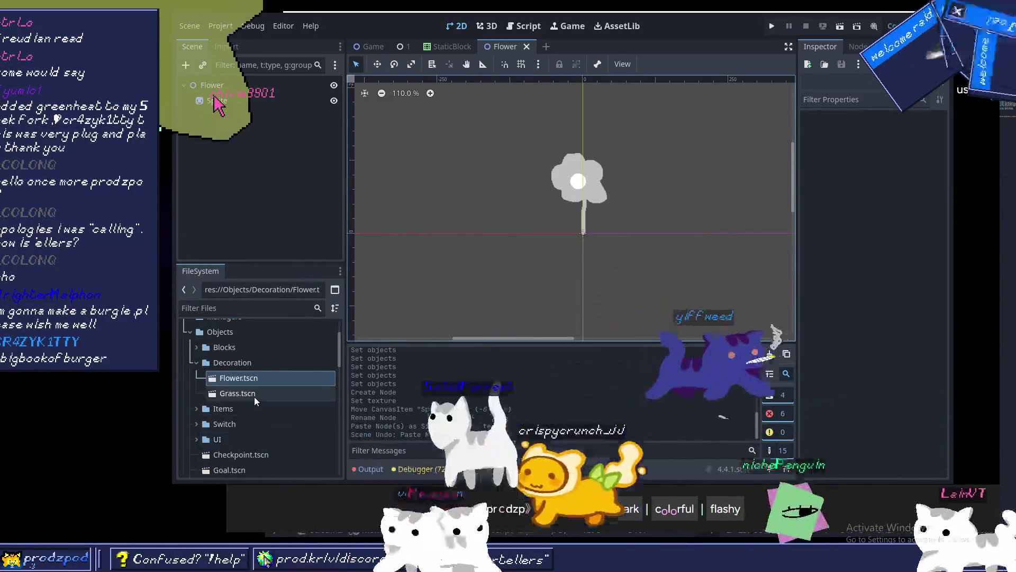
In Grass.tscn, rename the root to Grass and give the Sprite grass1.png at (4, -23).
{"action": "double_click", "coordinate": [255, 398]}
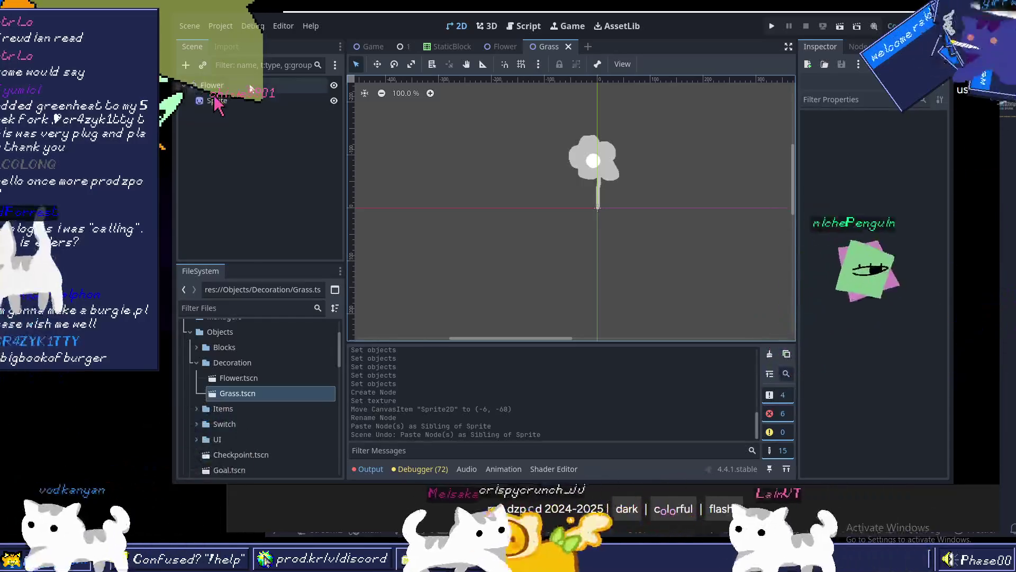
{"action": "type", "text": "Grass"}
{"action": "left_click", "coordinate": [255, 100]}
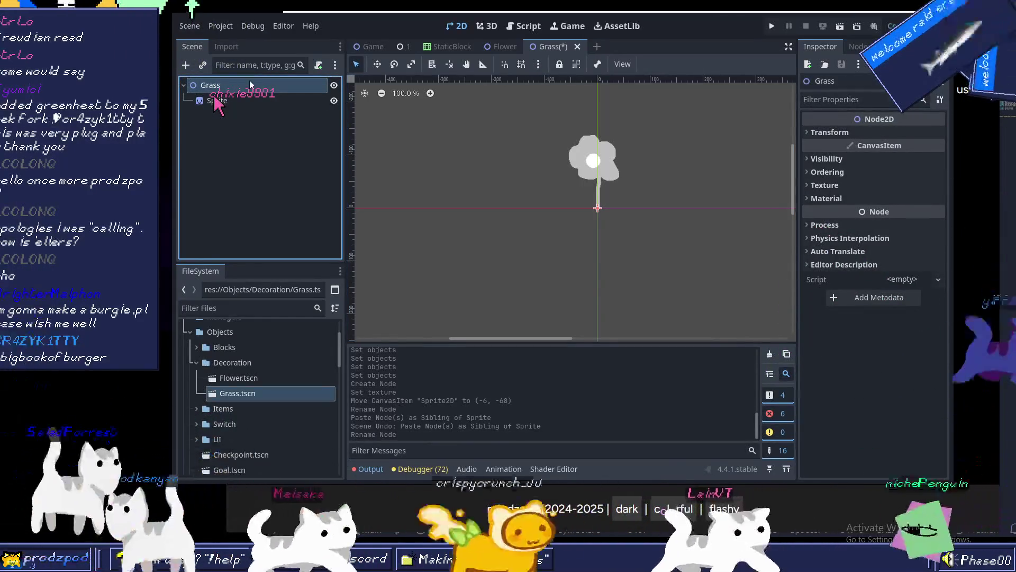
{"action": "left_click", "coordinate": [916, 144]}
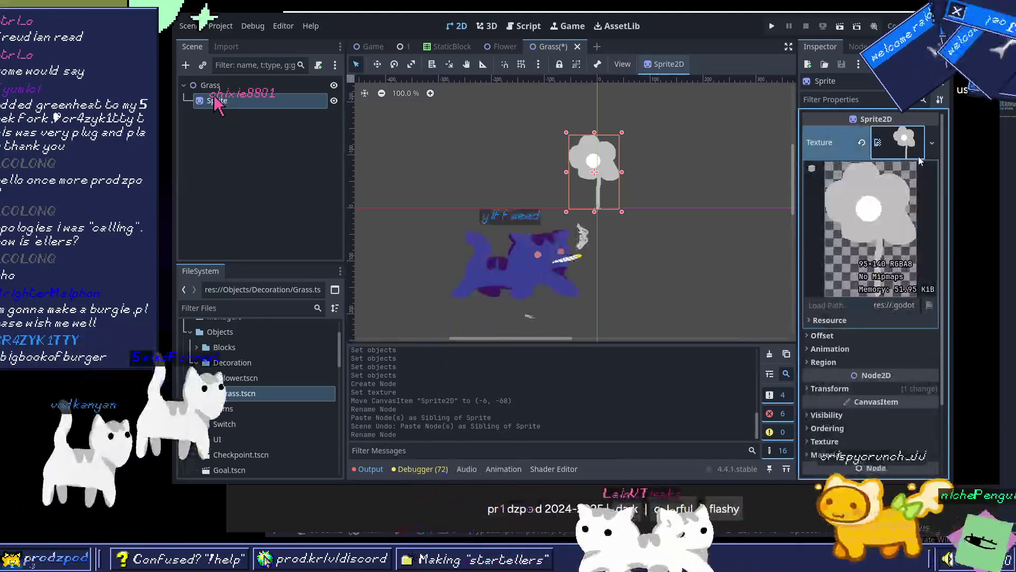
{"action": "left_click", "coordinate": [915, 144]}
{"action": "scroll", "coordinate": [186, 448], "scroll_direction": "down", "scroll_amount": 1}
{"action": "scroll", "coordinate": [186, 448], "scroll_direction": "down", "scroll_amount": 5}
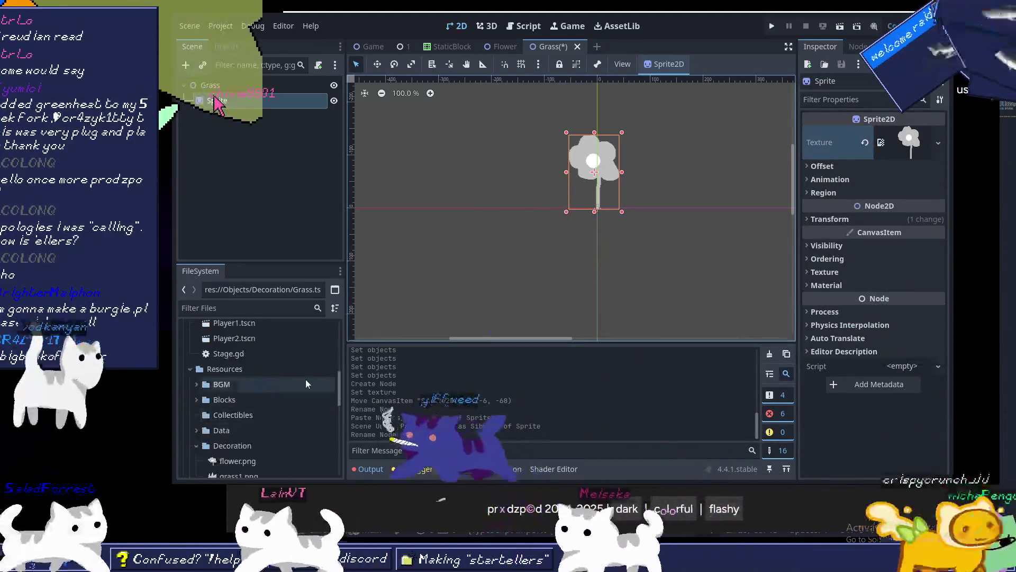
{"action": "mouse_move", "coordinate": [238, 361]}
{"action": "left_mouse_down"}
{"action": "mouse_move", "coordinate": [871, 185]}
{"action": "mouse_move", "coordinate": [907, 143]}
{"action": "left_mouse_up"}
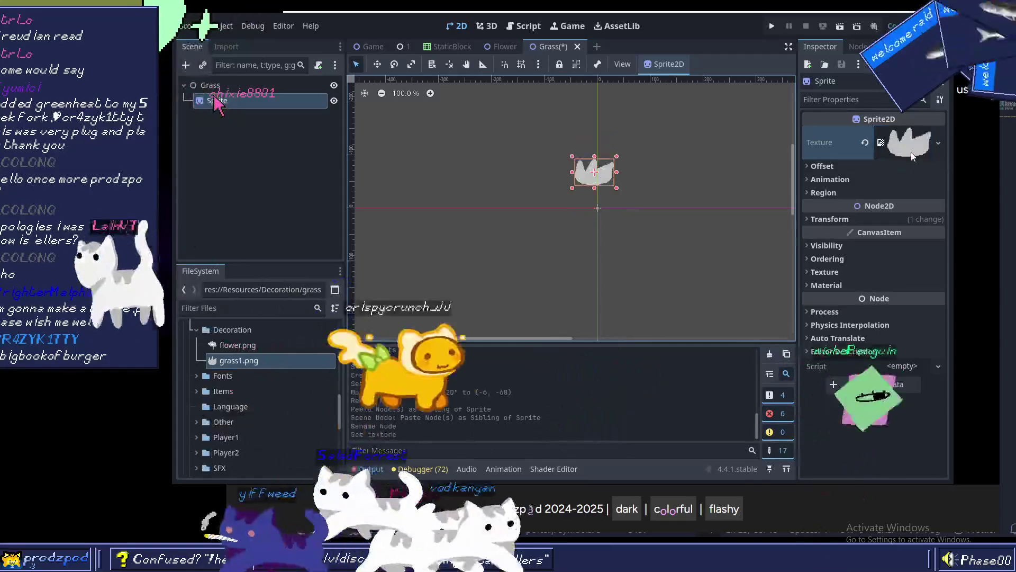
{"action": "scroll", "coordinate": [579, 207], "scroll_direction": "up", "scroll_amount": 11}
{"action": "mouse_move", "coordinate": [615, 186]}
{"action": "left_mouse_down"}
{"action": "mouse_move", "coordinate": [636, 233]}
{"action": "mouse_move", "coordinate": [631, 218]}
{"action": "left_mouse_up"}
{"action": "left_click", "coordinate": [682, 320]}
Close the Flower and Grass scene tabs, returning to StaticBlock.
{"action": "scroll", "coordinate": [579, 257], "scroll_direction": "down", "scroll_amount": 3}
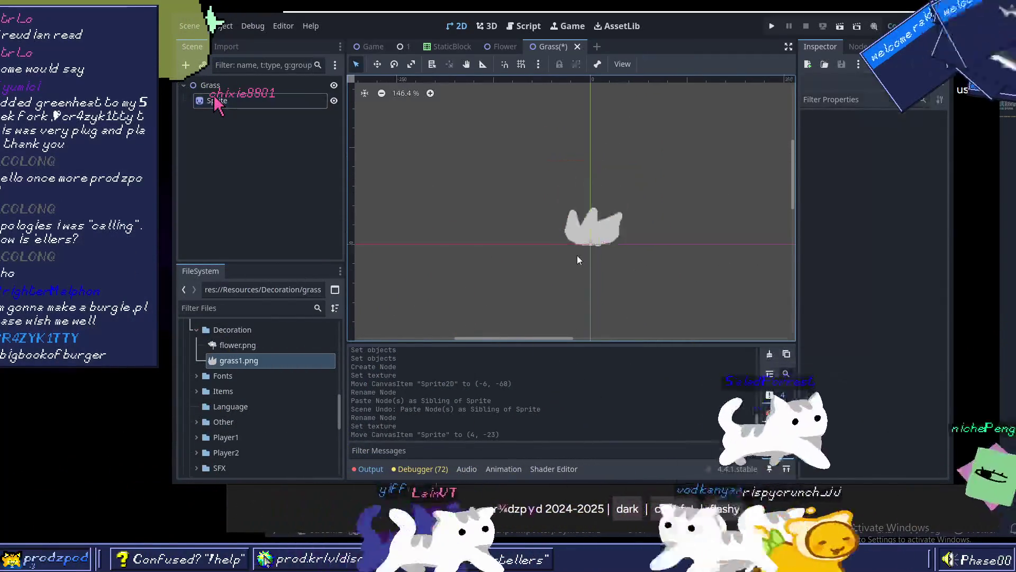
{"action": "left_click", "coordinate": [505, 47]}
{"action": "left_click", "coordinate": [523, 46]}
{"action": "left_click", "coordinate": [522, 46]}
{"action": "left_click", "coordinate": [529, 48]}
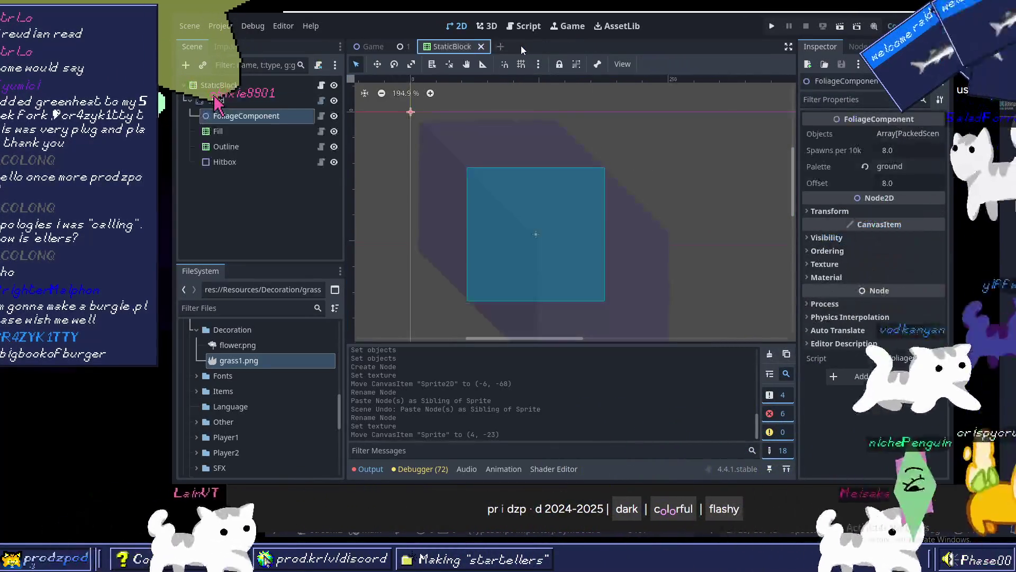
Put Flower.tscn and Grass.tscn into slots 0 and 1 of FoliageComponent's Objects, then save and run.
{"action": "left_click", "coordinate": [287, 119]}
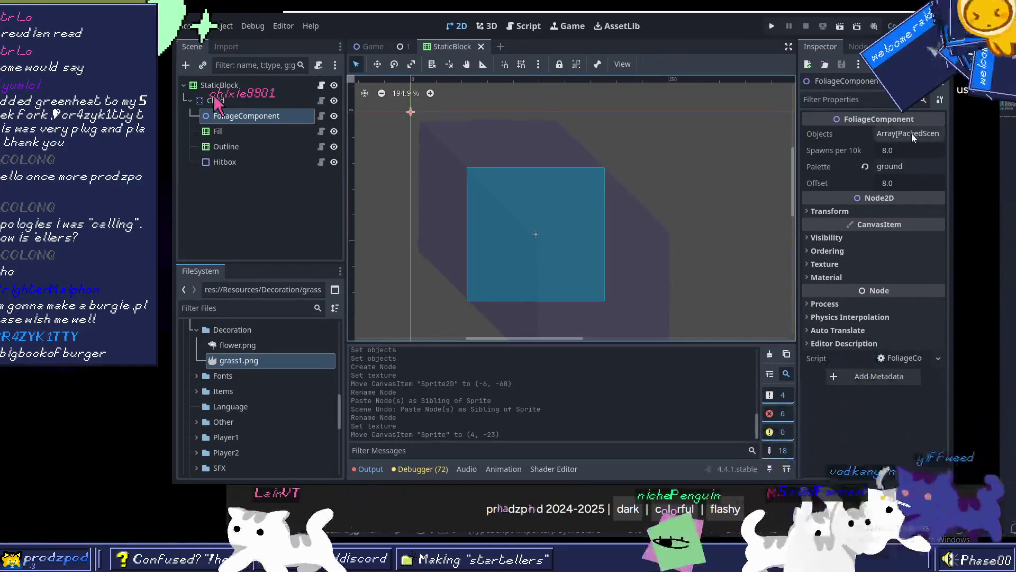
{"action": "left_click", "coordinate": [910, 133]}
{"action": "left_click", "coordinate": [885, 170]}
{"action": "left_click", "coordinate": [857, 189]}
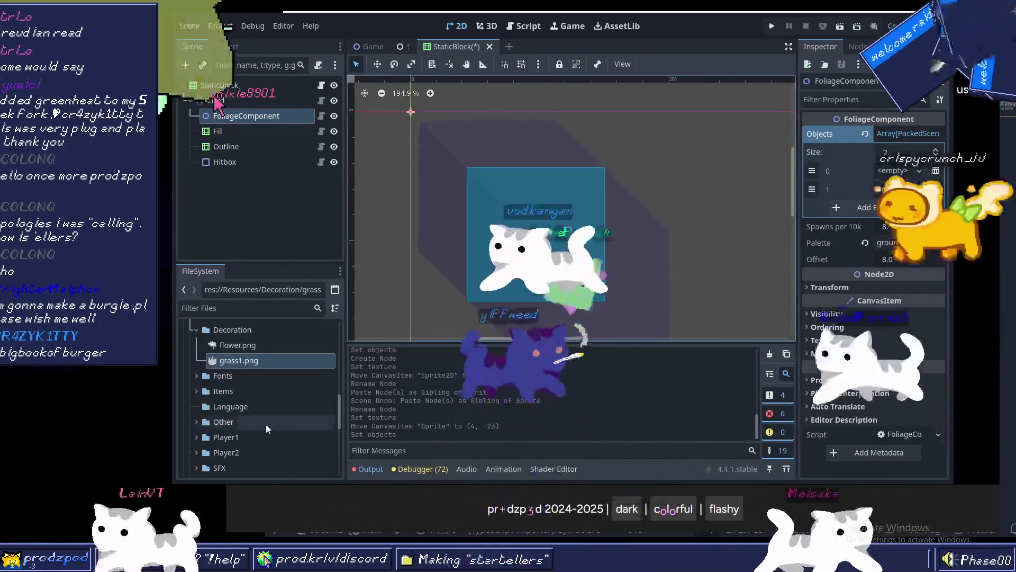
{"action": "scroll", "coordinate": [245, 370], "scroll_direction": "down", "scroll_amount": 5}
{"action": "scroll", "coordinate": [246, 371], "scroll_direction": "up", "scroll_amount": 5}
{"action": "left_click_drag", "start_coordinate": [238, 377], "coordinate": [893, 177]}
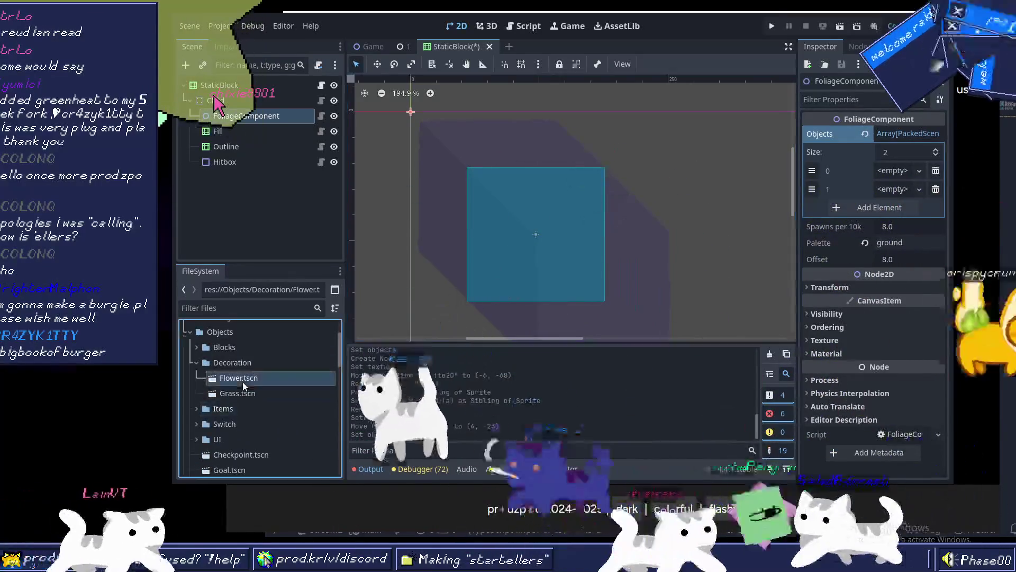
{"action": "left_click_drag", "start_coordinate": [262, 391], "coordinate": [896, 214]}
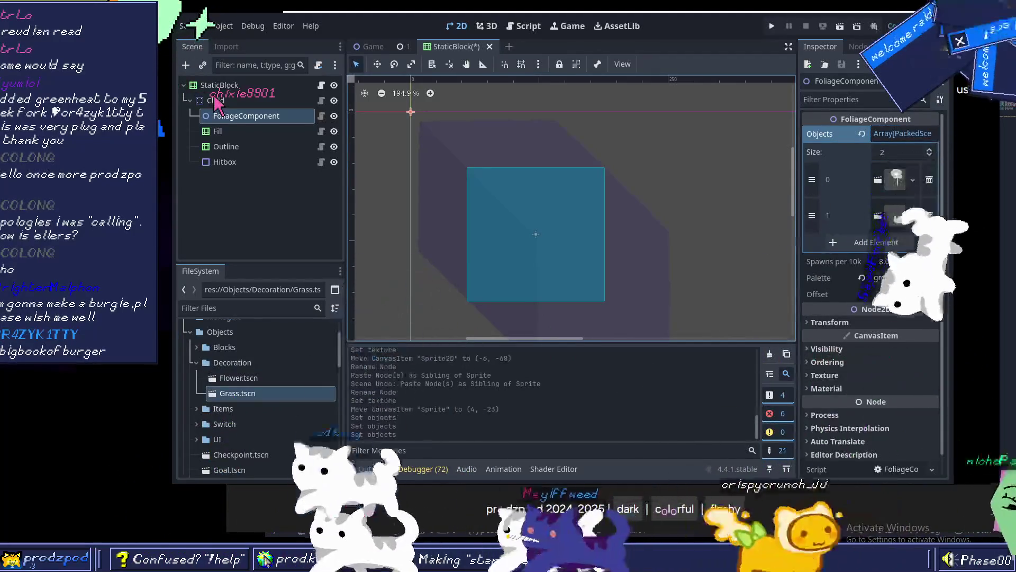
{"action": "left_click", "coordinate": [772, 26]}
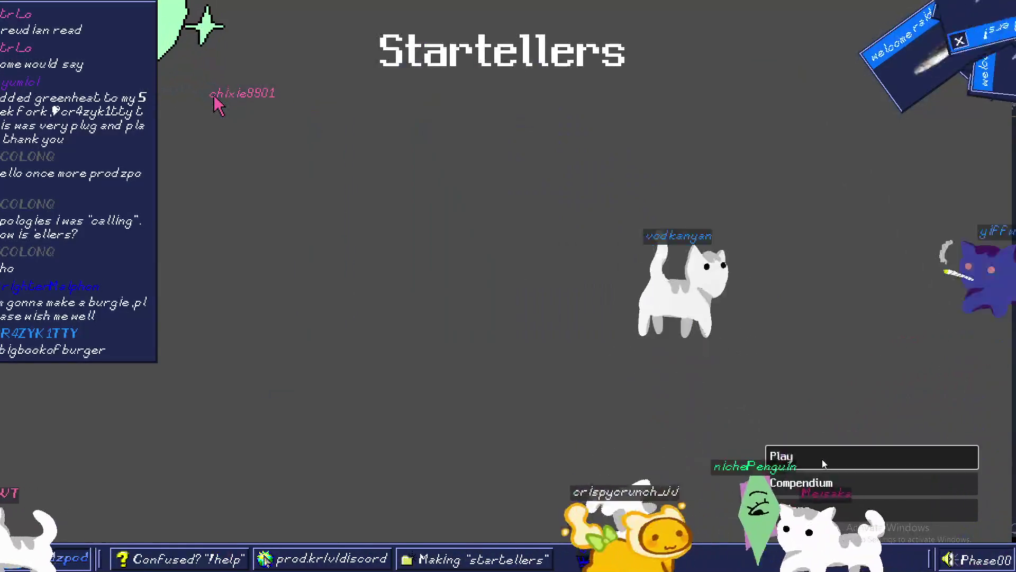
Load File 2, walk and jump briefly, then open the Flower scene in the editor.
{"action": "left_click", "coordinate": [821, 459]}
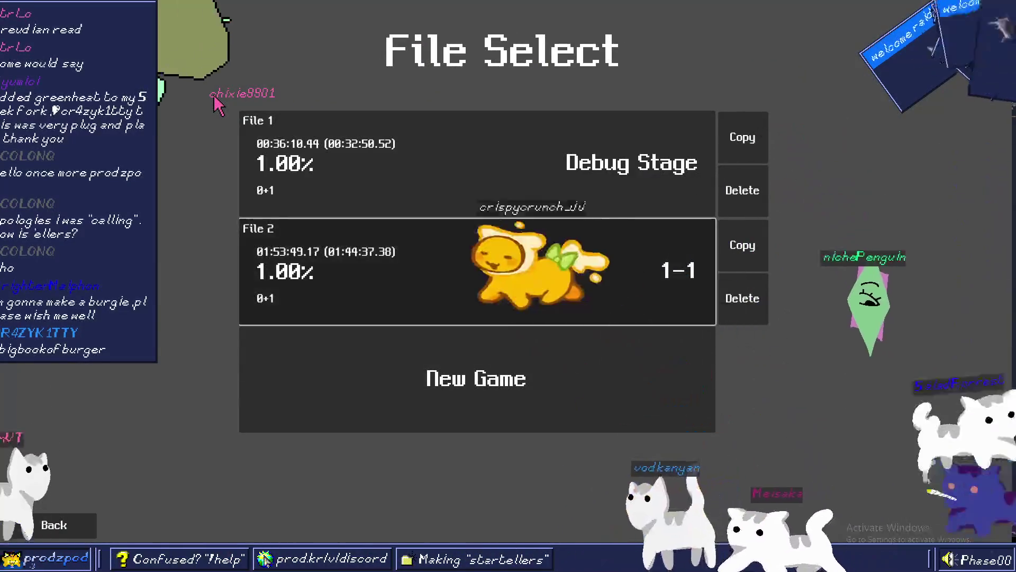
{"action": "left_click", "coordinate": [551, 306]}
{"action": "key", "text": "Right"}
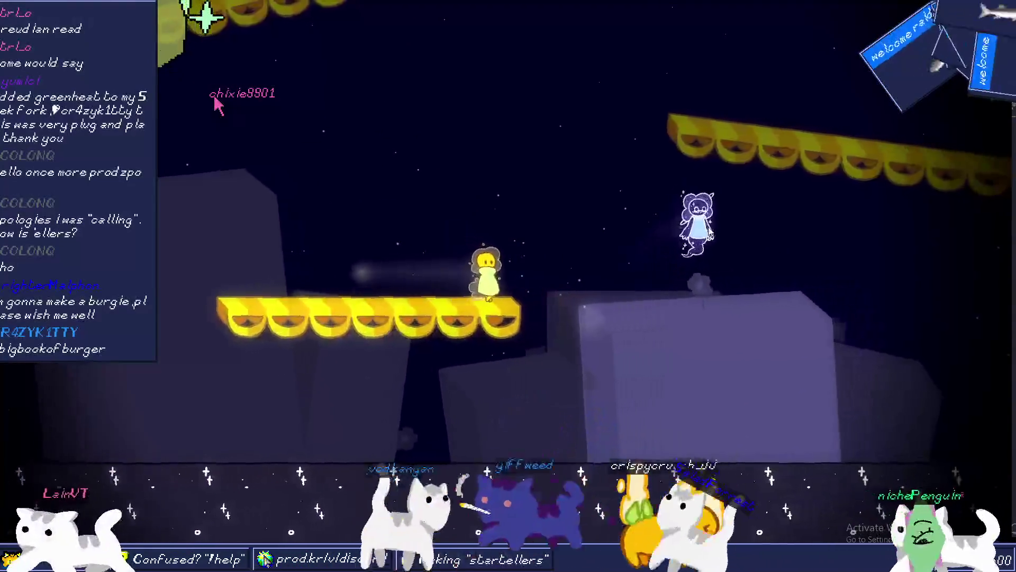
{"action": "key", "text": "space"}
{"action": "key", "text": "Left"}
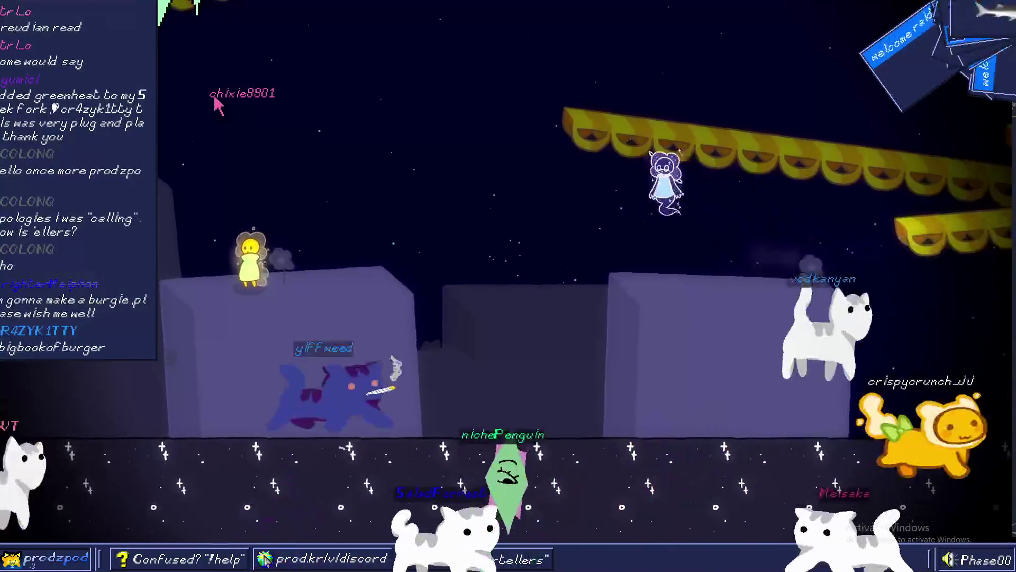
{"action": "key", "text": "F8"}
{"action": "double_click", "coordinate": [283, 382]}
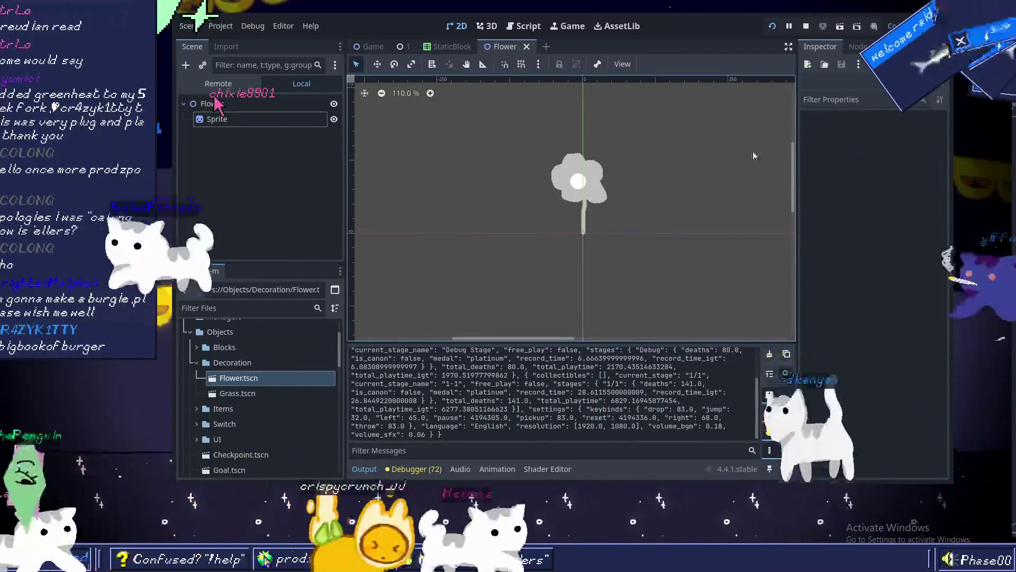
{"action": "key", "text": "F5"}
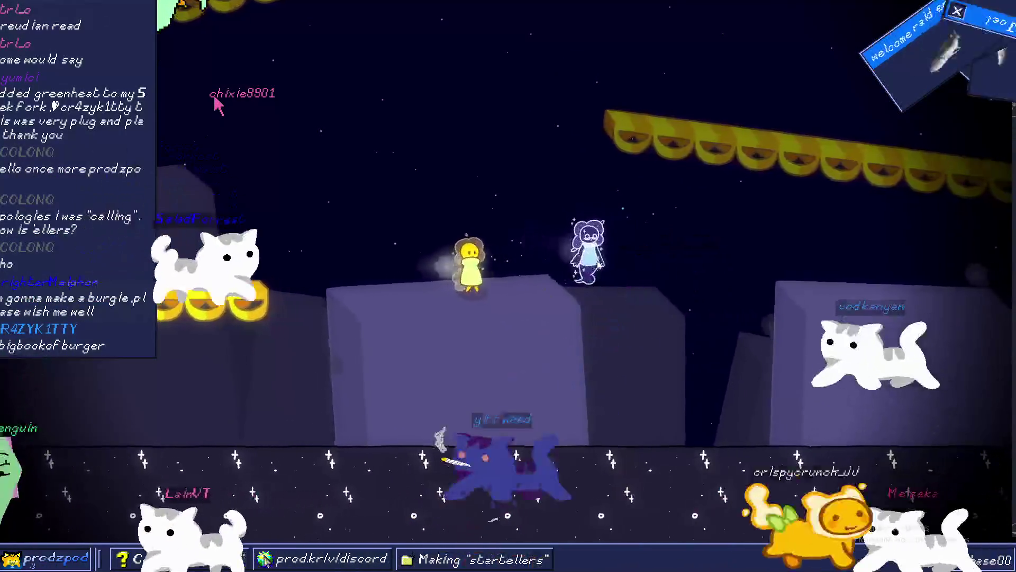
Move the player across the blocks onto the golden platform, then pause and return to the editor.
{"action": "key", "text": "Right"}
{"action": "key", "text": "space"}
{"action": "key", "text": "Right"}
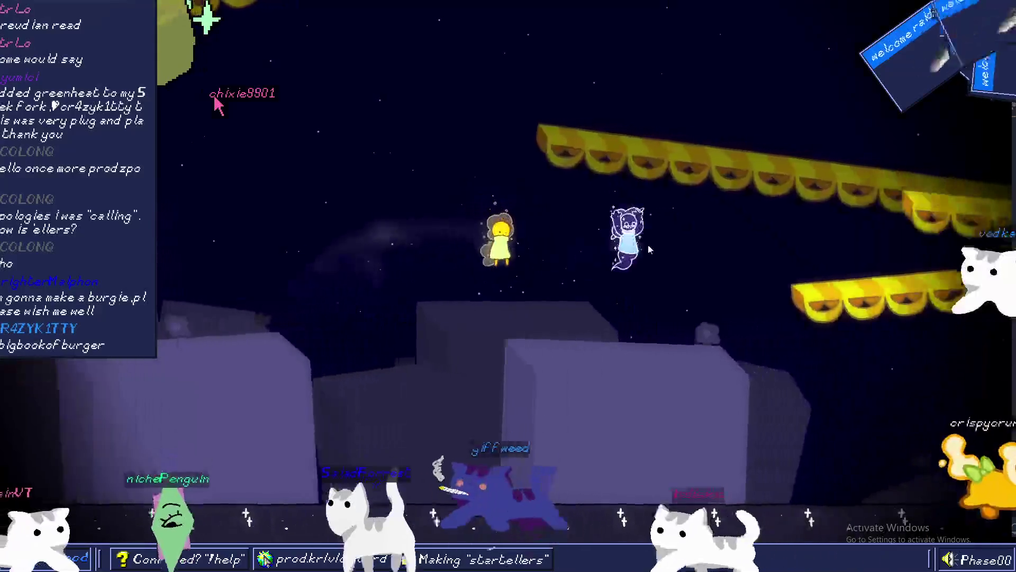
{"action": "key", "text": "Right"}
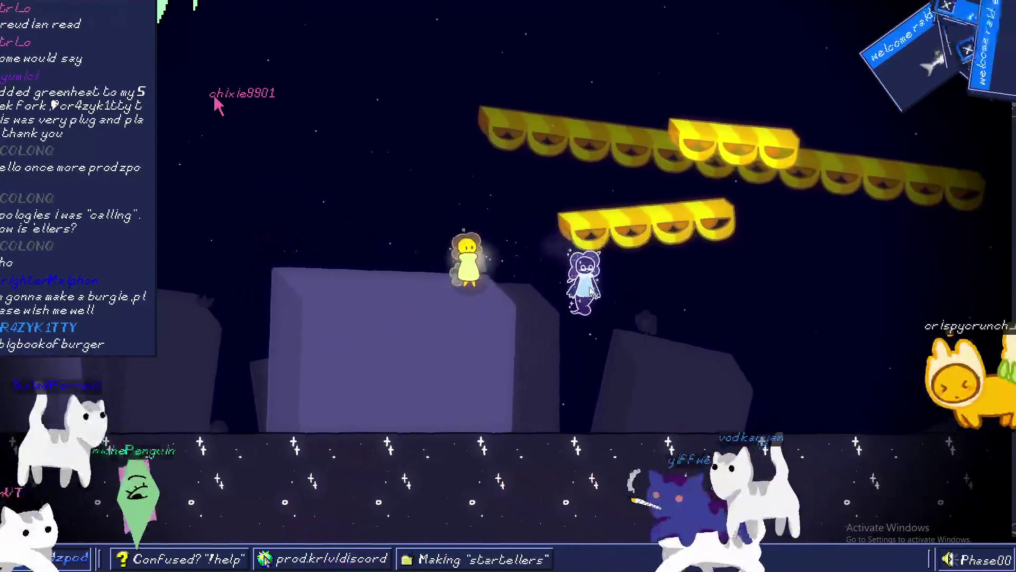
{"action": "key", "text": "space"}
{"action": "key", "text": "Right"}
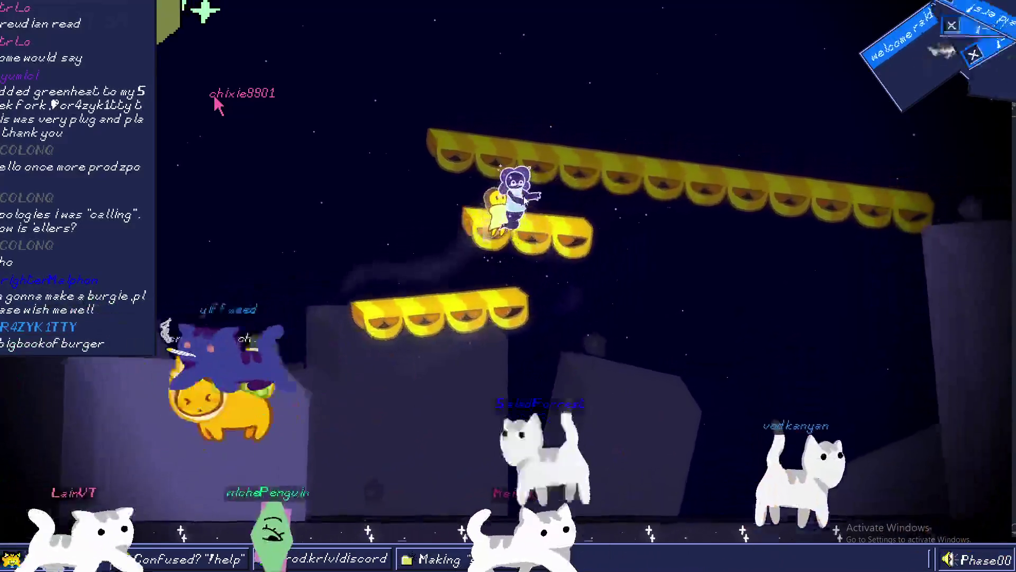
{"action": "key", "text": "Right"}
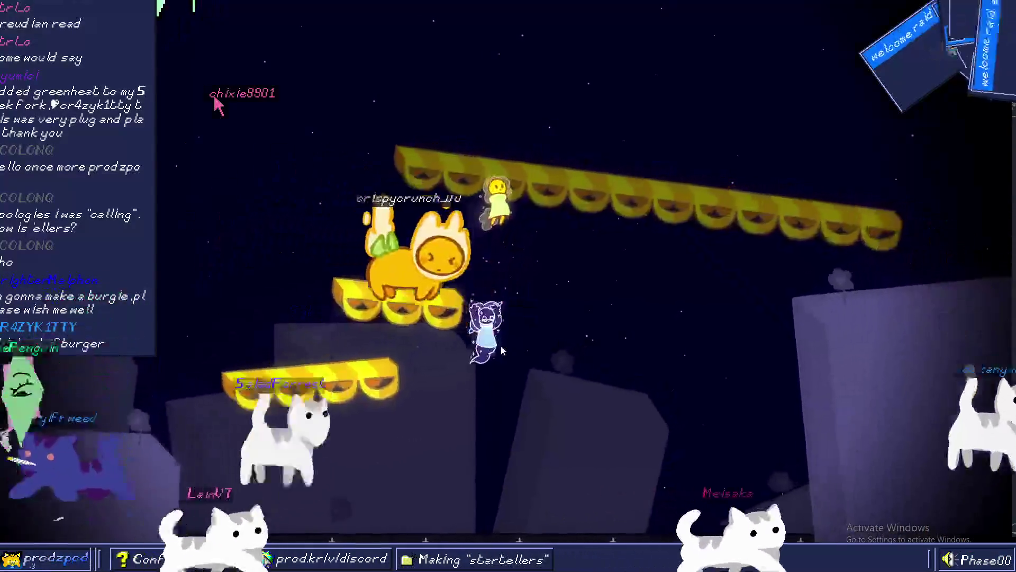
{"action": "key", "text": "Escape"}
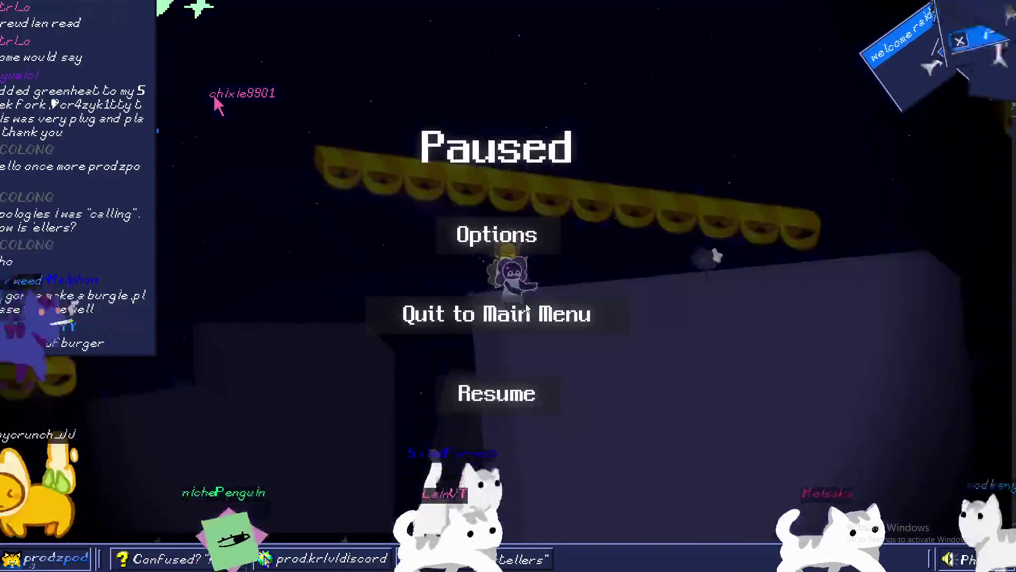
{"action": "key", "text": "alt+Tab"}
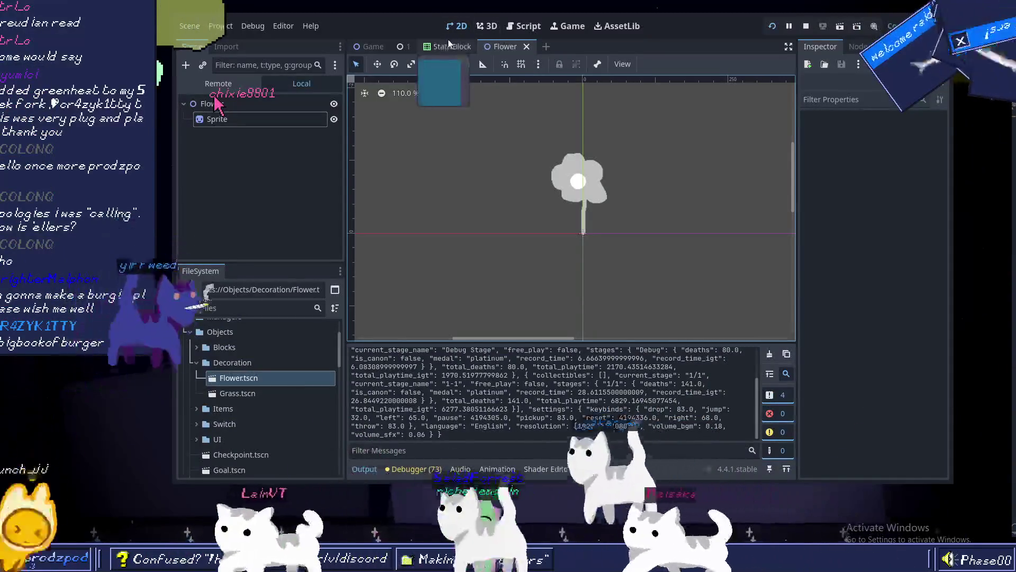
Set StaticBlock's foliage Offset to 32 and Spawns per 10k to 16, then save and relaunch.
{"action": "left_click", "coordinate": [439, 46]}
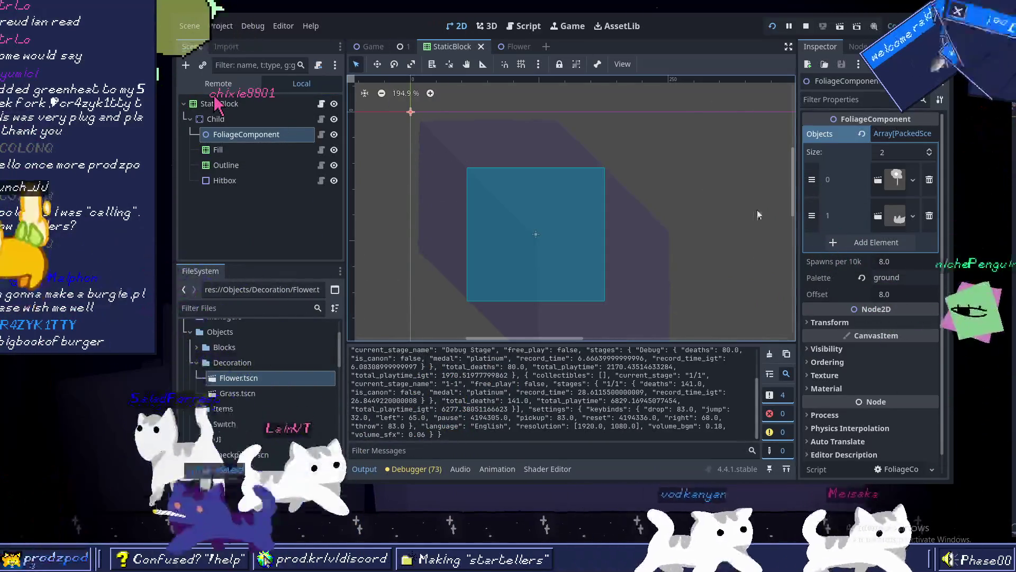
{"action": "left_click", "coordinate": [909, 294]}
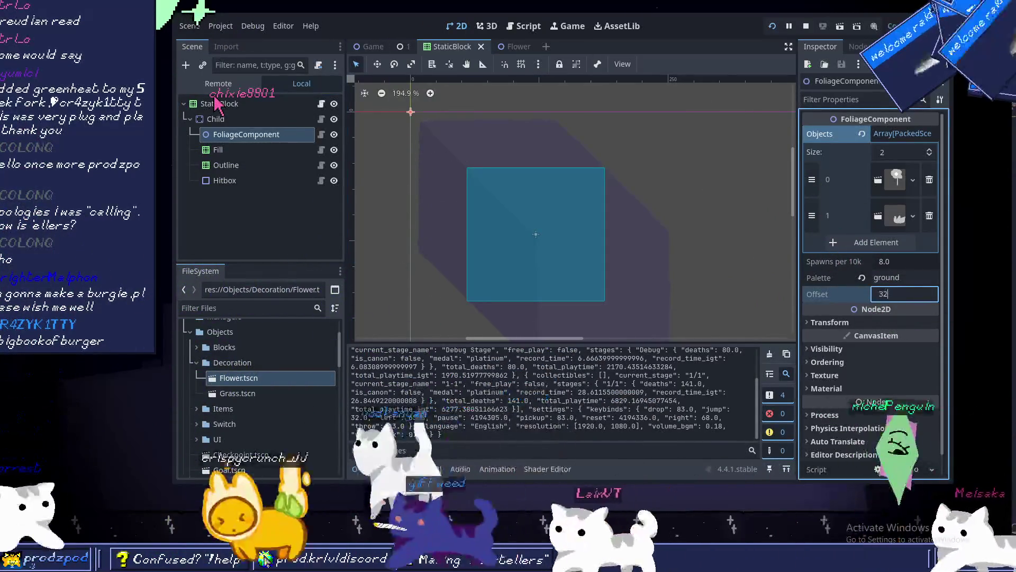
{"action": "key", "text": "Return"}
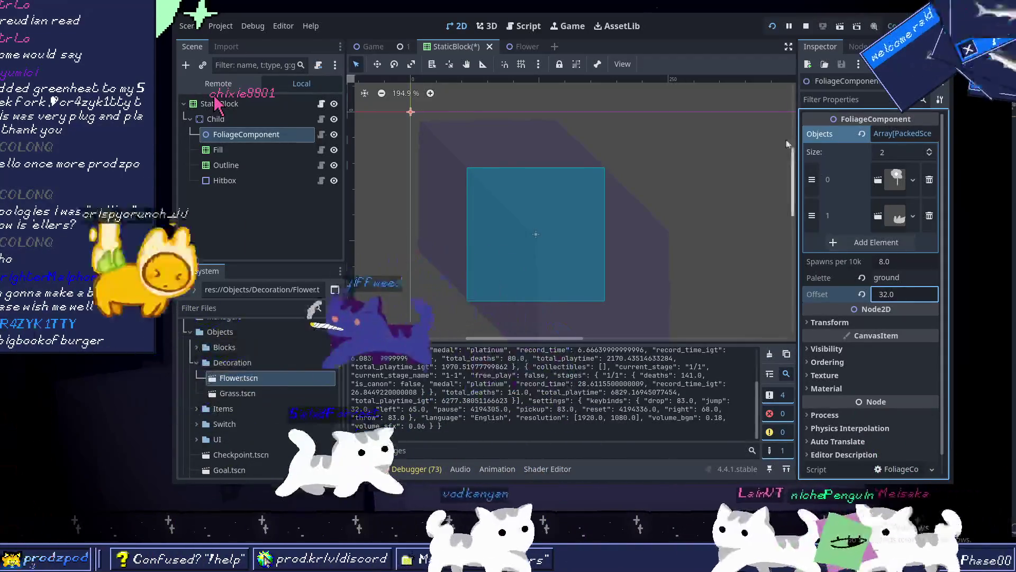
{"action": "left_click", "coordinate": [898, 262]}
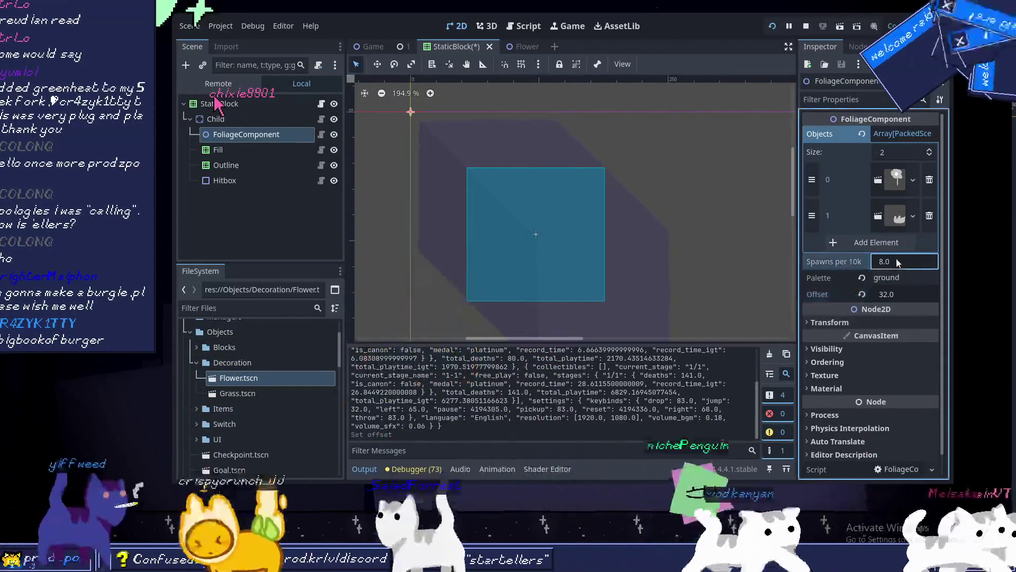
{"action": "type", "text": "20"}
{"action": "key", "text": "Return"}
{"action": "left_click", "coordinate": [772, 32]}
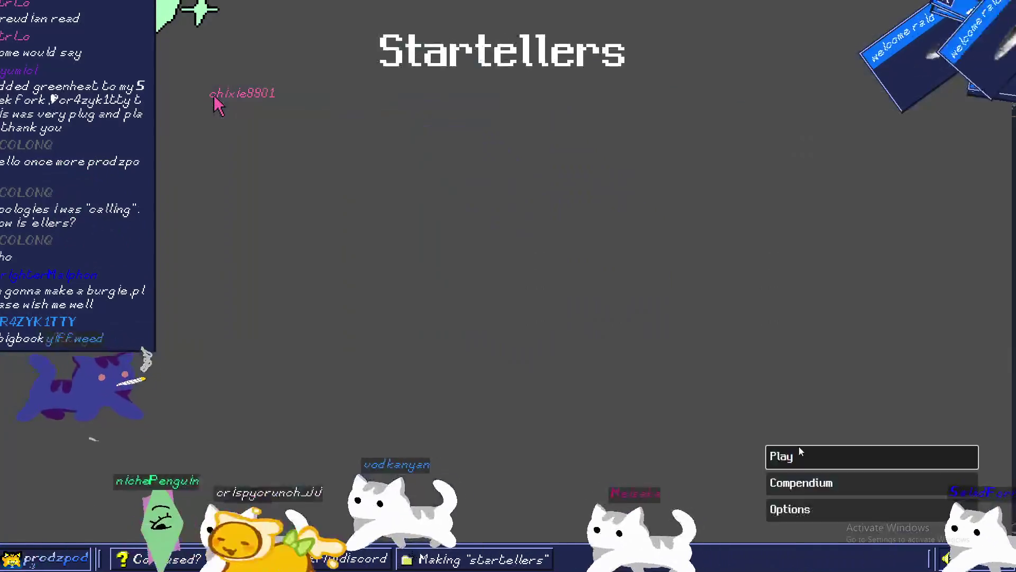
{"action": "left_click", "coordinate": [799, 449]}
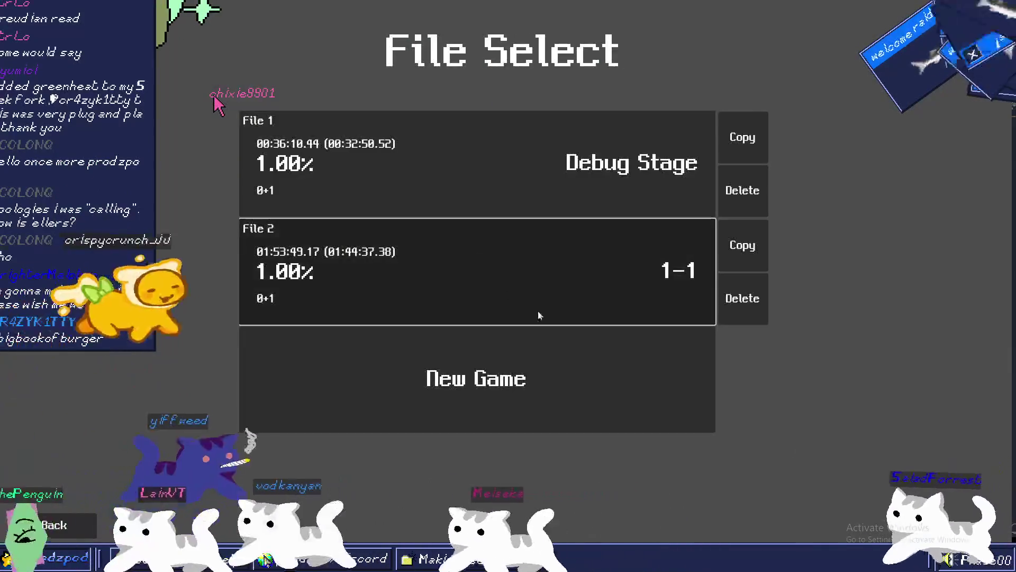
Start the level from the chosen save to check the foliage, then close the game.
{"action": "left_click", "coordinate": [509, 291]}
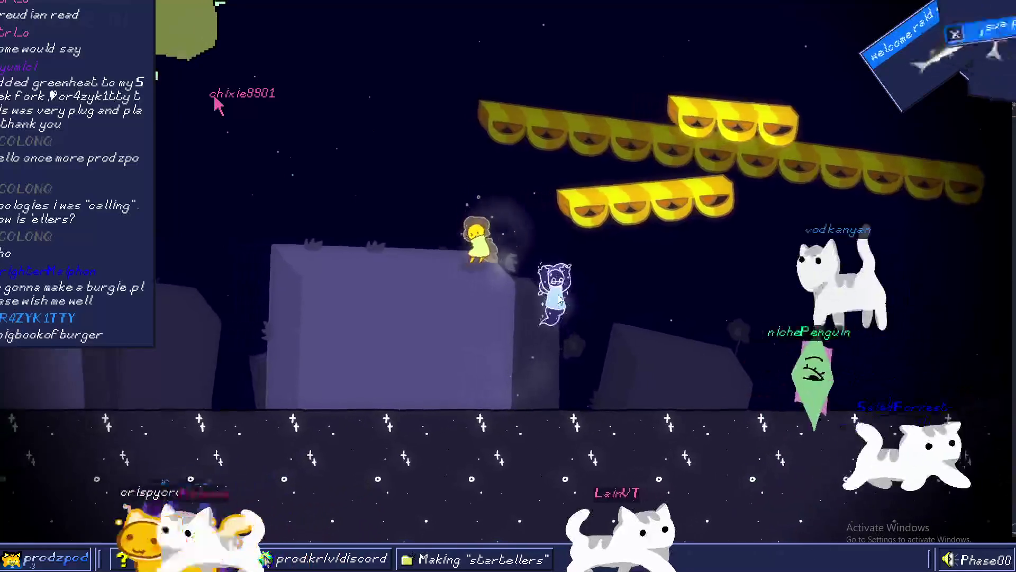
{"action": "key", "text": "F8"}
{"action": "left_click", "coordinate": [519, 27]}
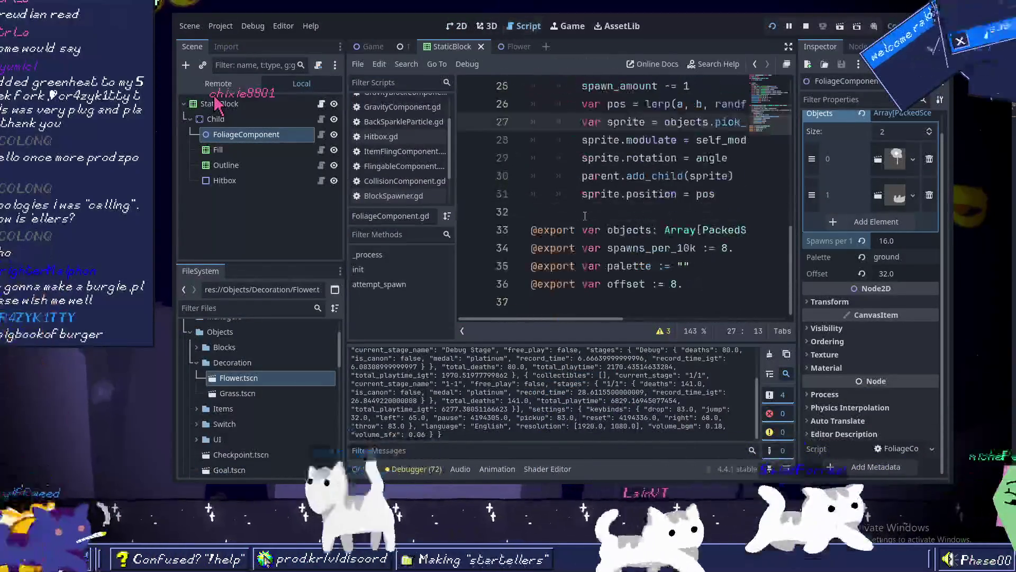
{"action": "double_click", "coordinate": [668, 13]}
{"action": "left_click", "coordinate": [610, 366]}
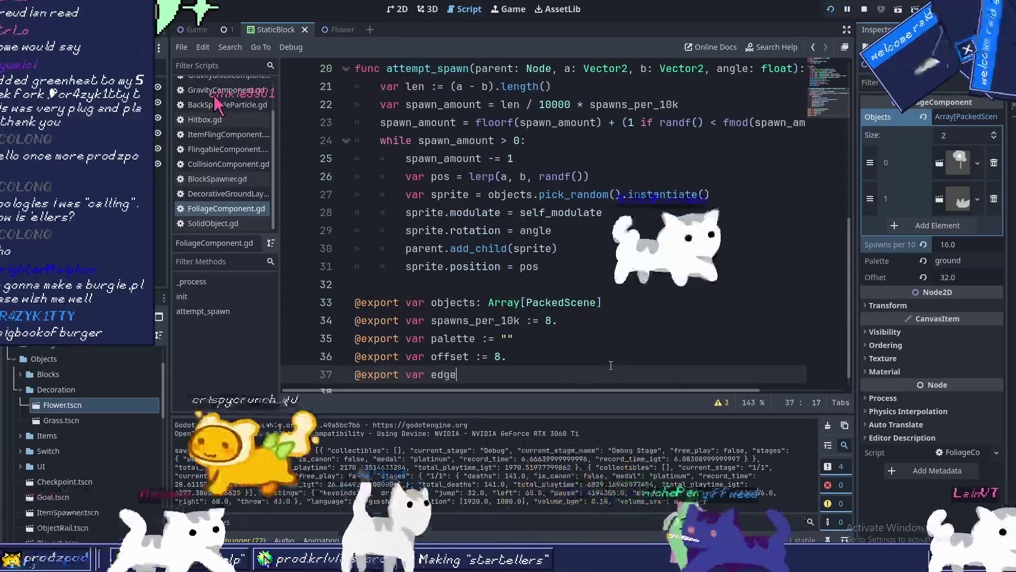
{"action": "type", "text": "ion ="}
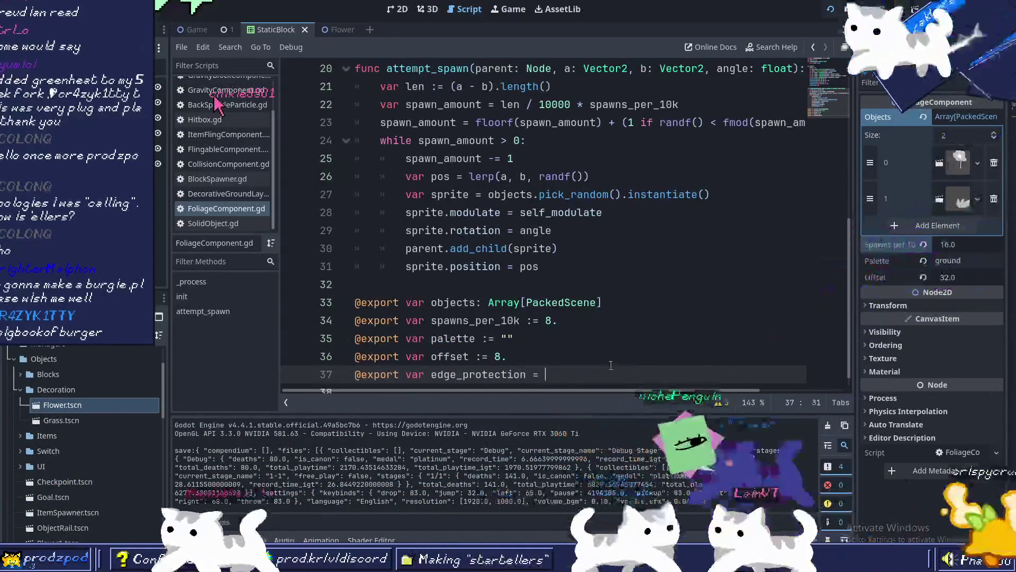
{"action": "key", "text": "BackSpace"}
{"action": "type", "text": ":= "}
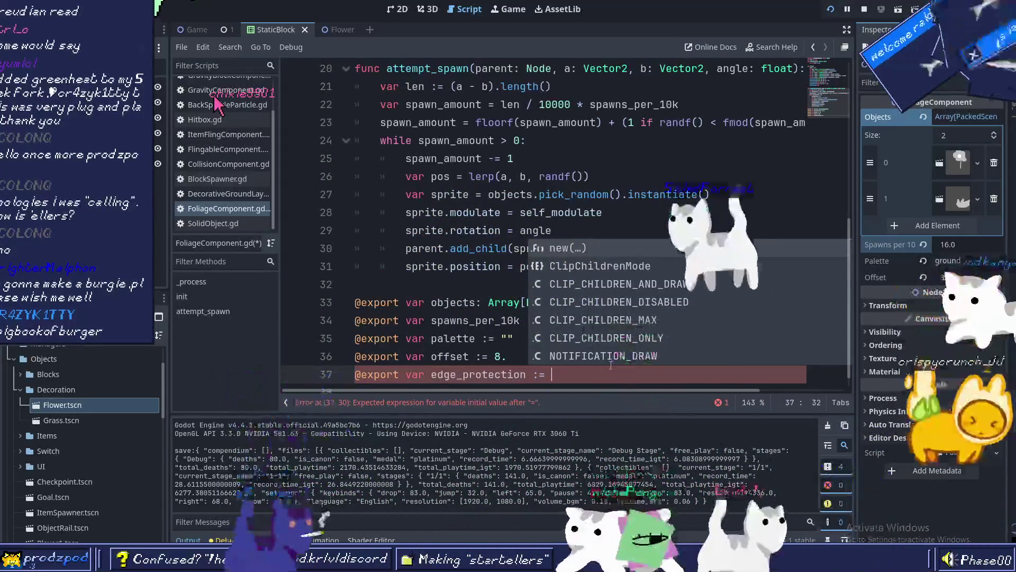
{"action": "type", "text": "32."}
{"action": "key", "text": "Delete"}
{"action": "key", "text": "Delete"}
{"action": "type", "text": "4632"}
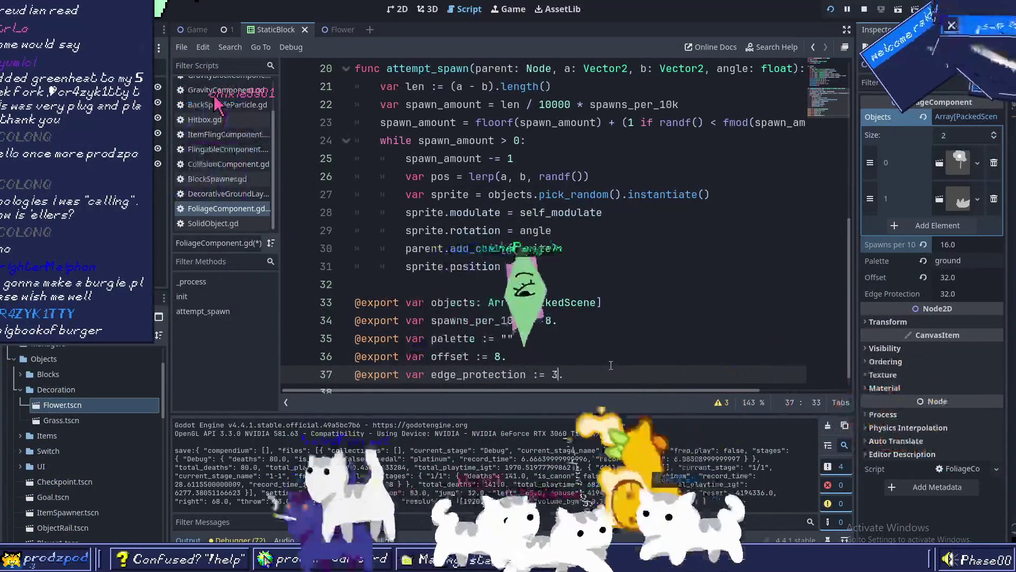
{"action": "key", "text": "BackSpace"}
{"action": "key", "text": "BackSpace"}
{"action": "type", "text": "64"}
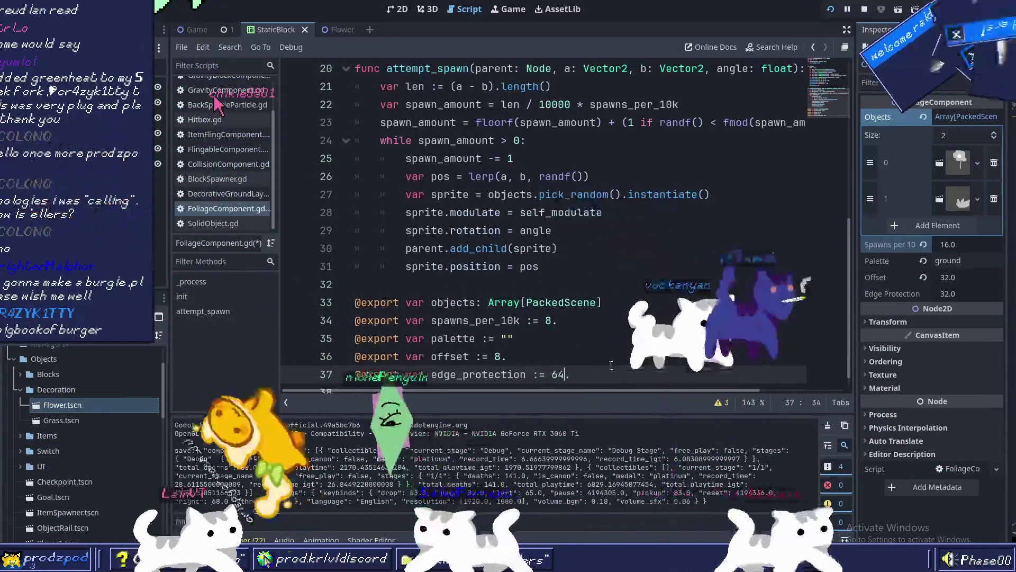
{"action": "key", "text": "BackSpace"}
{"action": "key", "text": "BackSpace"}
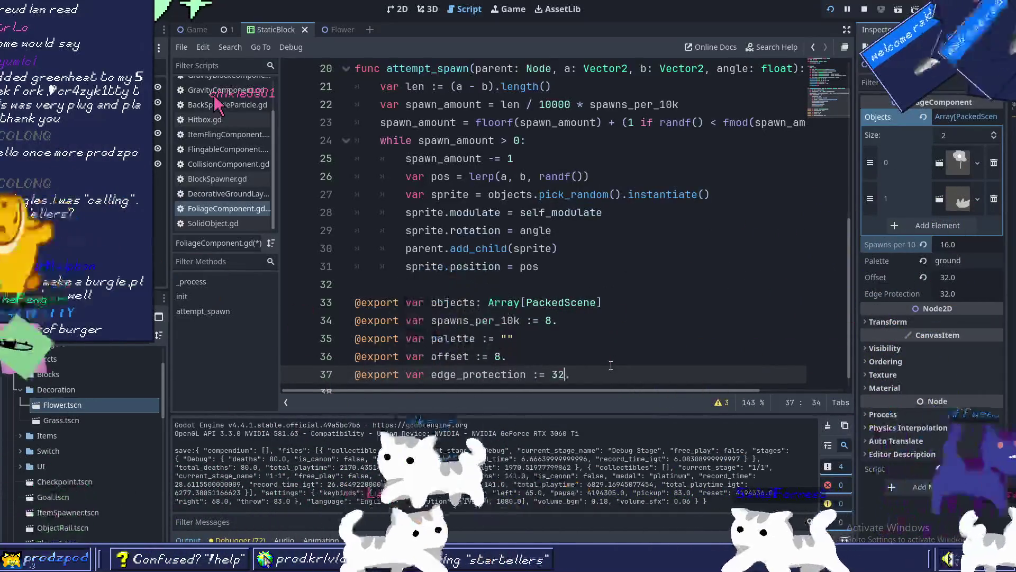
Save the script, run the game briefly, and return to the editor.
{"action": "key", "text": "ctrl+s"}
{"action": "key", "text": "Left"}
{"action": "key", "text": "Left"}
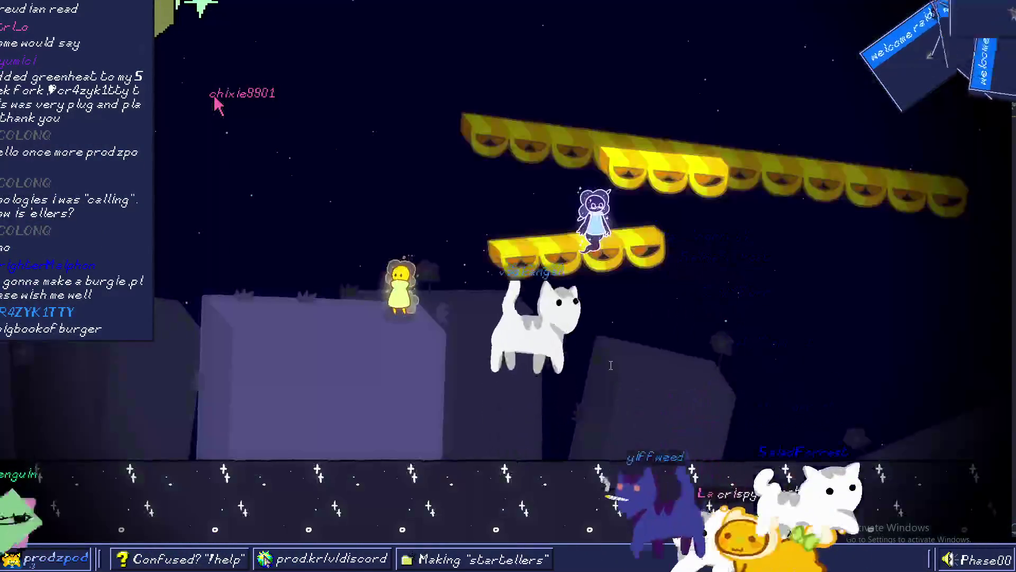
{"action": "key", "text": "alt+Tab"}
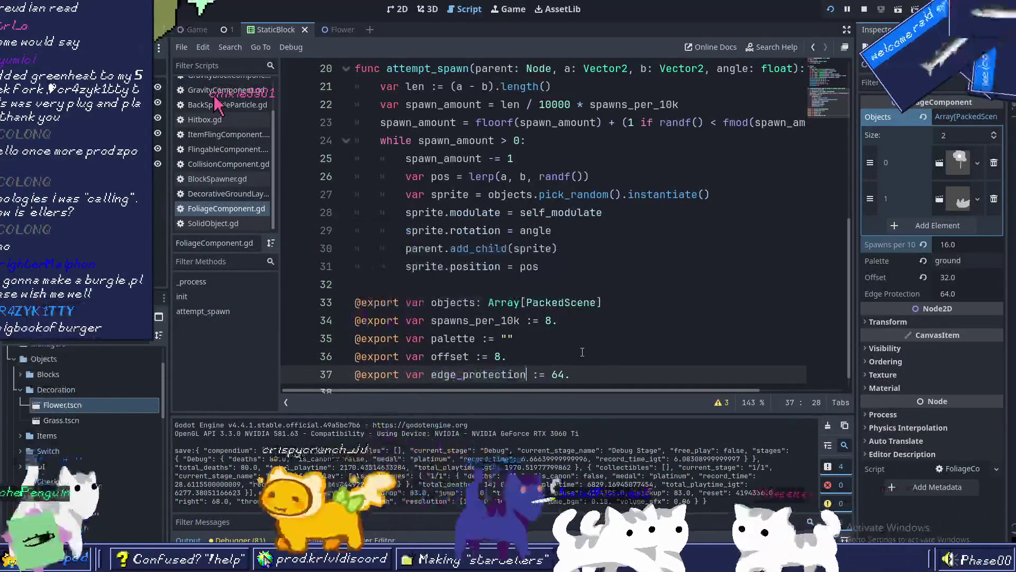
In attempt_spawn, remove the unfinished if line below the pos lerp line.
{"action": "scroll", "coordinate": [611, 366], "scroll_direction": "up", "scroll_amount": 5}
{"action": "scroll", "coordinate": [611, 365], "scroll_direction": "down", "scroll_amount": 3}
{"action": "scroll", "coordinate": [571, 310], "scroll_direction": "down", "scroll_amount": 1}
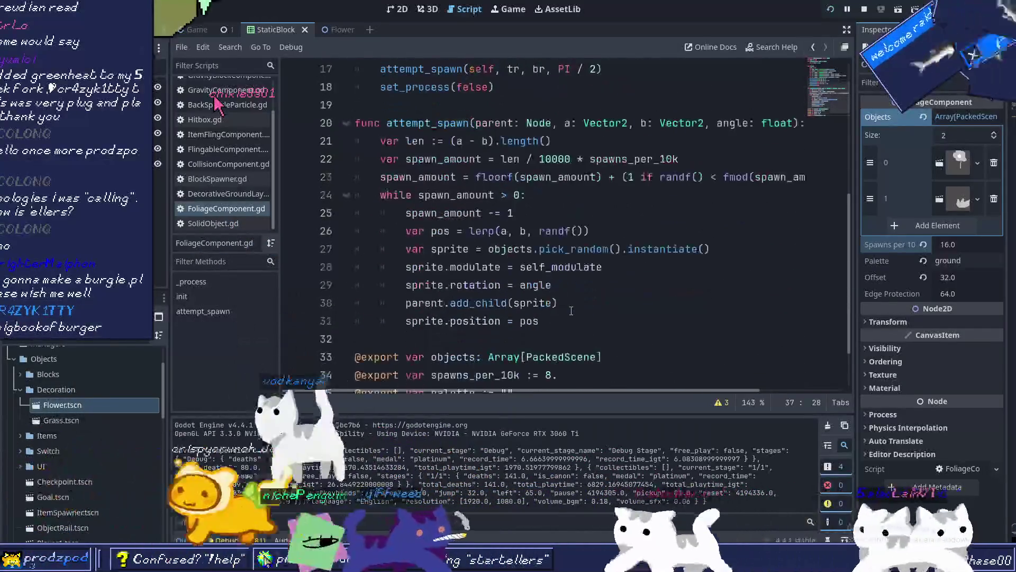
{"action": "left_click", "coordinate": [660, 228]}
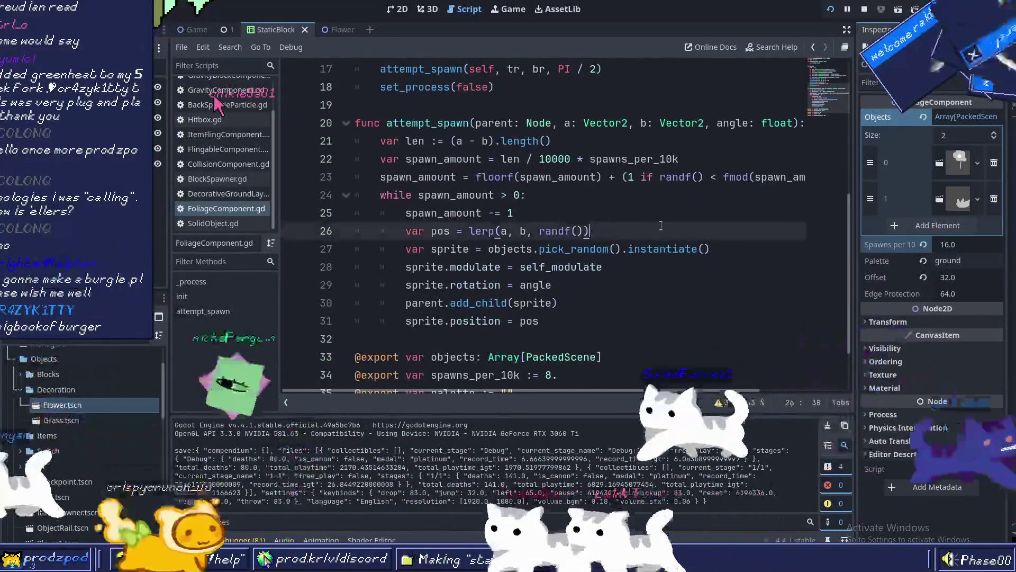
{"action": "key", "text": "Return"}
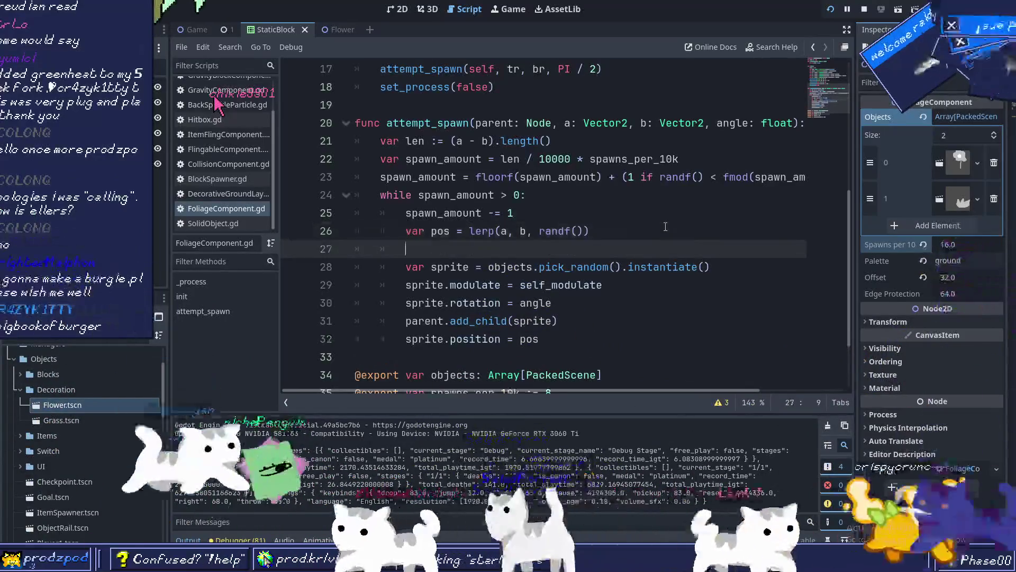
{"action": "key", "text": "Right"}
{"action": "key", "text": "shift+Up"}
{"action": "key", "text": "ctrl+z"}
{"action": "key", "text": "ctrl+z"}
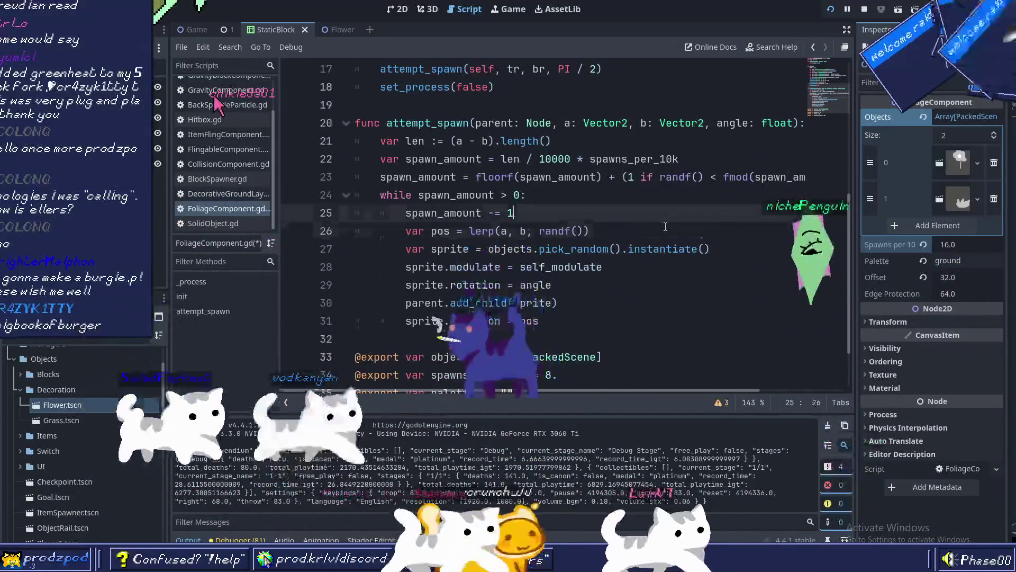
{"action": "key", "text": "Up"}
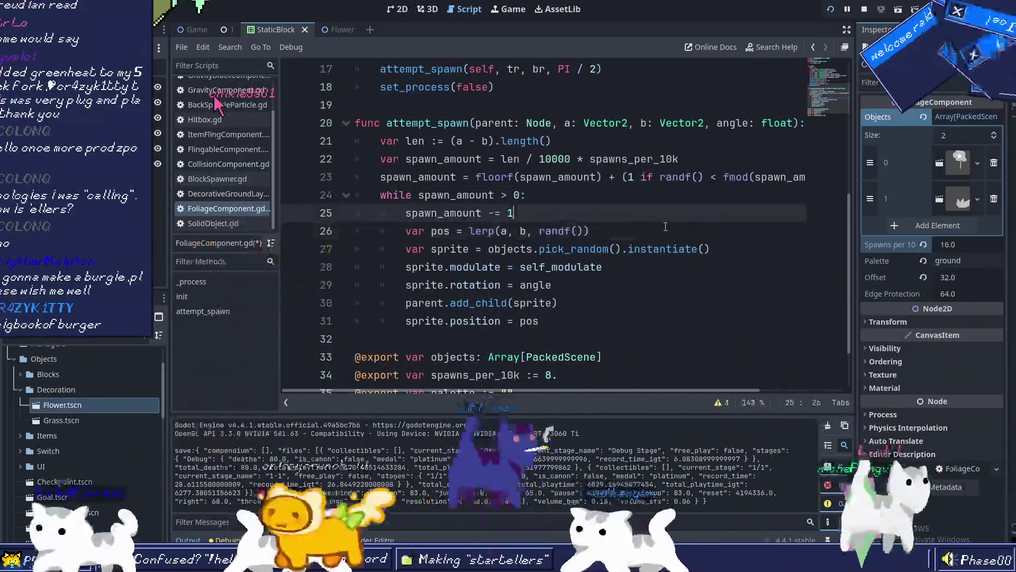
Add 'var f := randf()' after the spawn_amount decrement and use f in the lerp call.
{"action": "key", "text": "Return"}
{"action": "type", "text": "le"}
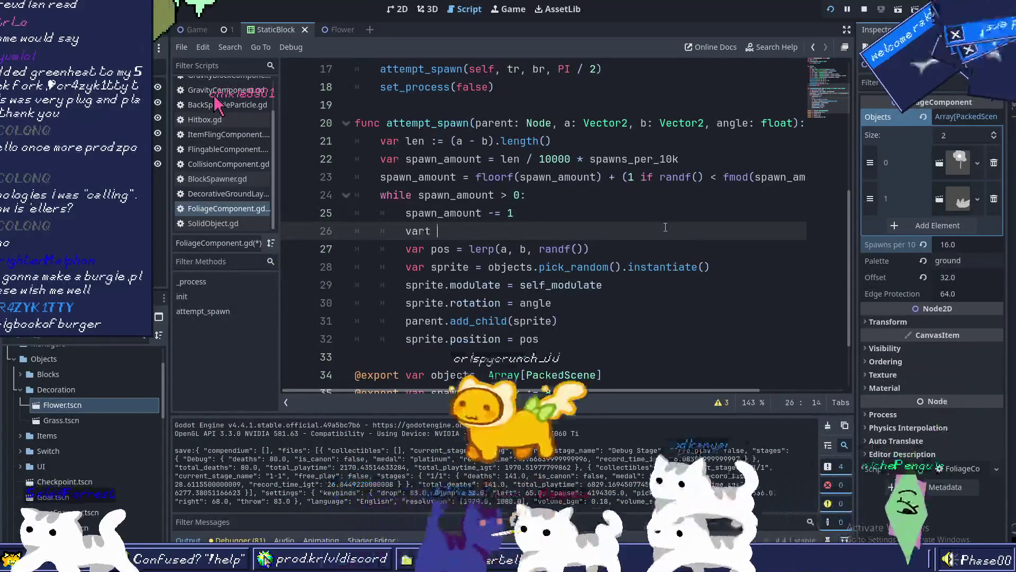
{"action": "key", "text": "BackSpace"}
{"action": "key", "text": "BackSpace"}
{"action": "type", "text": "ra"}
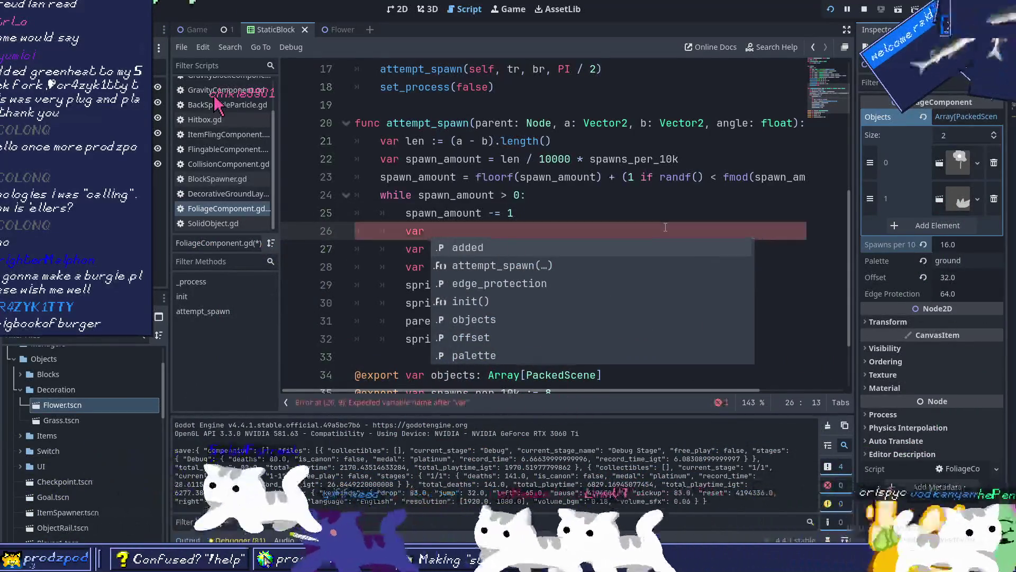
{"action": "type", "text": "nd("}
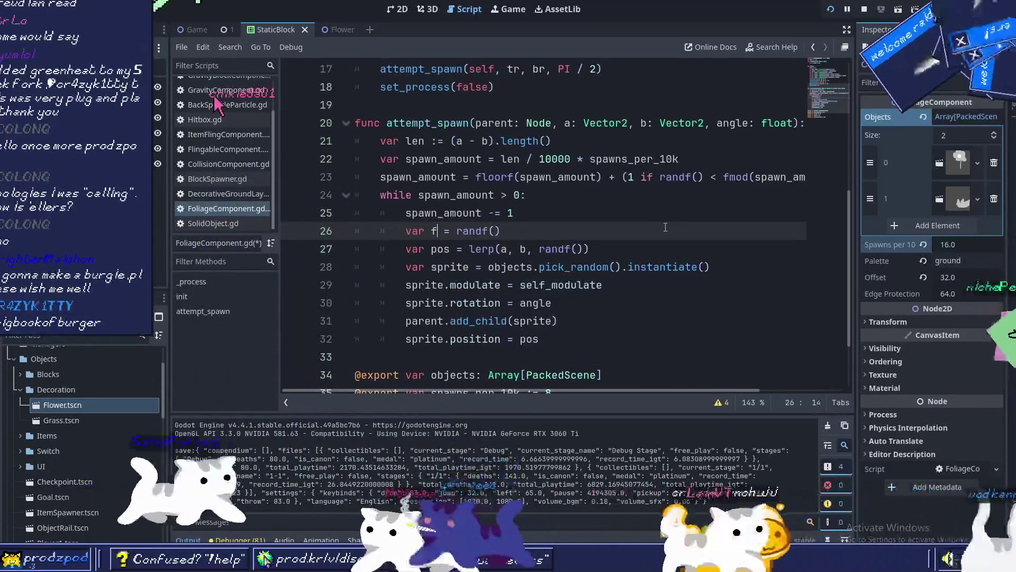
{"action": "key", "text": "Escape"}
{"action": "key", "text": "Down"}
{"action": "key", "text": "Right"}
{"action": "key", "text": "Right"}
{"action": "key", "text": "Right"}
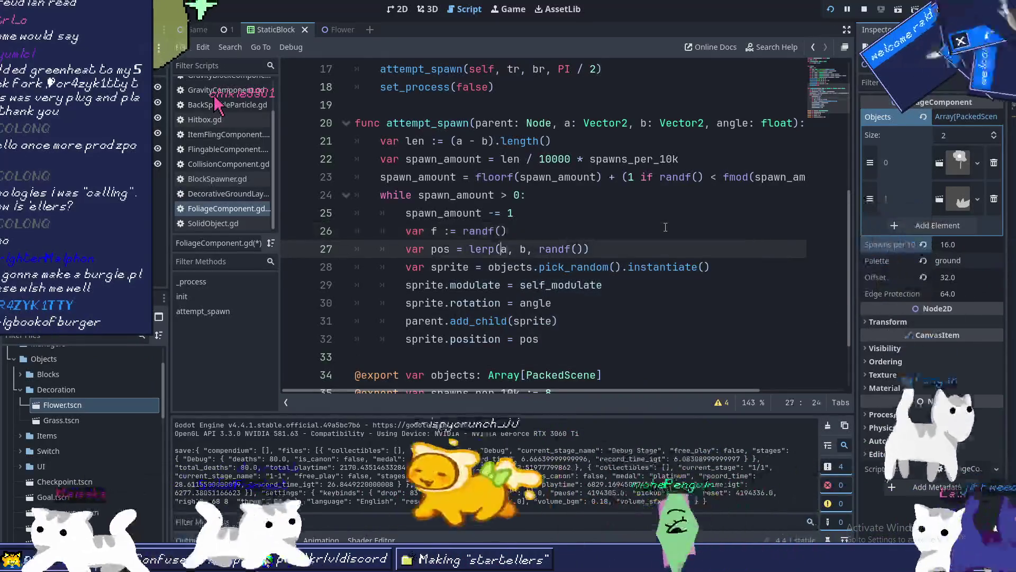
{"action": "key", "text": "ctrl+space"}
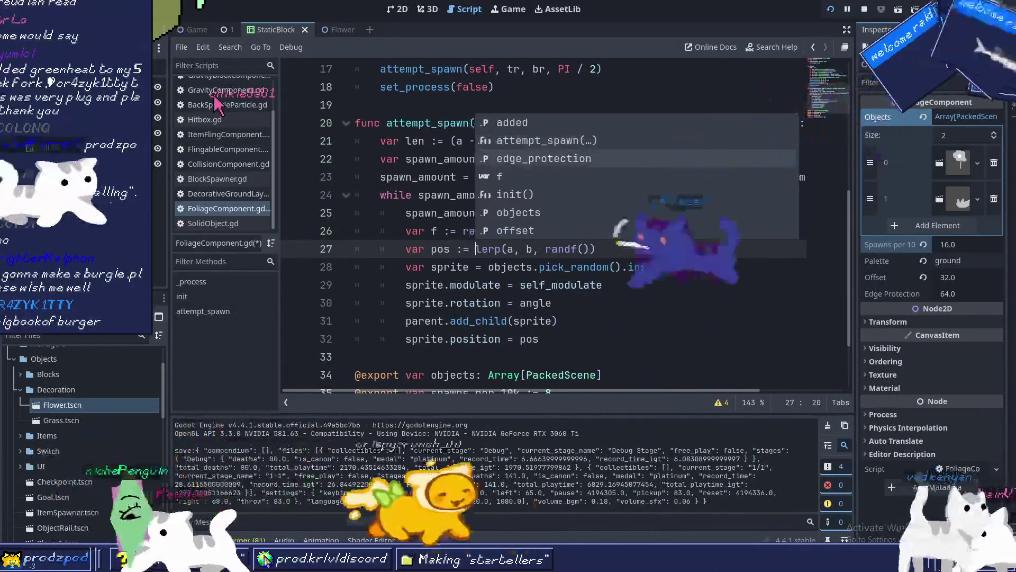
{"action": "key", "text": "Escape"}
{"action": "key", "text": "Down"}
{"action": "key", "text": "Right"}
{"action": "key", "text": "Right"}
{"action": "key", "text": "Right"}
Type pos as Vector2 and sprite as Node2D.
{"action": "key", "text": "Up"}
{"action": "key", "text": "Right"}
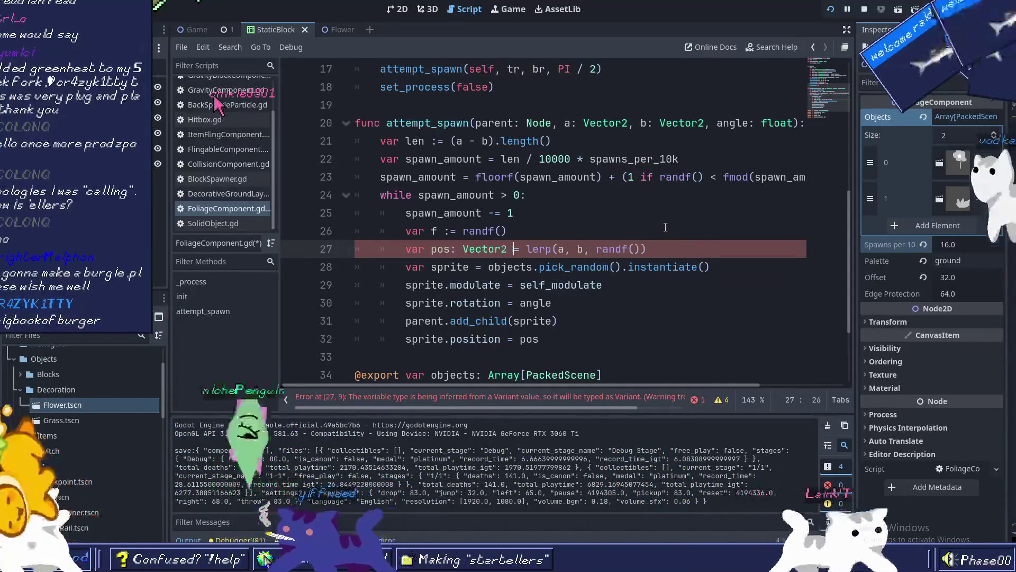
{"action": "key", "text": "Down"}
{"action": "key", "text": "Left"}
{"action": "key", "text": "Left"}
{"action": "key", "text": "Left"}
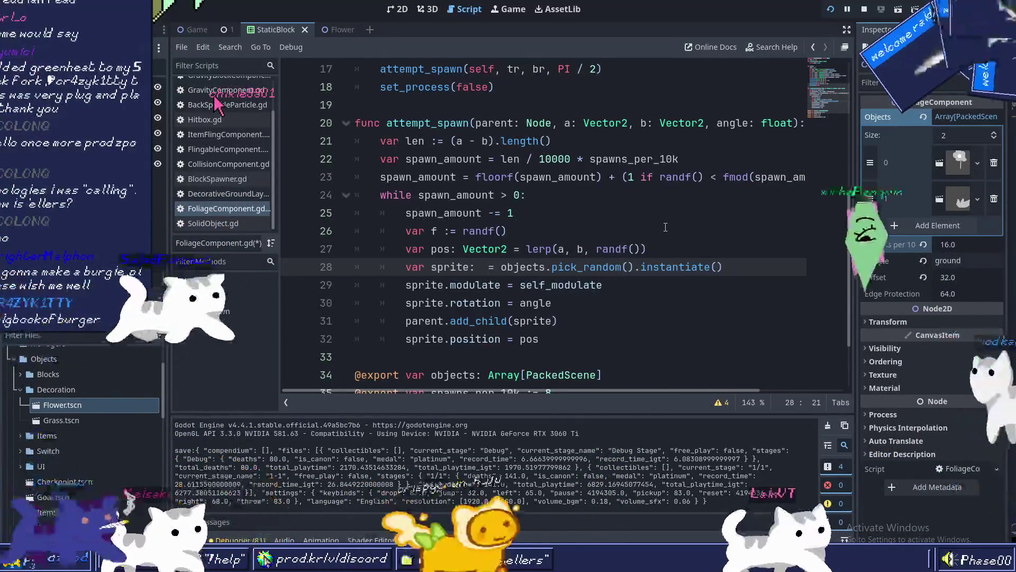
{"action": "type", "text": "Node2D"}
{"action": "key", "text": "End"}
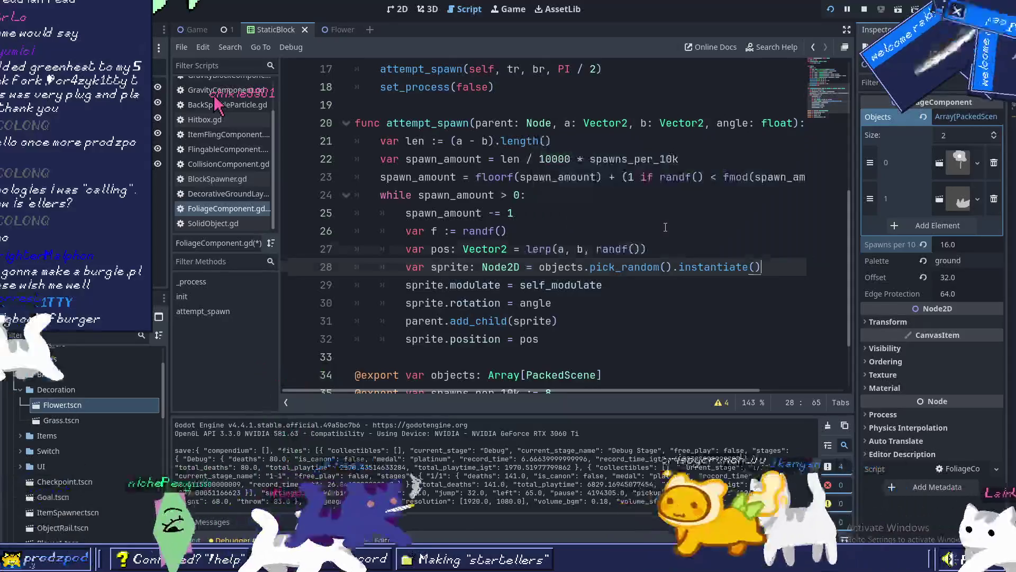
Begin a new line checking edge_protection below the sprite declaration.
{"action": "key", "text": "Return"}
{"action": "type", "text": "edge_protection"}
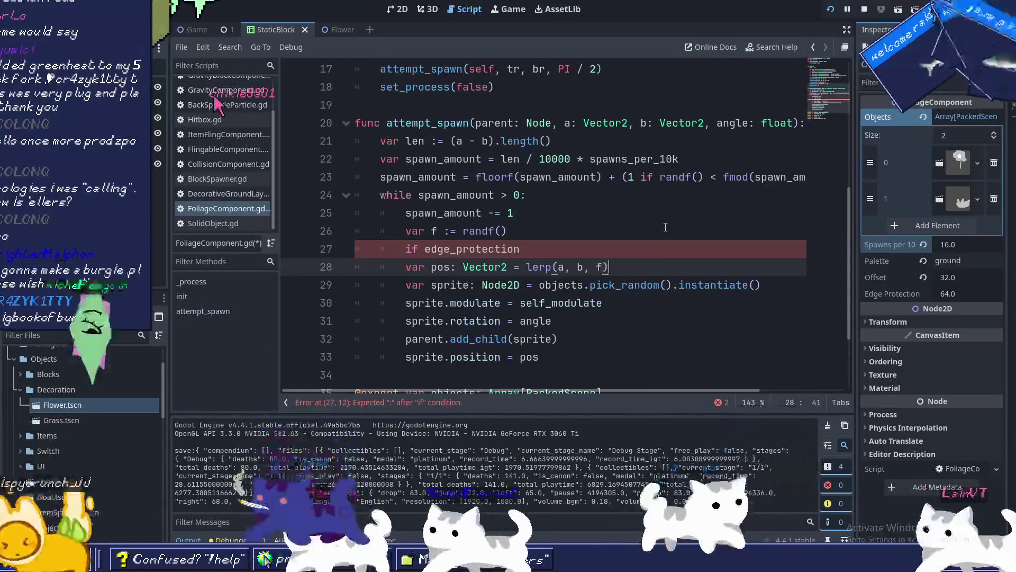
{"action": "key", "text": "Up"}
{"action": "key", "text": "ctrl+Left"}
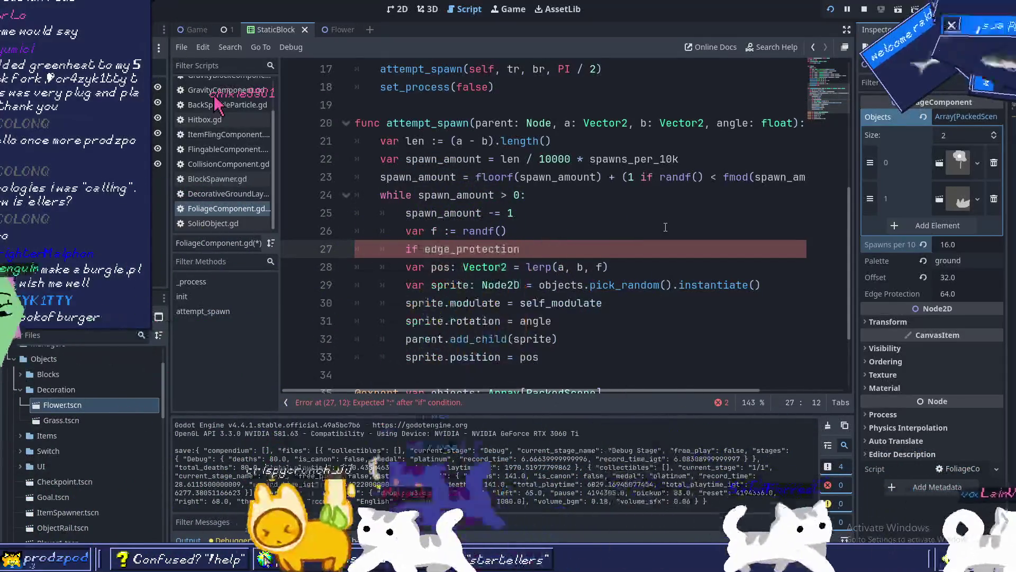
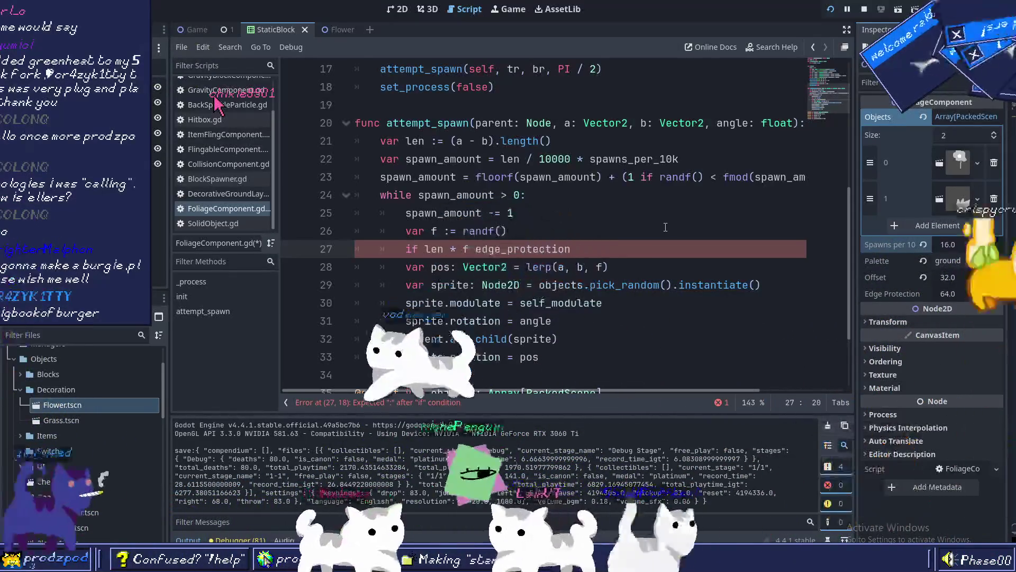
Complete line 27 as 'if len * f < edge_protection: f = edge_protection / len'.
{"action": "type", "text": "<"}
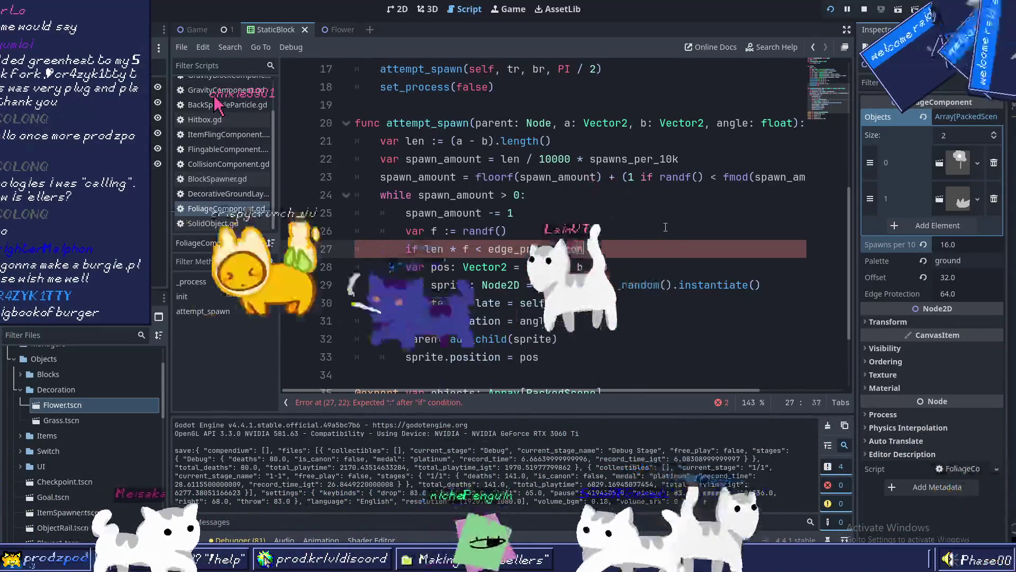
{"action": "key", "text": "End"}
{"action": "type", "text": ": f = e"}
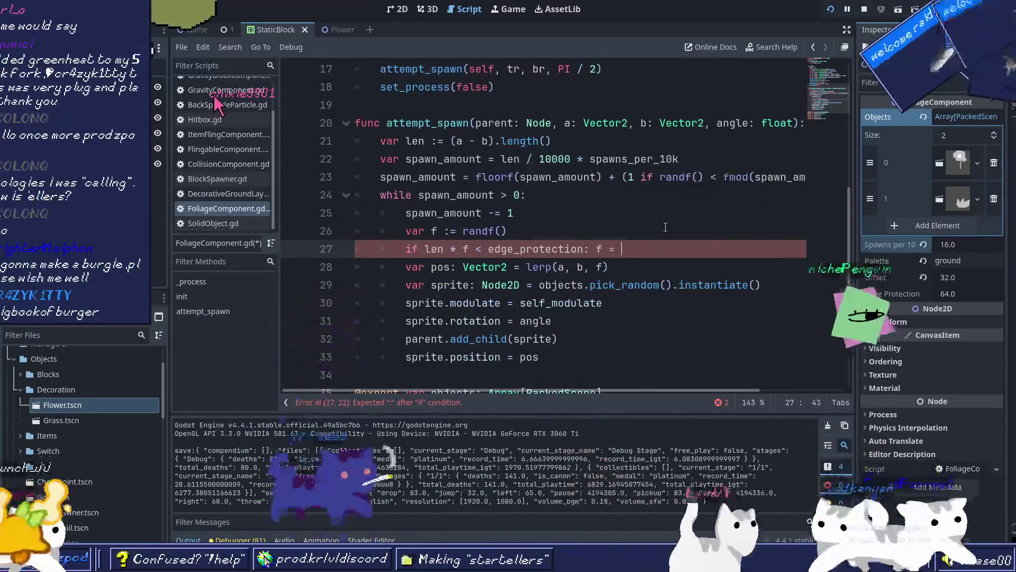
{"action": "type", "text": "dg"}
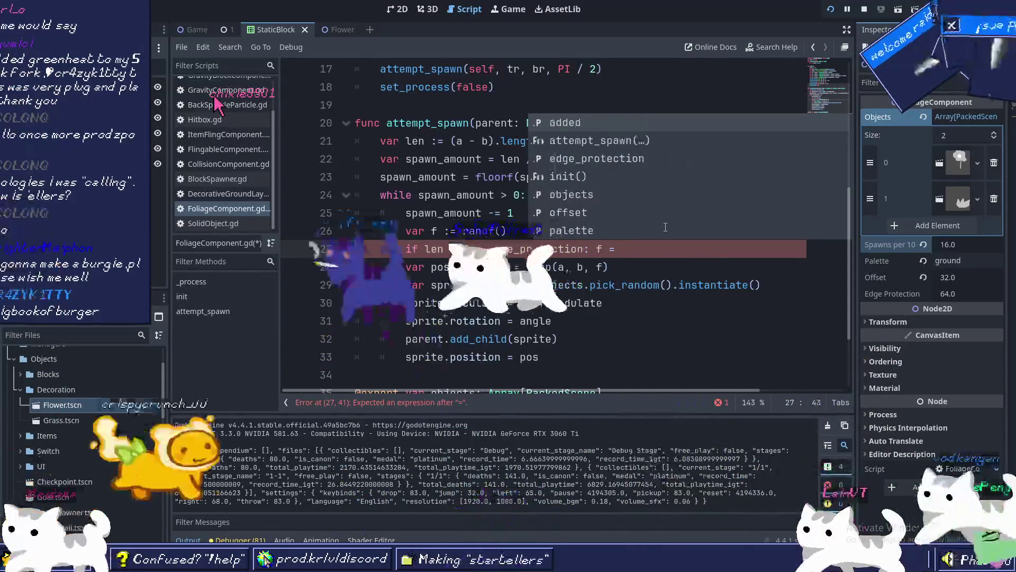
{"action": "key", "text": "Return"}
{"action": "type", "text": "/ l"}
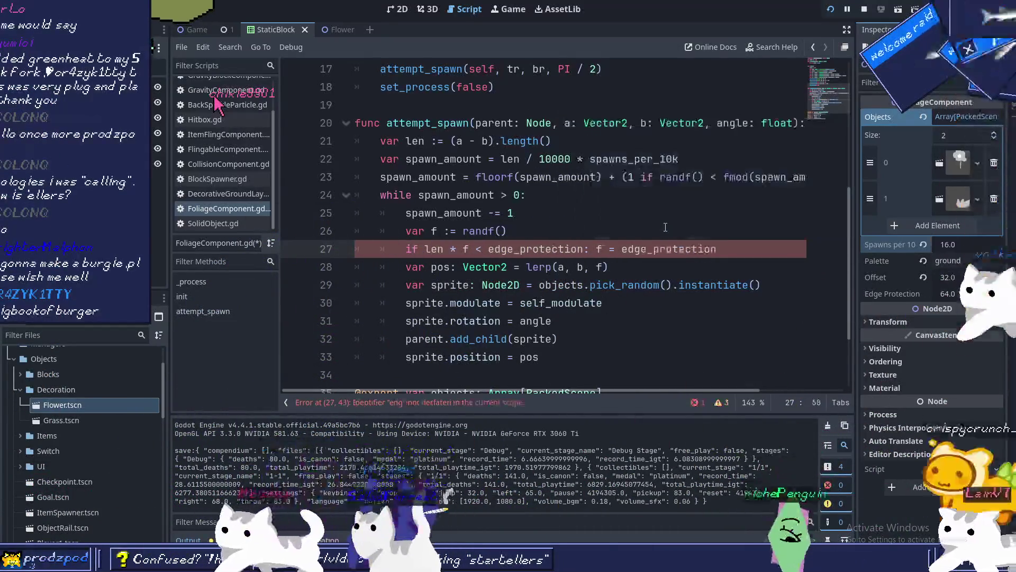
{"action": "type", "text": "en"}
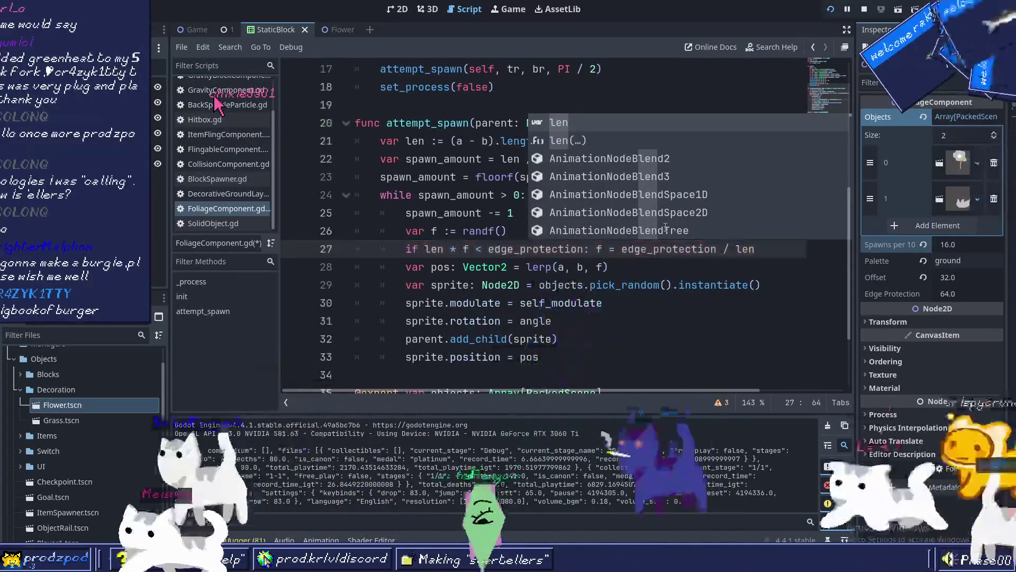
Add an elif for the far end setting f = 1 - (edge_protection / len), and save.
{"action": "key", "text": "Return"}
{"action": "key", "text": "Return"}
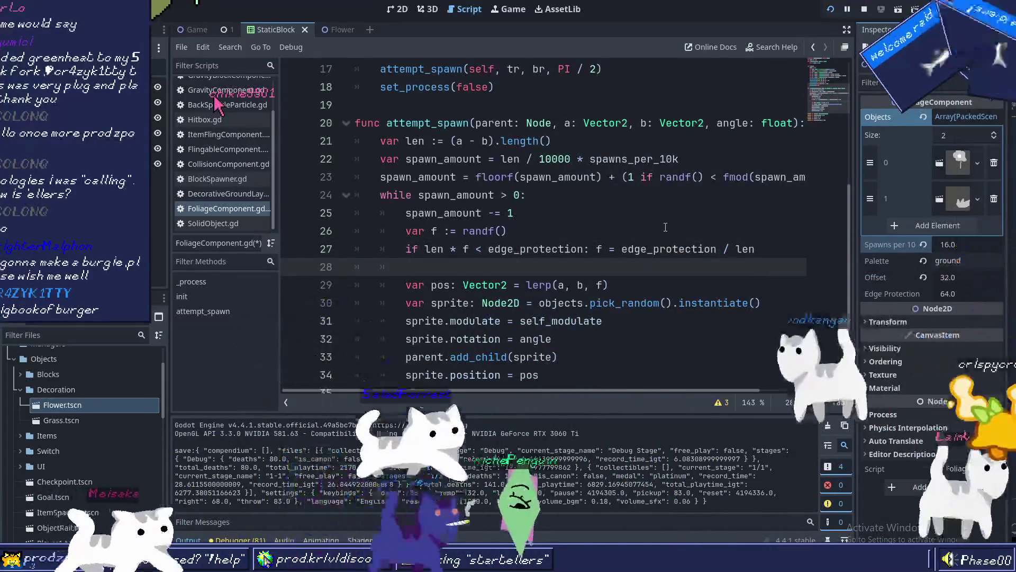
{"action": "type", "text": "if"}
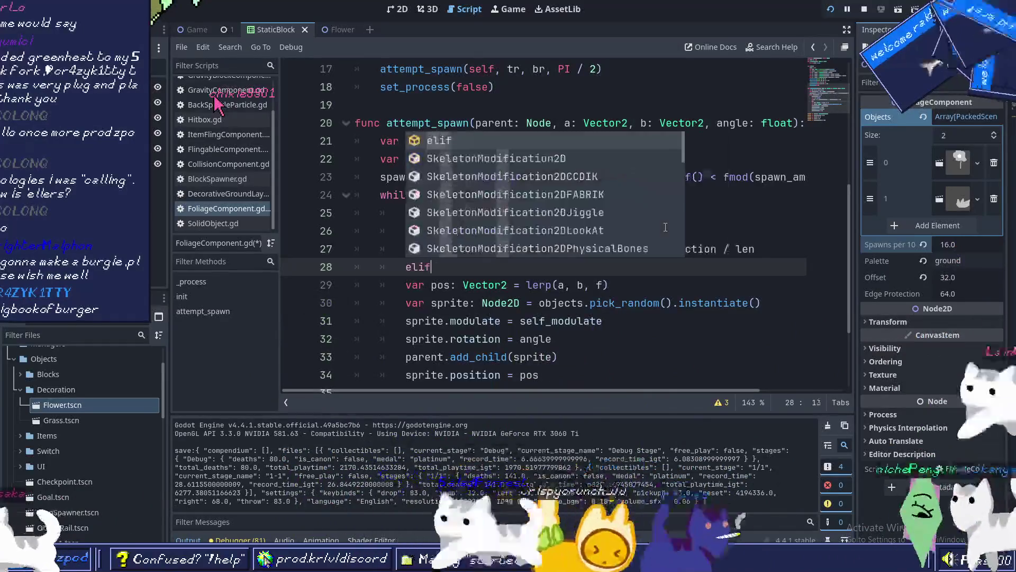
{"action": "key", "text": "Escape"}
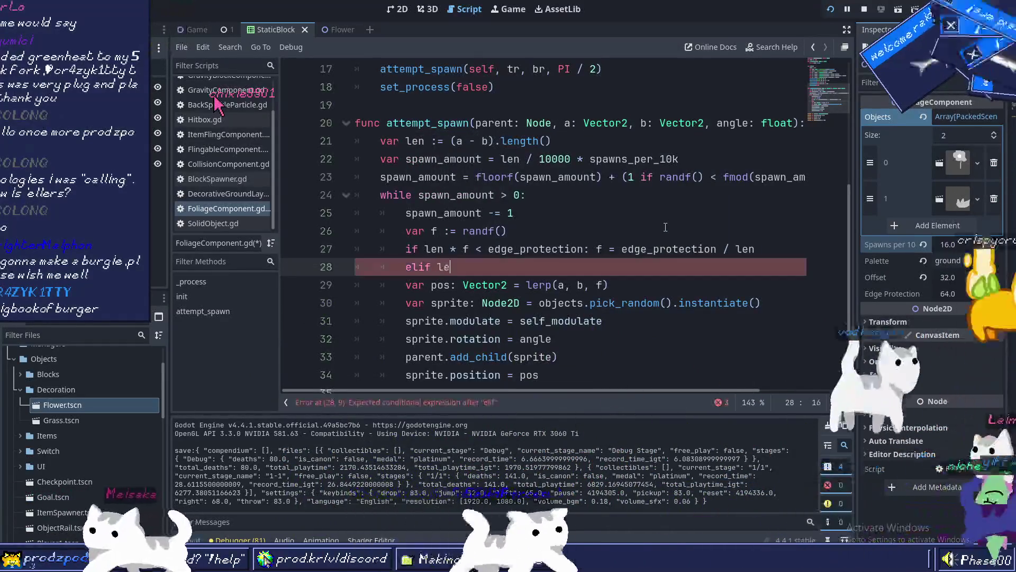
{"action": "type", "text": "n * (1 - f"}
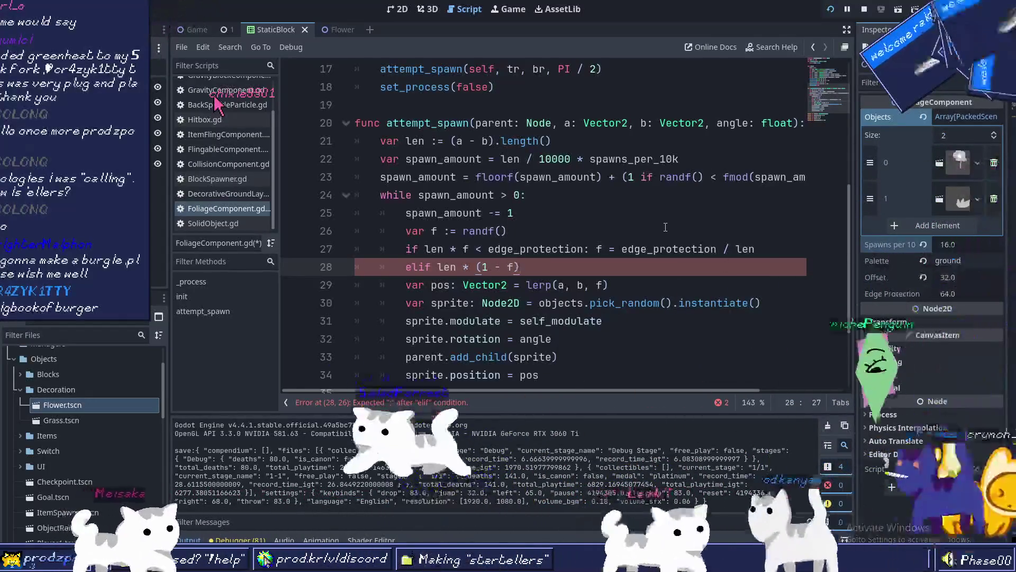
{"action": "type", "text": ")"}
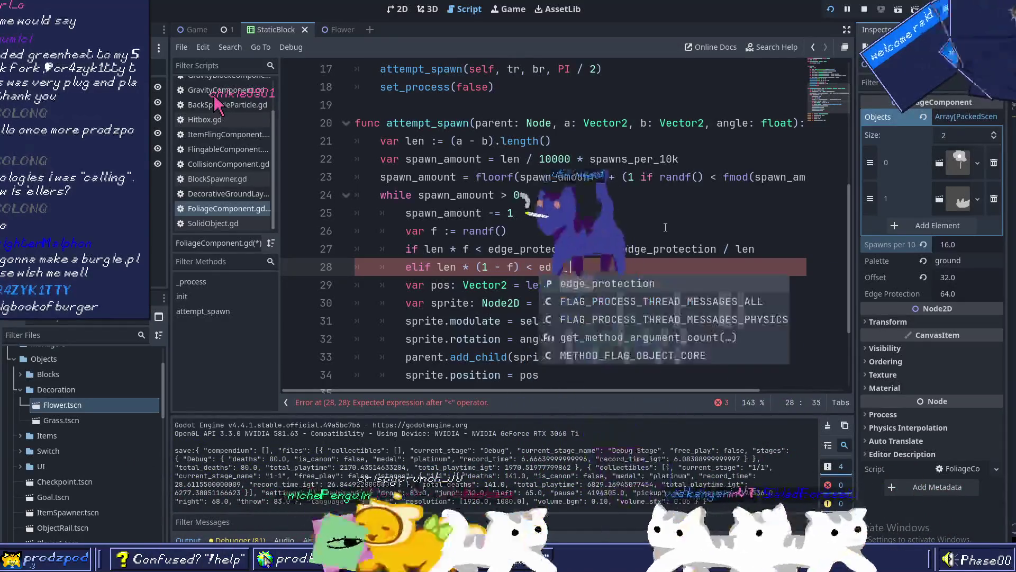
{"action": "key", "text": "Return"}
{"action": "type", "text": ": f = 1 - "}
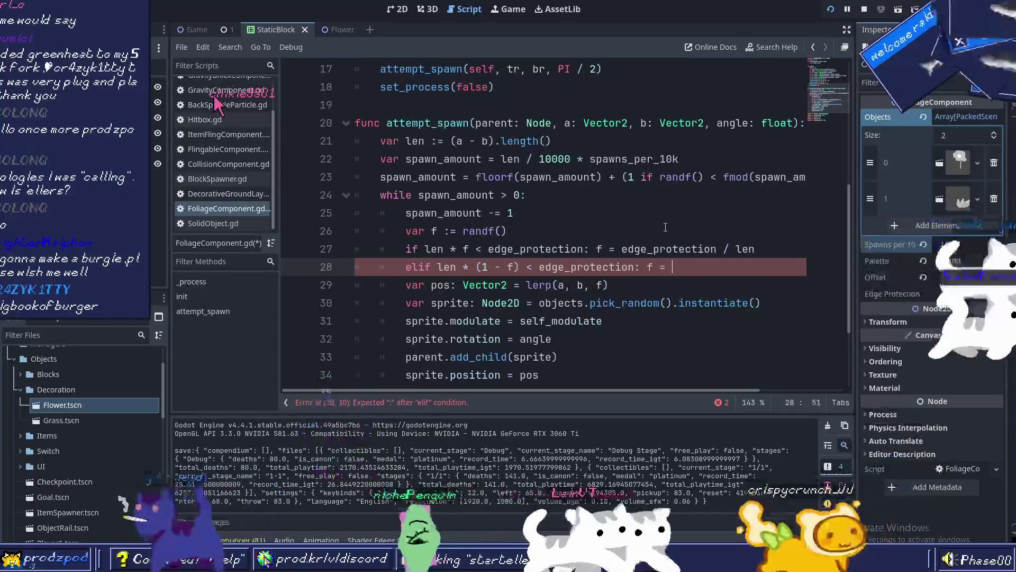
{"action": "type", "text": "(edge_"}
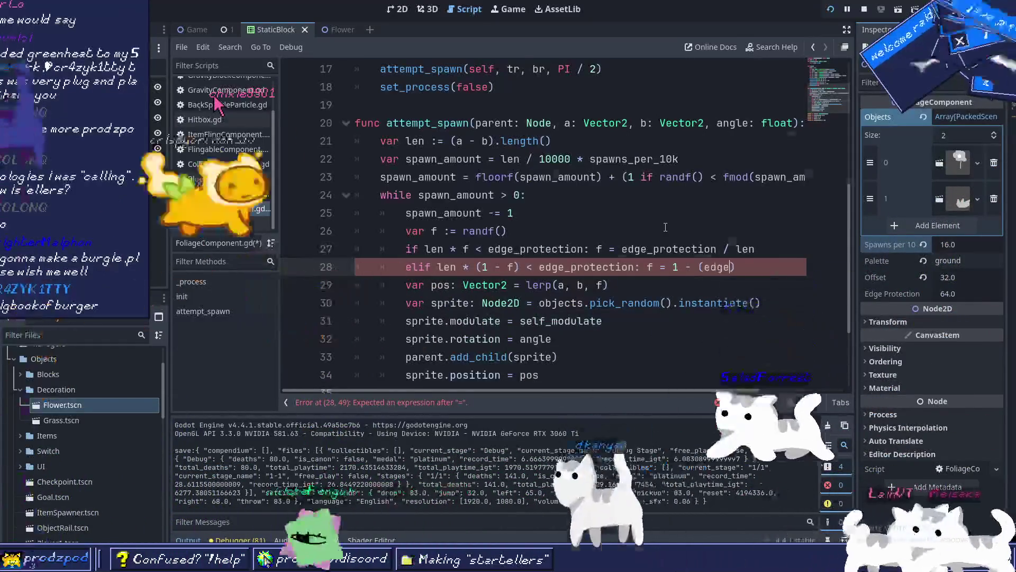
{"action": "key", "text": "Return"}
{"action": "type", "text": "/ len"}
{"action": "key", "text": "Home"}
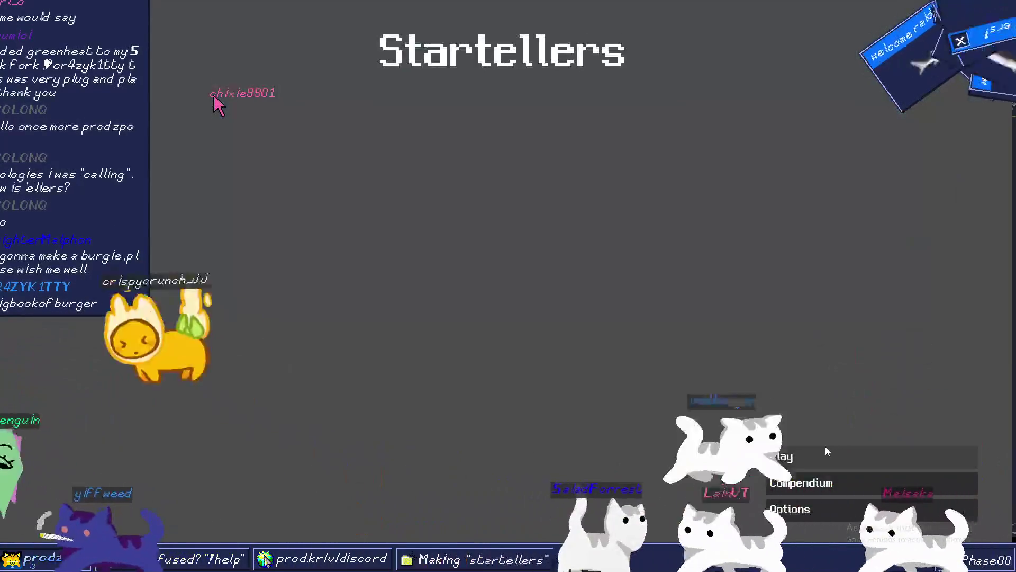
Load save File 2 and move the character right onto a lower platform.
{"action": "left_click", "coordinate": [826, 450]}
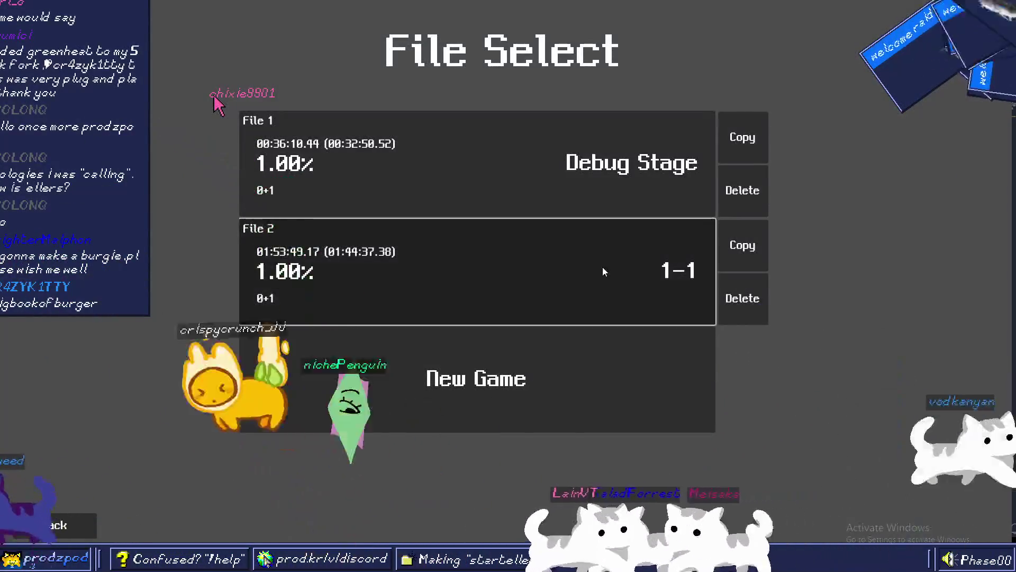
{"action": "left_click", "coordinate": [596, 272]}
{"action": "key", "text": "space"}
{"action": "key", "text": "Right"}
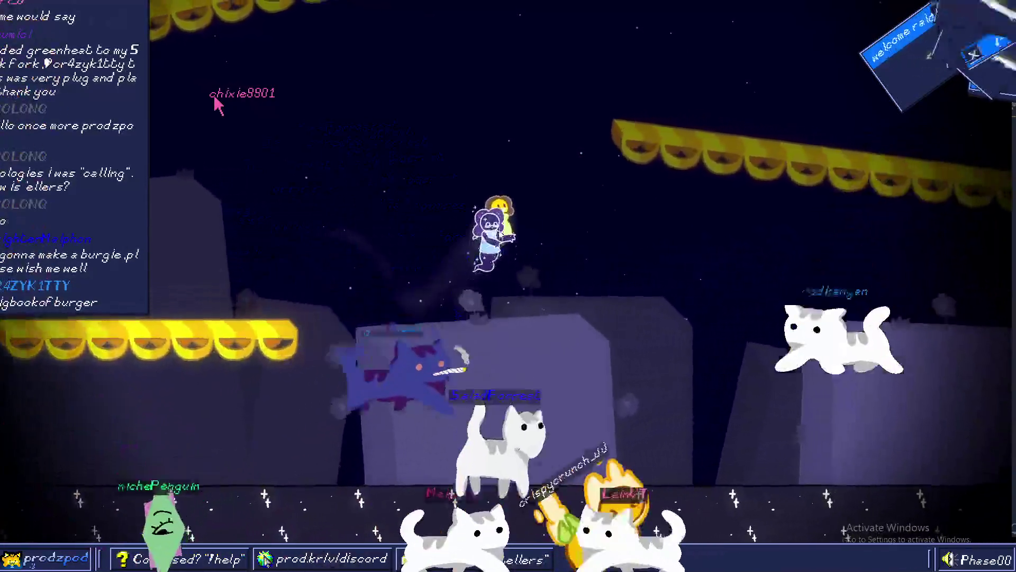
{"action": "key", "text": "Right"}
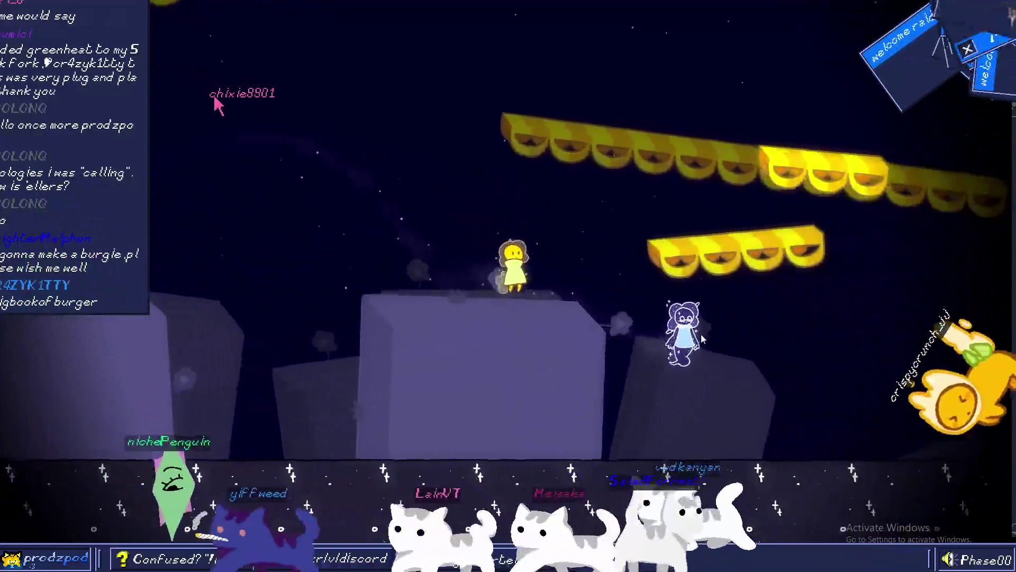
Climb onto the big building, drop off, drag the ghost up, then stop the game.
{"action": "key", "text": "Left"}
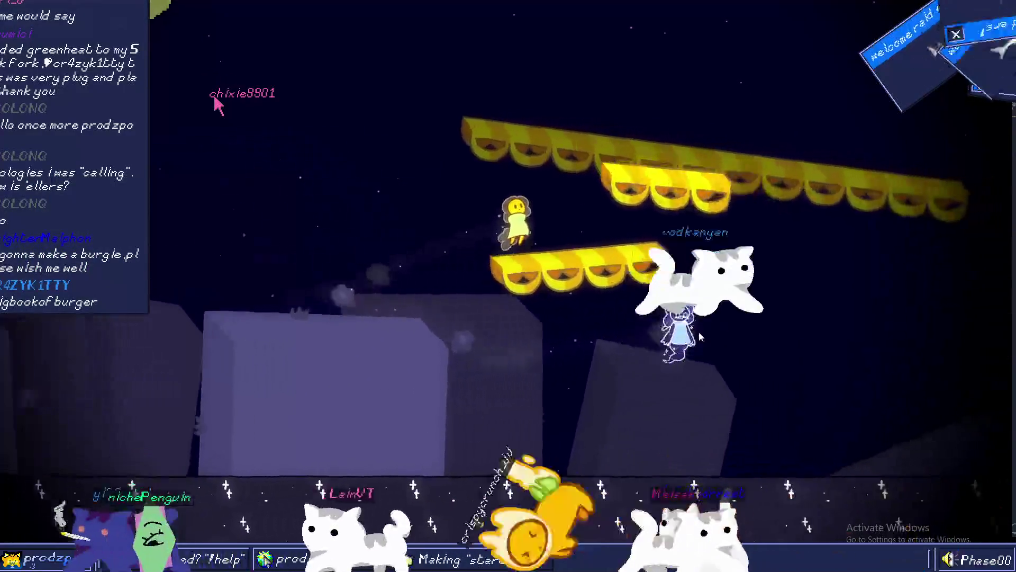
{"action": "key", "text": "space"}
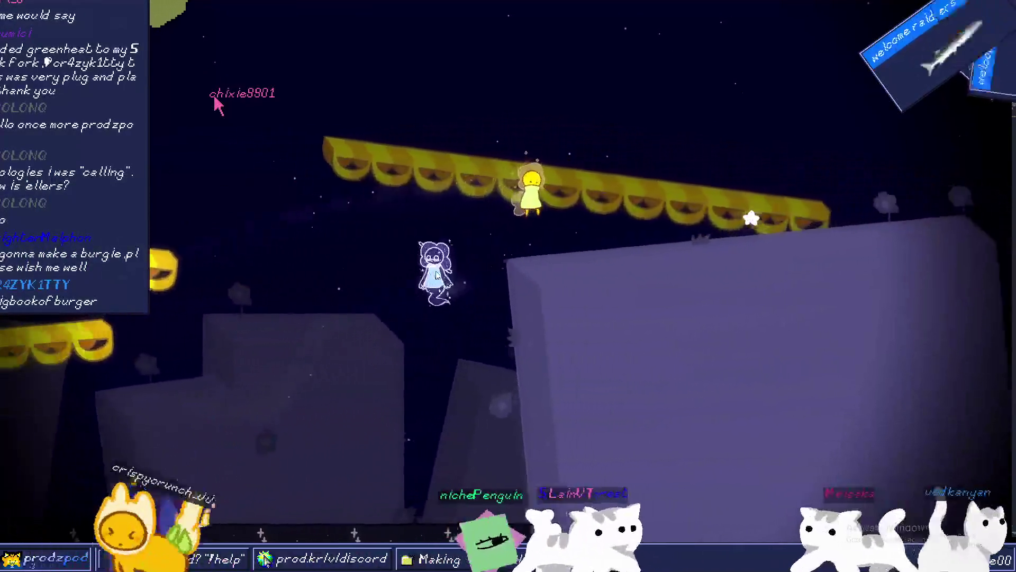
{"action": "key", "text": "Right"}
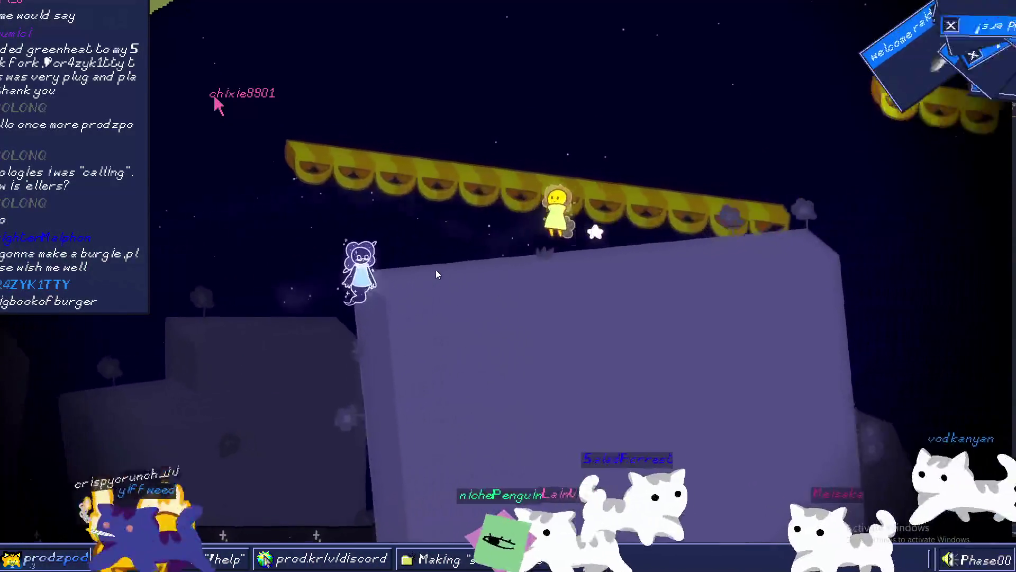
{"action": "key", "text": "space"}
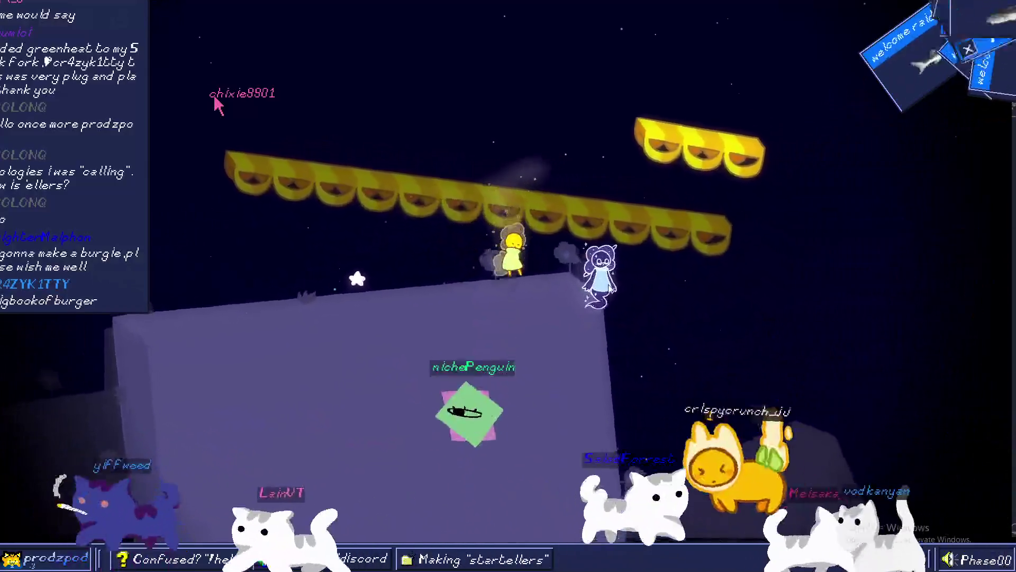
{"action": "key", "text": "Right"}
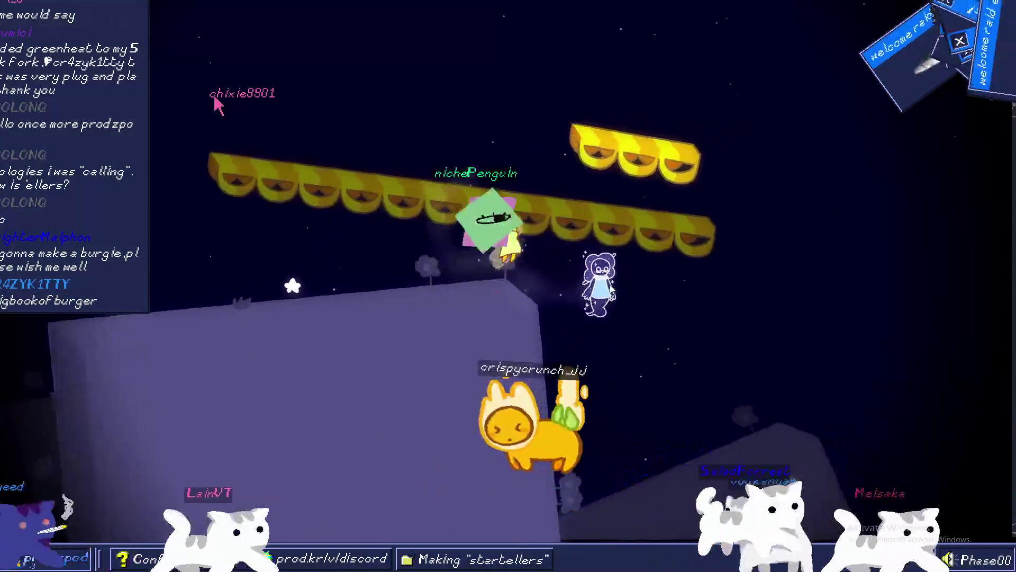
{"action": "key", "text": "space"}
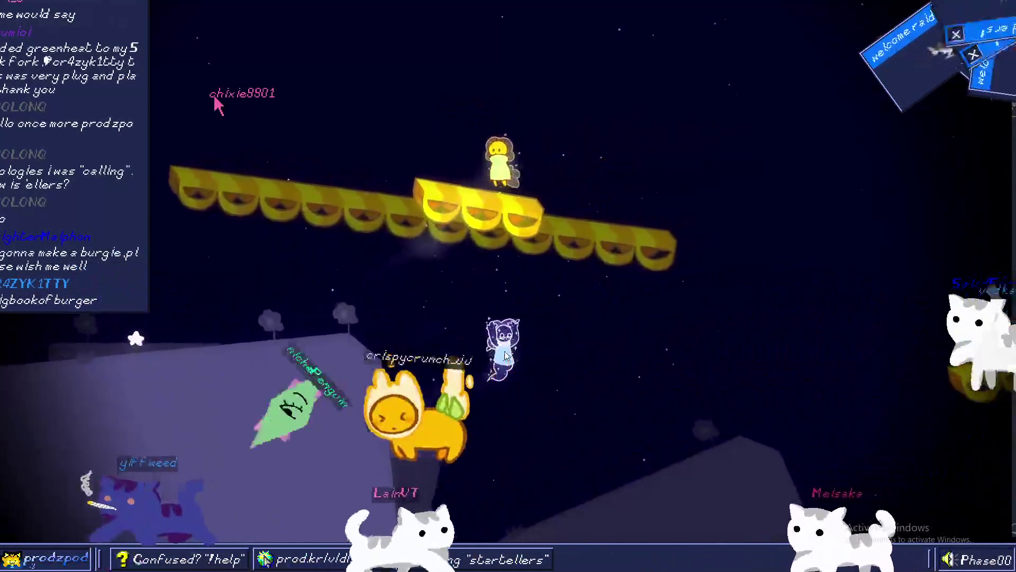
{"action": "mouse_move", "coordinate": [505, 355]}
{"action": "left_mouse_down"}
{"action": "mouse_move", "coordinate": [550, 280]}
{"action": "mouse_move", "coordinate": [506, 176]}
{"action": "mouse_move", "coordinate": [402, 254]}
{"action": "mouse_move", "coordinate": [484, 267]}
{"action": "mouse_move", "coordinate": [678, 402]}
{"action": "mouse_move", "coordinate": [683, 381]}
{"action": "mouse_move", "coordinate": [685, 407]}
{"action": "mouse_move", "coordinate": [576, 395]}
{"action": "mouse_move", "coordinate": [579, 316]}
{"action": "mouse_move", "coordinate": [565, 278]}
{"action": "mouse_move", "coordinate": [534, 351]}
{"action": "mouse_move", "coordinate": [547, 299]}
{"action": "mouse_move", "coordinate": [587, 225]}
{"action": "mouse_move", "coordinate": [410, 264]}
{"action": "mouse_move", "coordinate": [444, 275]}
{"action": "mouse_move", "coordinate": [609, 241]}
{"action": "mouse_move", "coordinate": [619, 249]}
{"action": "left_mouse_up"}
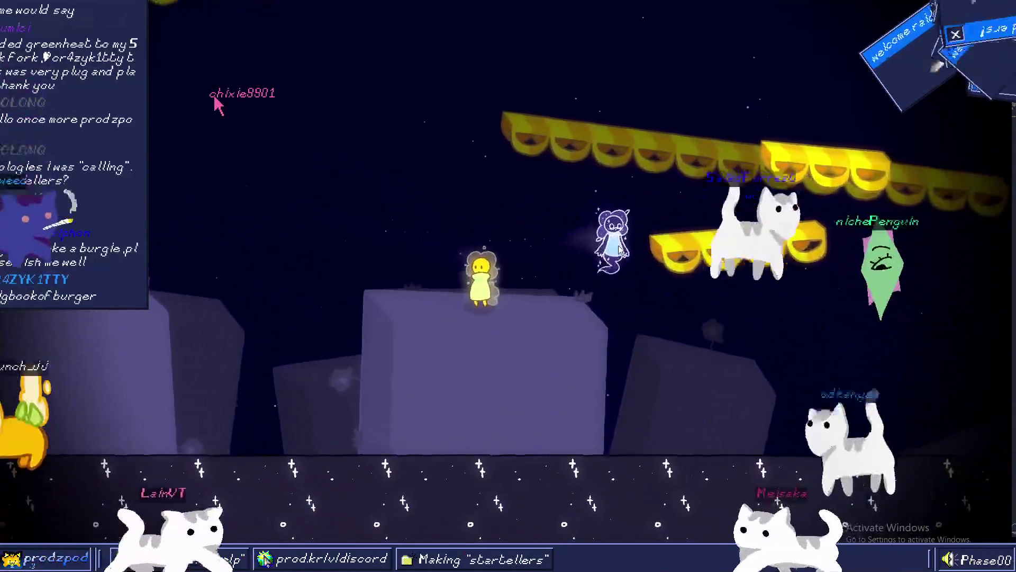
{"action": "key", "text": "alt+F4"}
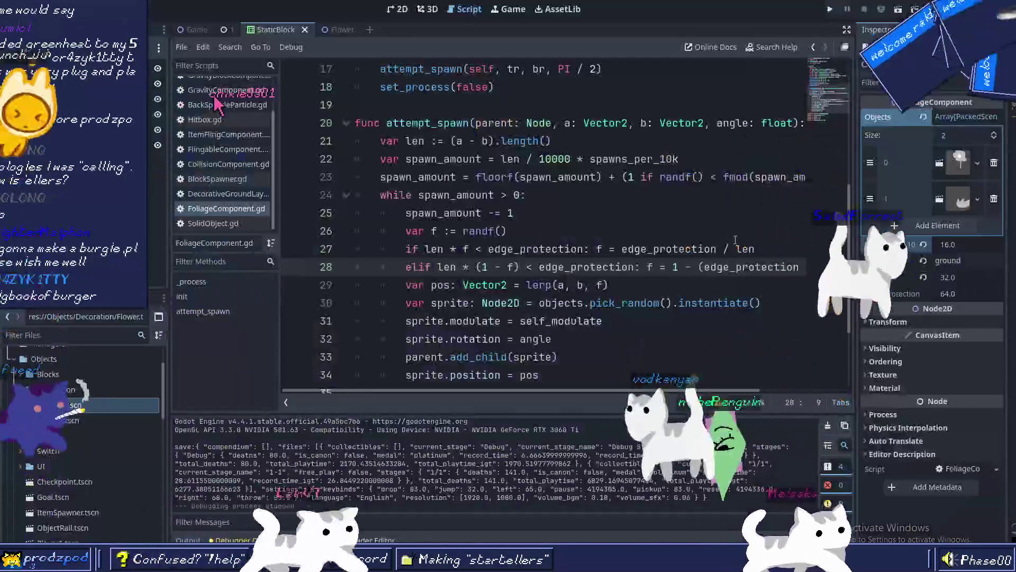
Set Edge Protection to 128.0, run the project, and load a save into the level.
{"action": "left_click", "coordinate": [962, 291]}
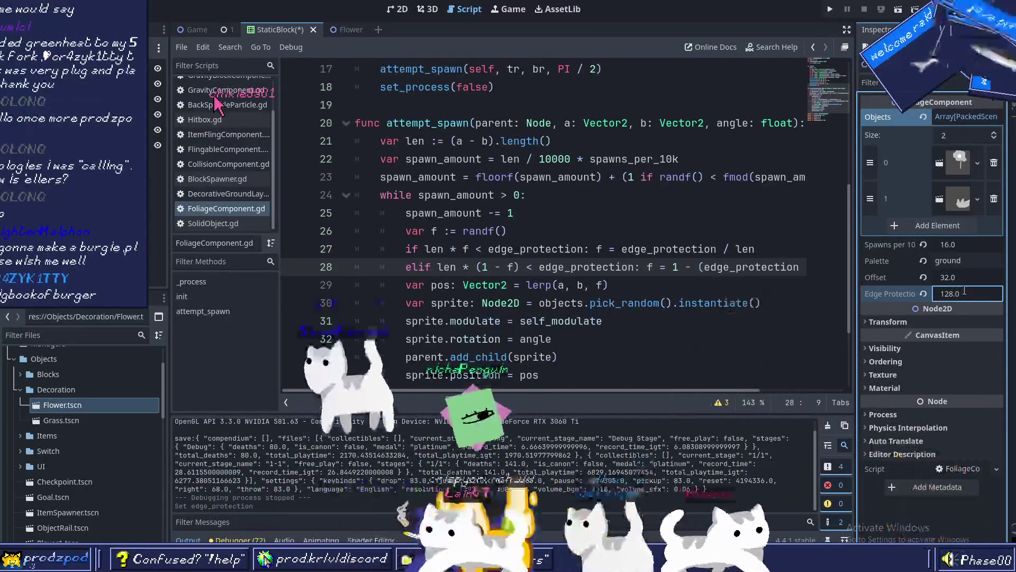
{"action": "left_click", "coordinate": [830, 9]}
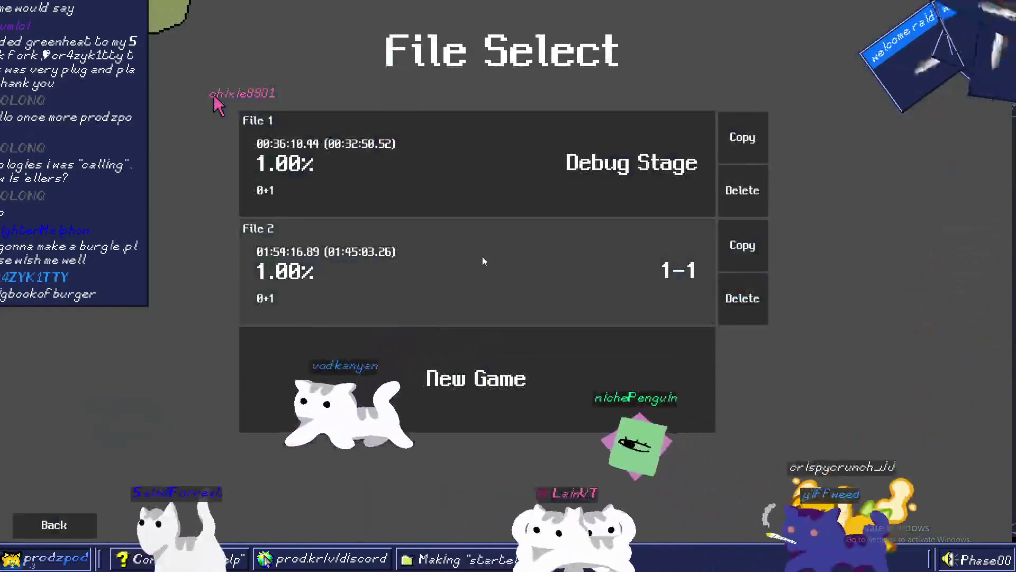
{"action": "left_click", "coordinate": [481, 256]}
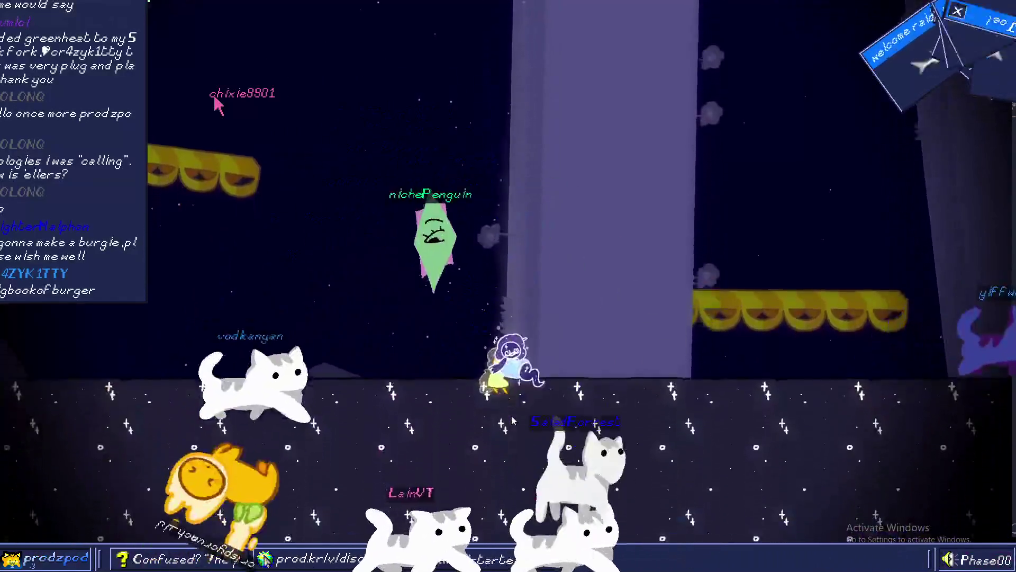
{"action": "key", "text": "F8"}
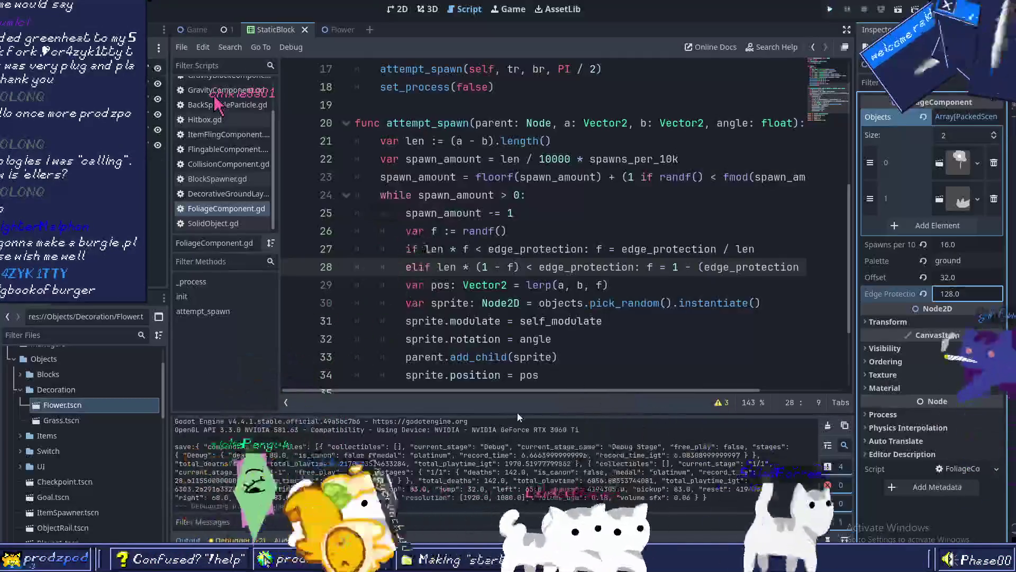
Scroll through FoliageComponent.gd's spawning code, then switch to the web browser.
{"action": "scroll", "coordinate": [684, 291], "scroll_direction": "down", "scroll_amount": 2}
{"action": "scroll", "coordinate": [685, 292], "scroll_direction": "up", "scroll_amount": 2}
{"action": "scroll", "coordinate": [688, 295], "scroll_direction": "down", "scroll_amount": 1}
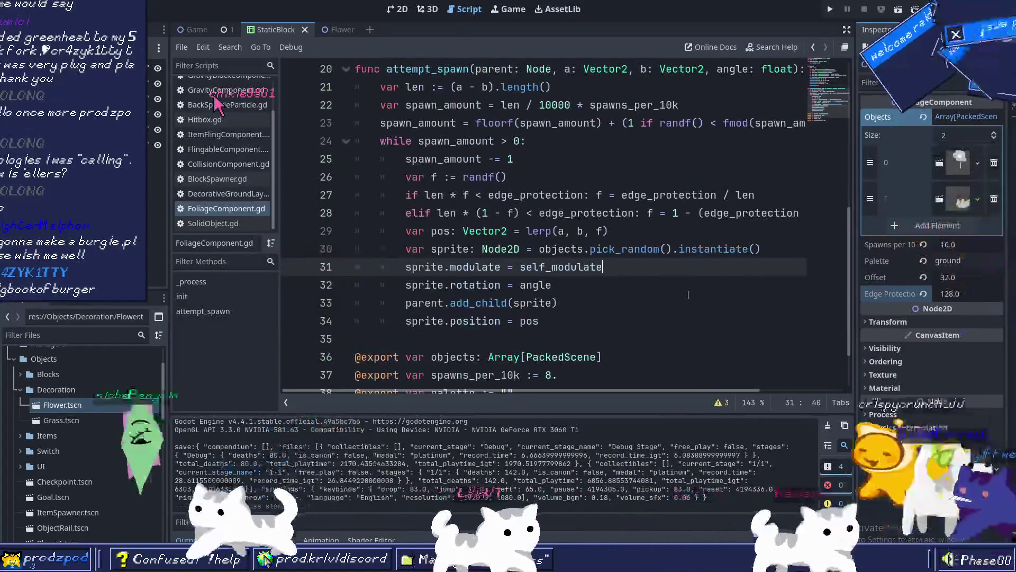
{"action": "scroll", "coordinate": [687, 295], "scroll_direction": "up", "scroll_amount": 1}
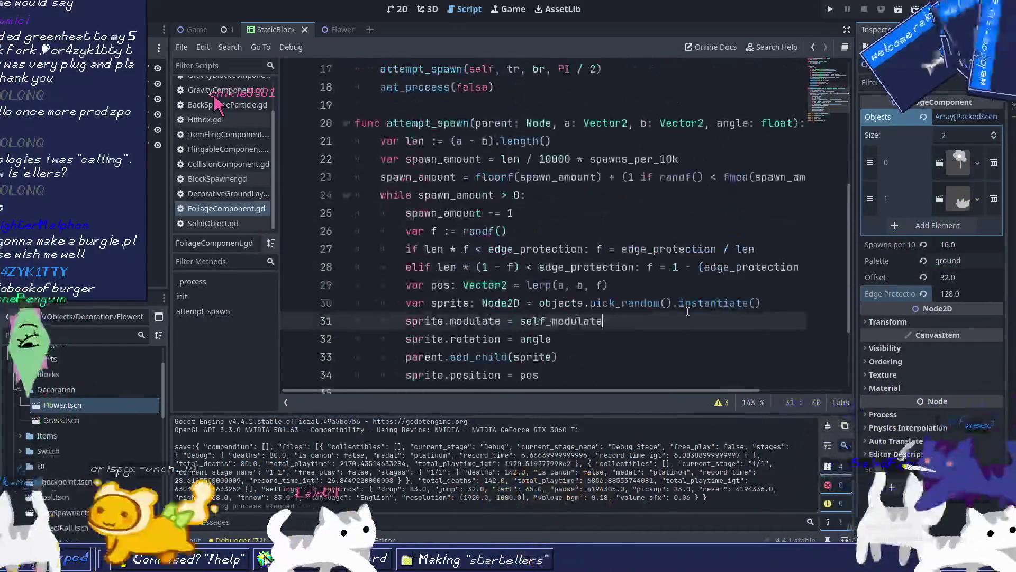
{"action": "scroll", "coordinate": [688, 310], "scroll_direction": "up", "scroll_amount": 1}
{"action": "scroll", "coordinate": [686, 312], "scroll_direction": "down", "scroll_amount": 2}
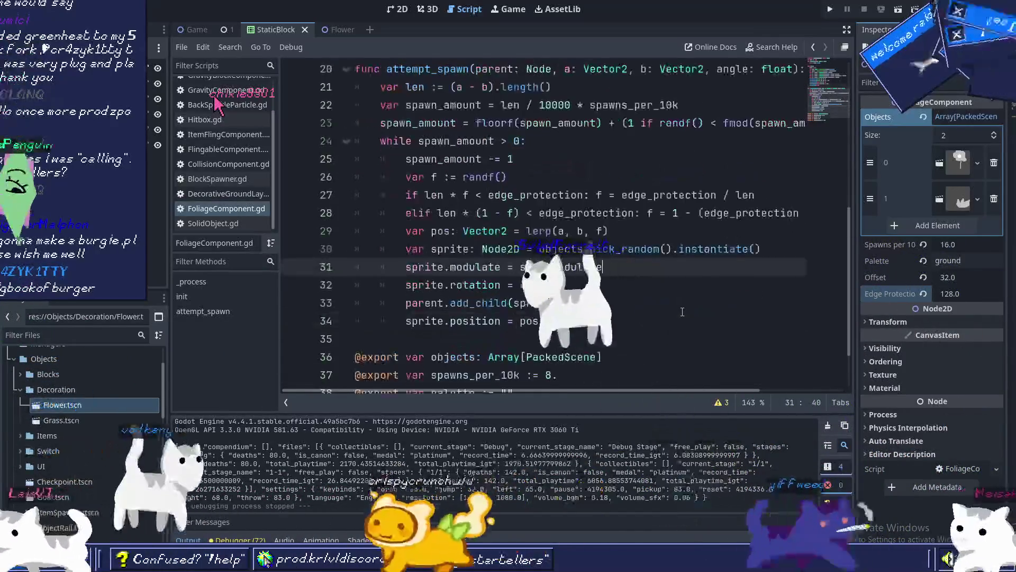
{"action": "scroll", "coordinate": [683, 313], "scroll_direction": "up", "scroll_amount": 2}
{"action": "scroll", "coordinate": [682, 313], "scroll_direction": "up", "scroll_amount": 5}
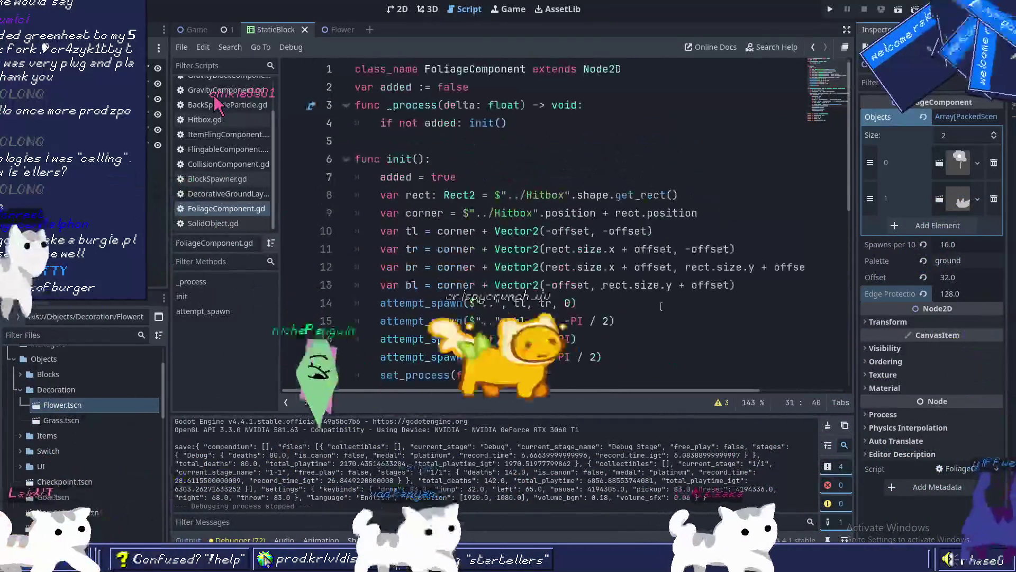
{"action": "scroll", "coordinate": [670, 290], "scroll_direction": "down", "scroll_amount": 3}
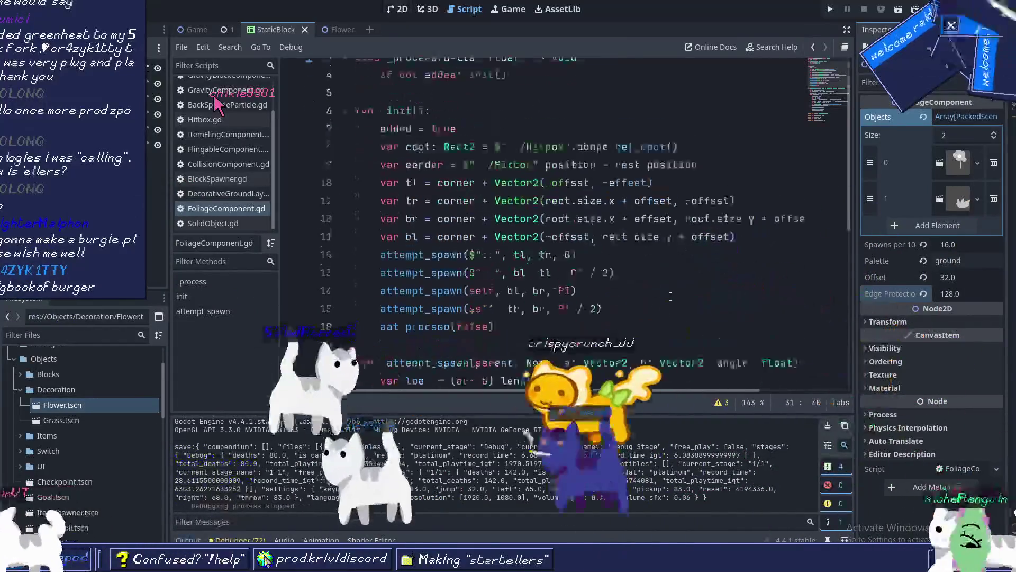
{"action": "scroll", "coordinate": [671, 290], "scroll_direction": "down", "scroll_amount": 5}
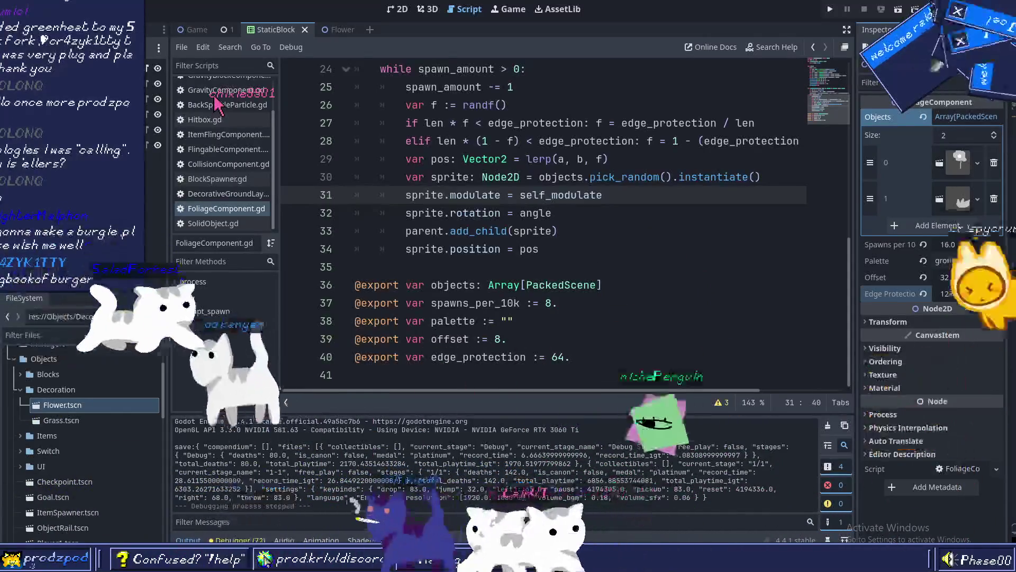
{"action": "key", "text": "alt+Tab"}
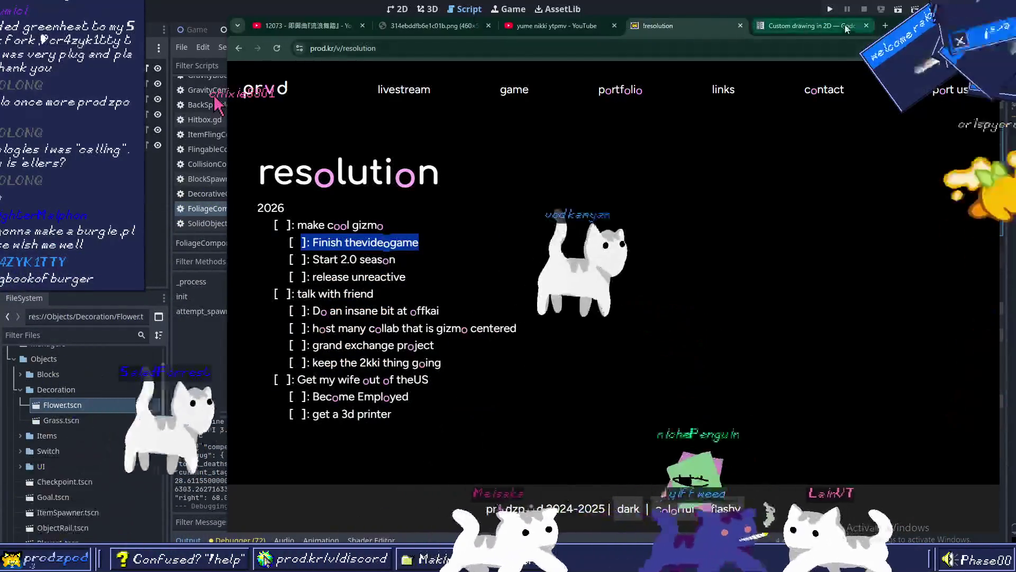
Search 'godot seeded random' and open the Random number generation docs page.
{"action": "left_click", "coordinate": [800, 25]}
{"action": "type", "text": "godot seeded random"}
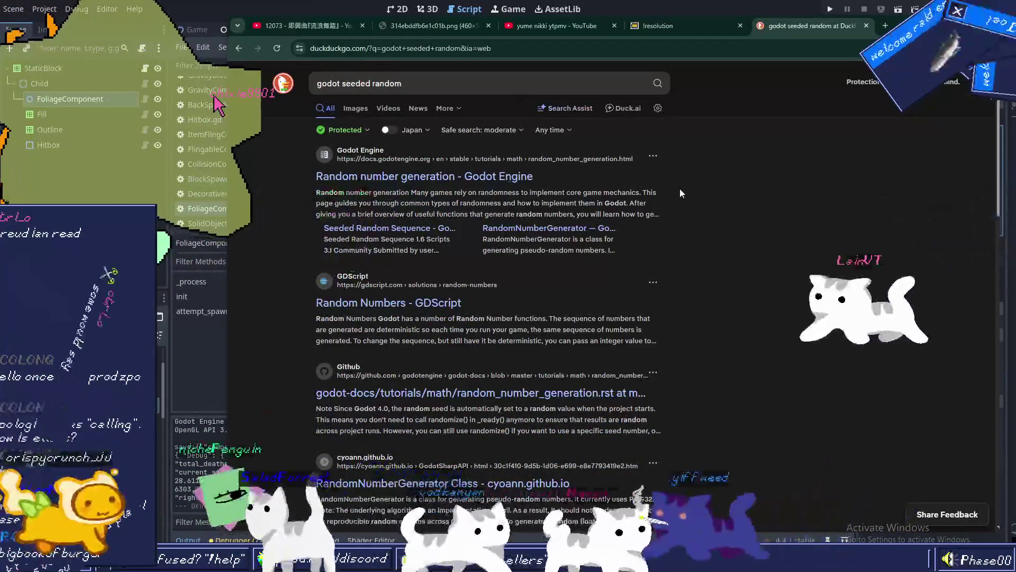
{"action": "left_click", "coordinate": [466, 176]}
{"action": "scroll", "coordinate": [563, 306], "scroll_direction": "down", "scroll_amount": 5}
Find 'seed' on the page, copy 'var random = RandomNumberGenerator.new()', and return to Godot.
{"action": "key", "text": "ctrl+f"}
{"action": "type", "text": "seed"}
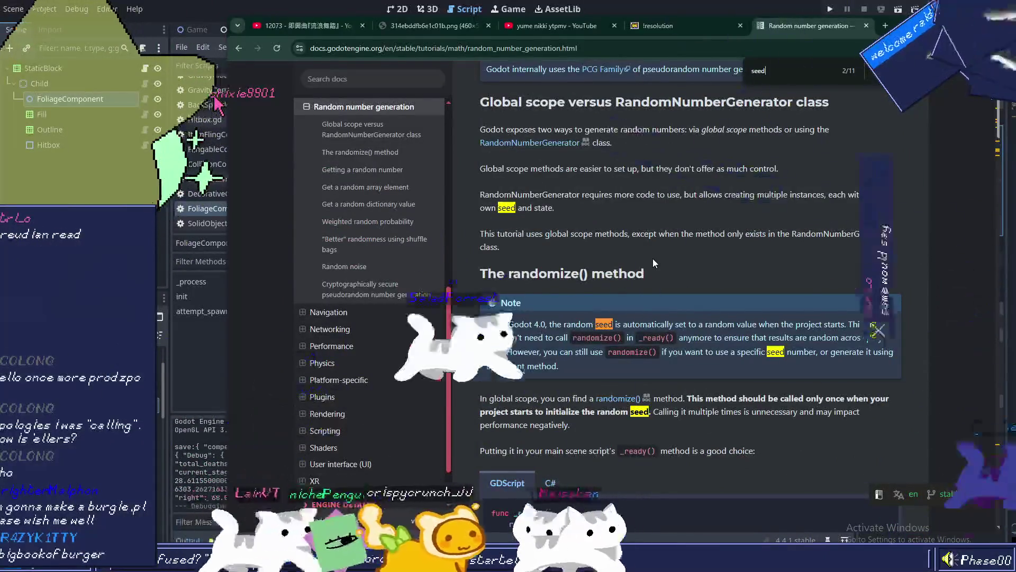
{"action": "key", "text": "Return"}
{"action": "key", "text": "Return"}
{"action": "key", "text": "Return"}
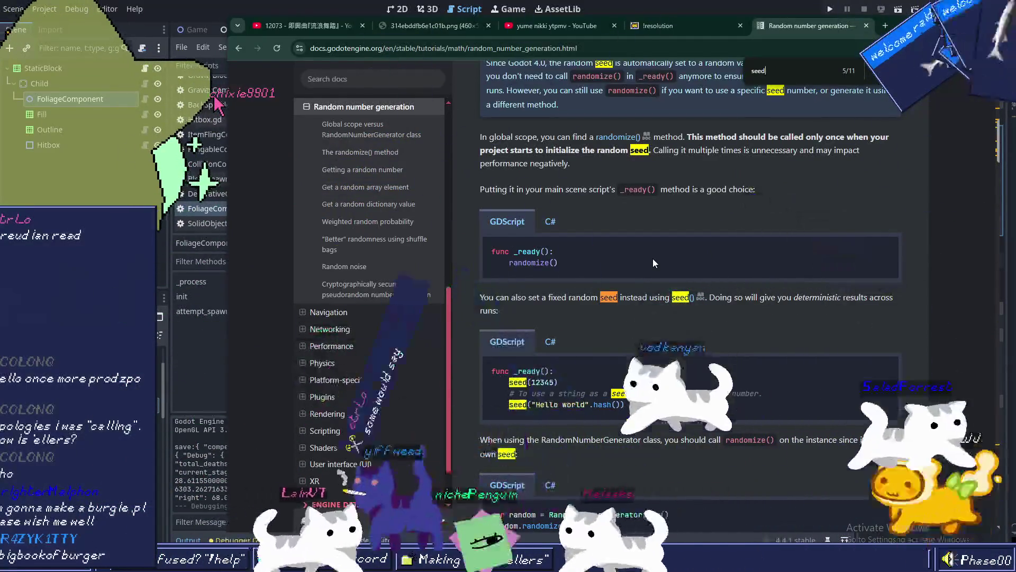
{"action": "key", "text": "Return"}
{"action": "key", "text": "Return"}
{"action": "key", "text": "Return"}
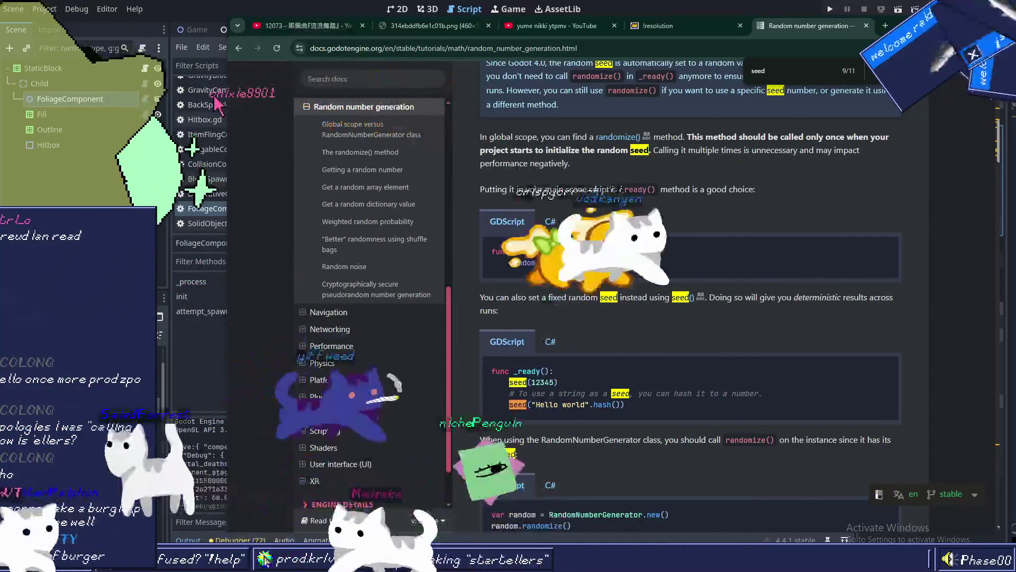
{"action": "key", "text": "Return"}
{"action": "key", "text": "Return"}
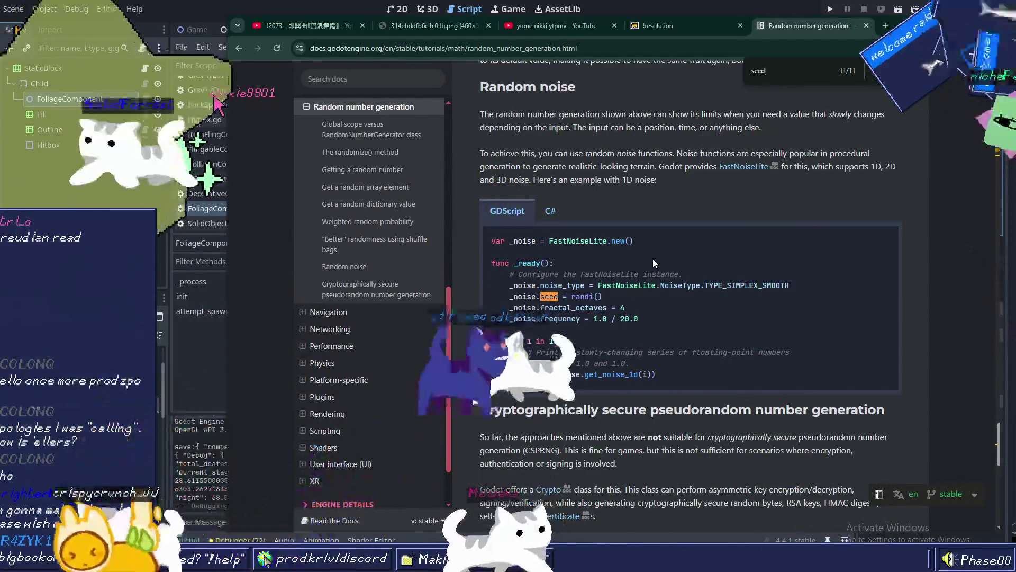
{"action": "scroll", "coordinate": [653, 261], "scroll_direction": "up", "scroll_amount": 3}
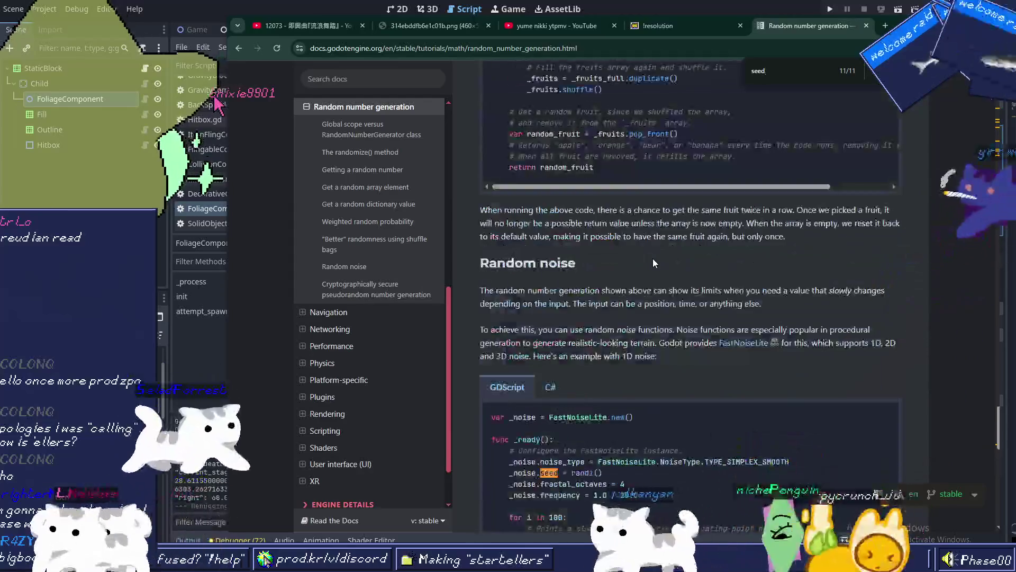
{"action": "scroll", "coordinate": [653, 258], "scroll_direction": "up", "scroll_amount": 10}
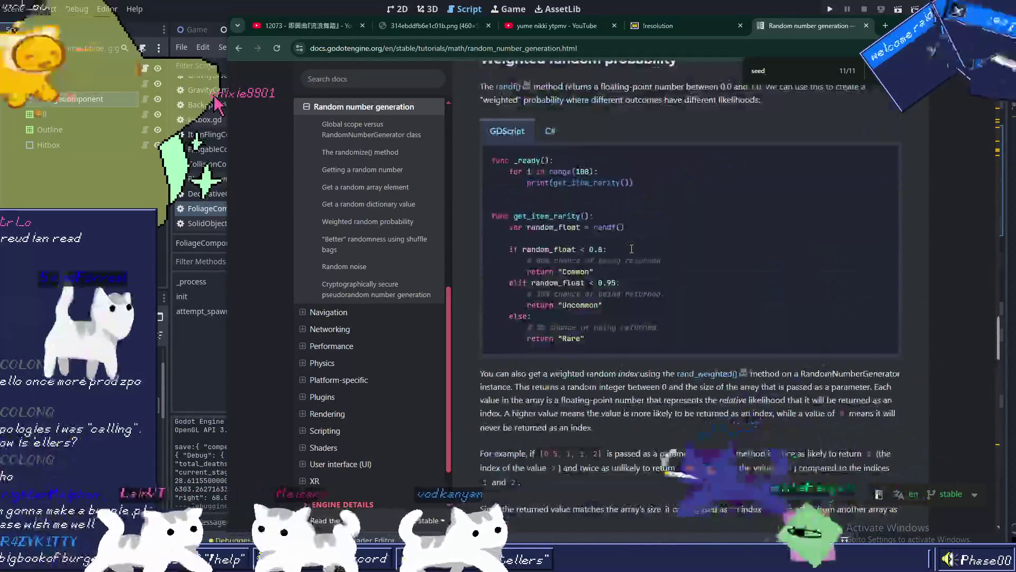
{"action": "scroll", "coordinate": [631, 249], "scroll_direction": "up", "scroll_amount": 15}
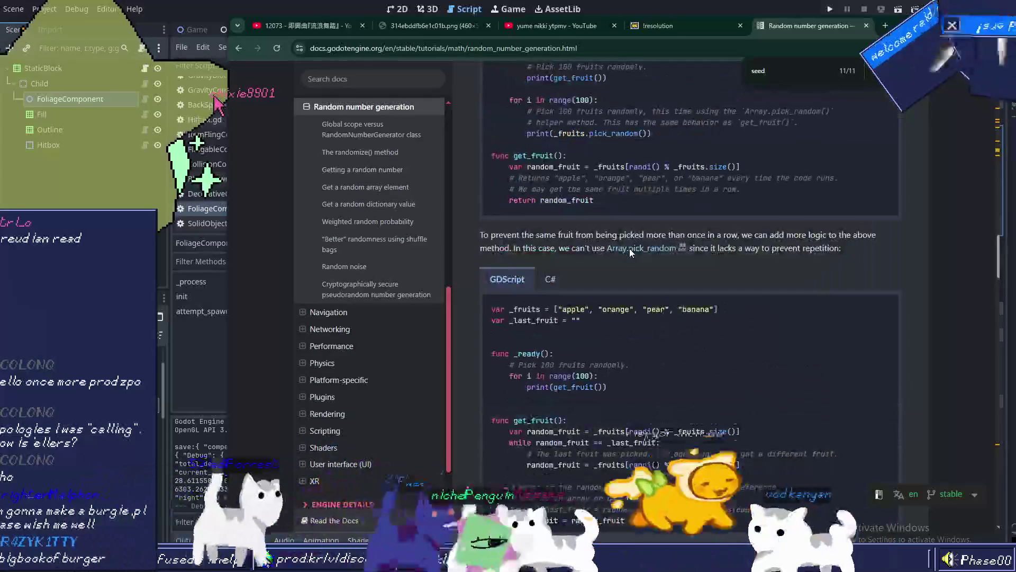
{"action": "scroll", "coordinate": [630, 248], "scroll_direction": "up", "scroll_amount": 15}
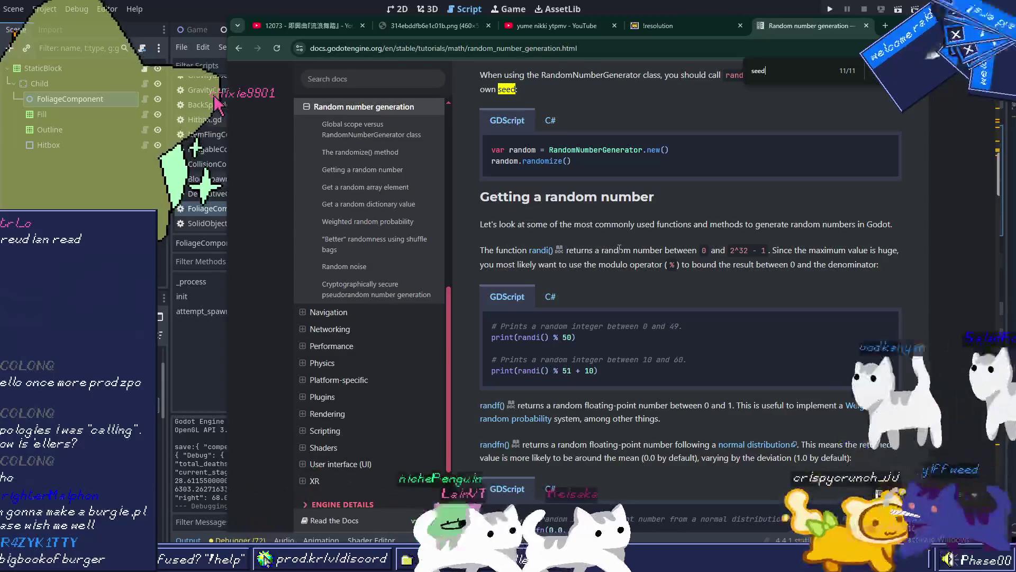
{"action": "scroll", "coordinate": [618, 249], "scroll_direction": "up", "scroll_amount": 3}
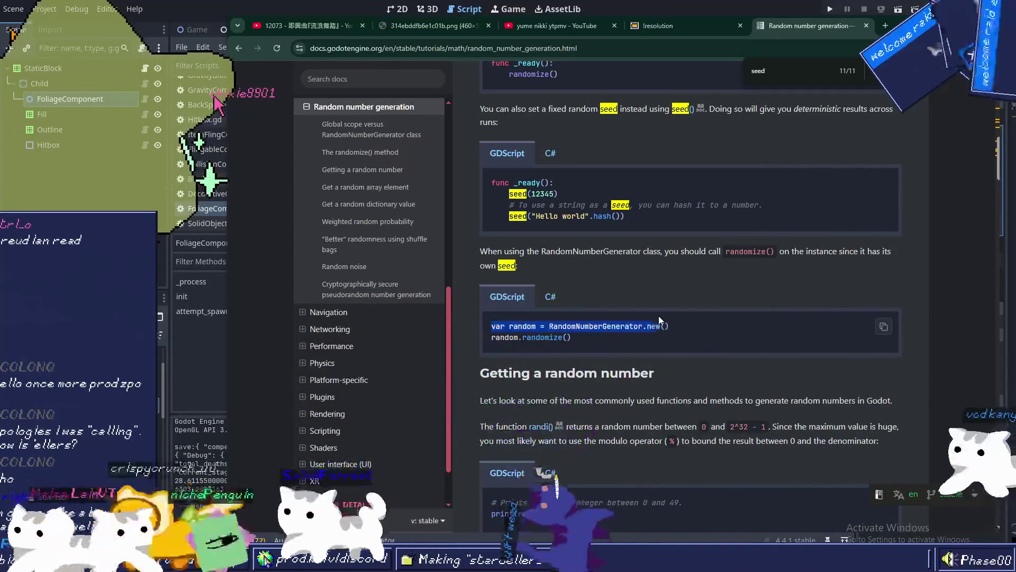
{"action": "key", "text": "alt+Tab"}
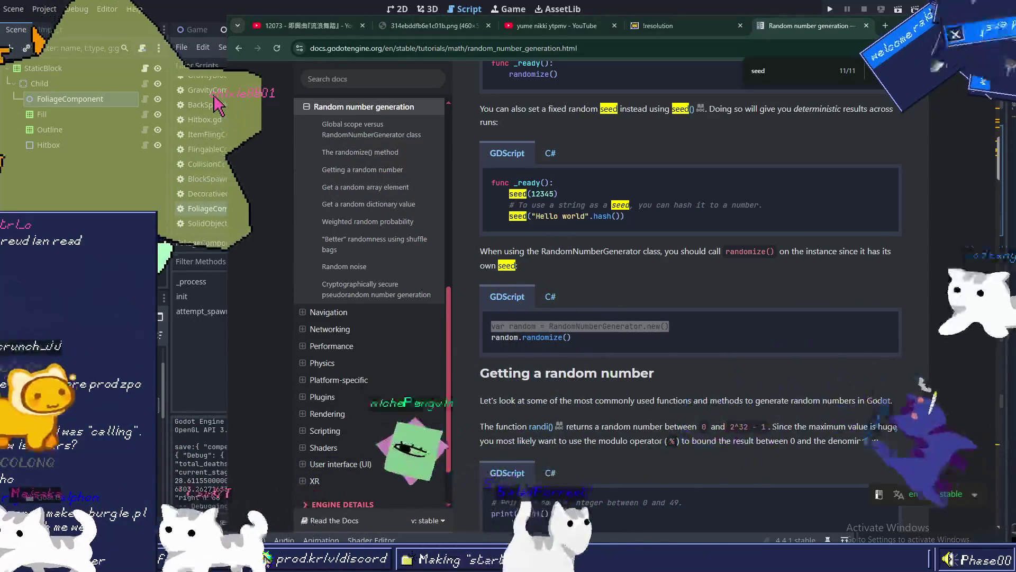
{"action": "left_click", "coordinate": [217, 104]}
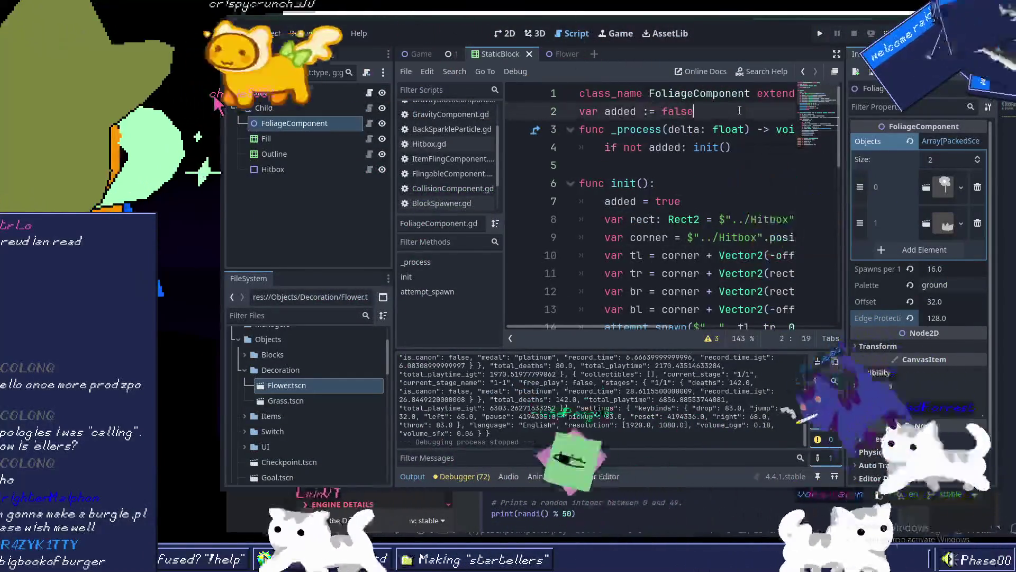
Paste the generator line as line 3 and prefix it with 'static'.
{"action": "left_click", "coordinate": [736, 110]}
{"action": "type", "text": "var random = RandomNumberGenerator.new()"}
{"action": "key", "text": "End"}
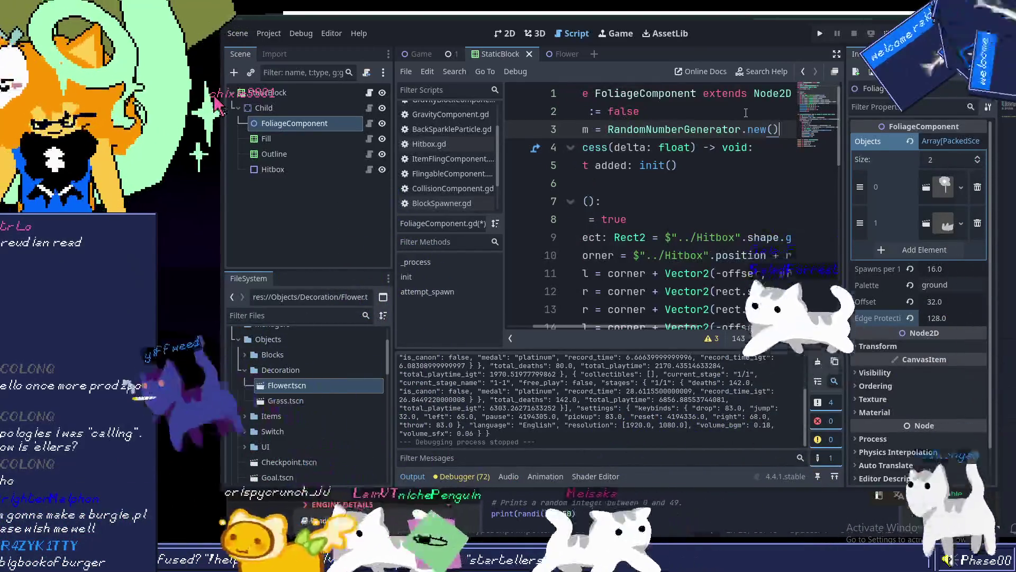
{"action": "key", "text": "Home"}
{"action": "type", "text": "static"}
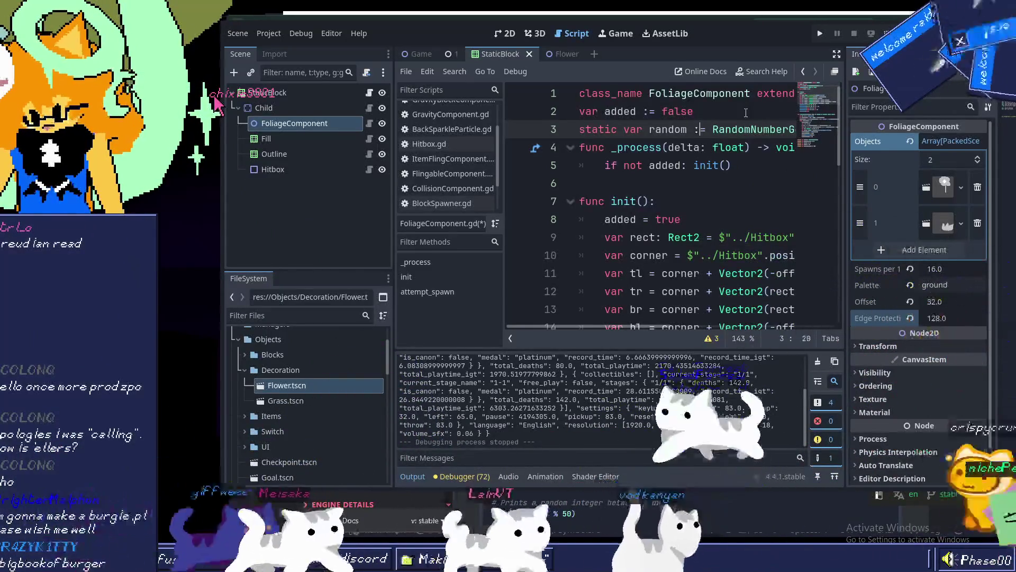
{"action": "key", "text": "End"}
{"action": "key", "text": "Home"}
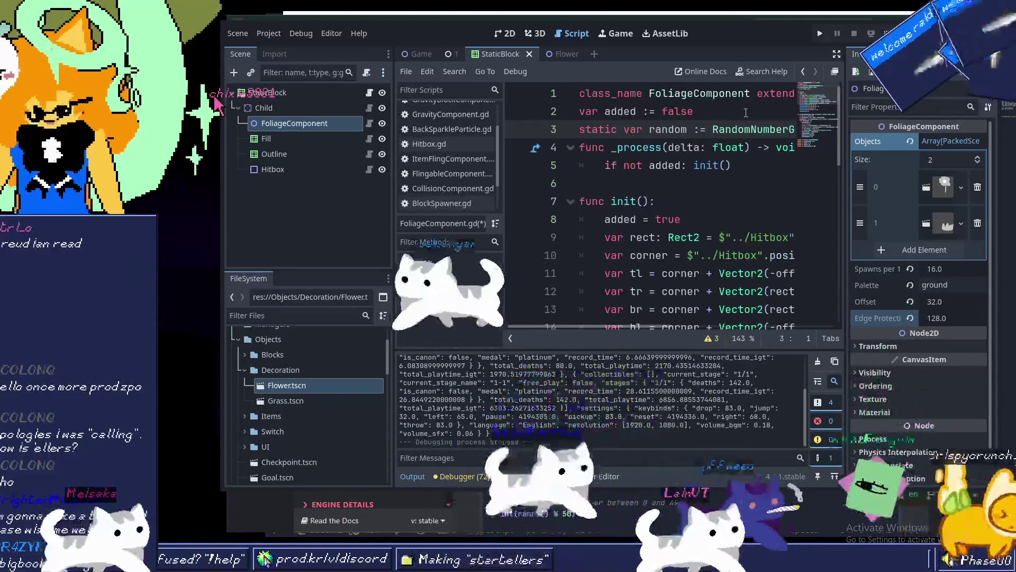
{"action": "key", "text": "Right"}
{"action": "key", "text": "Right"}
{"action": "key", "text": "Right"}
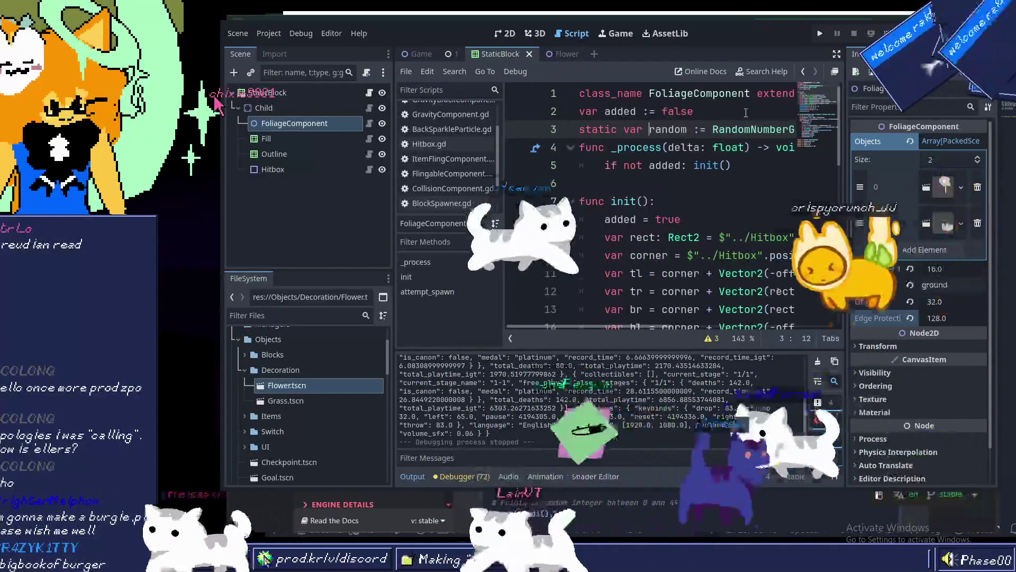
Move down to the empty line inside _process and focus the FileSystem filter.
{"action": "key", "text": "End"}
{"action": "key", "text": "Down"}
{"action": "key", "text": "Down"}
{"action": "key", "text": "Home"}
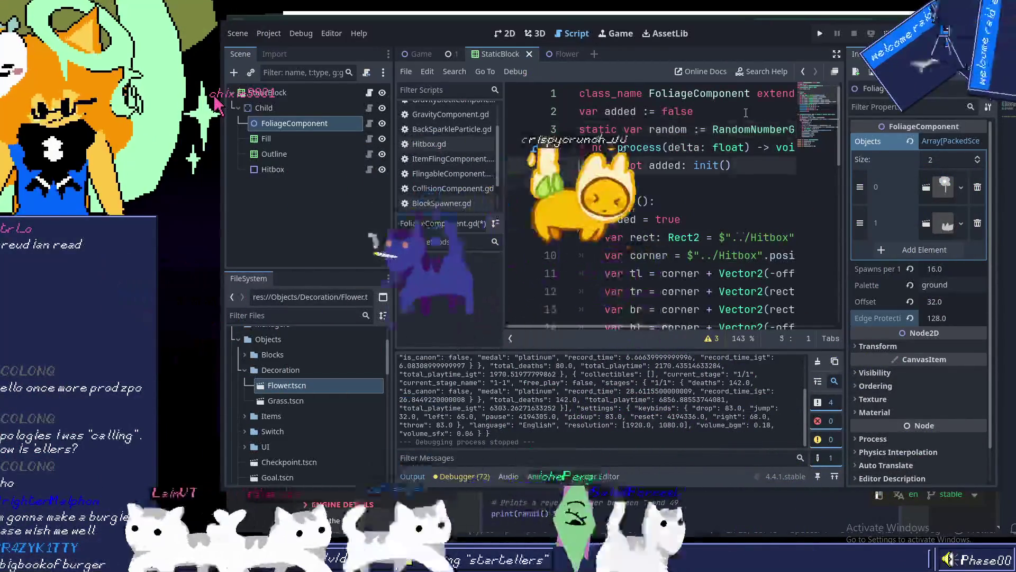
{"action": "key", "text": "Down"}
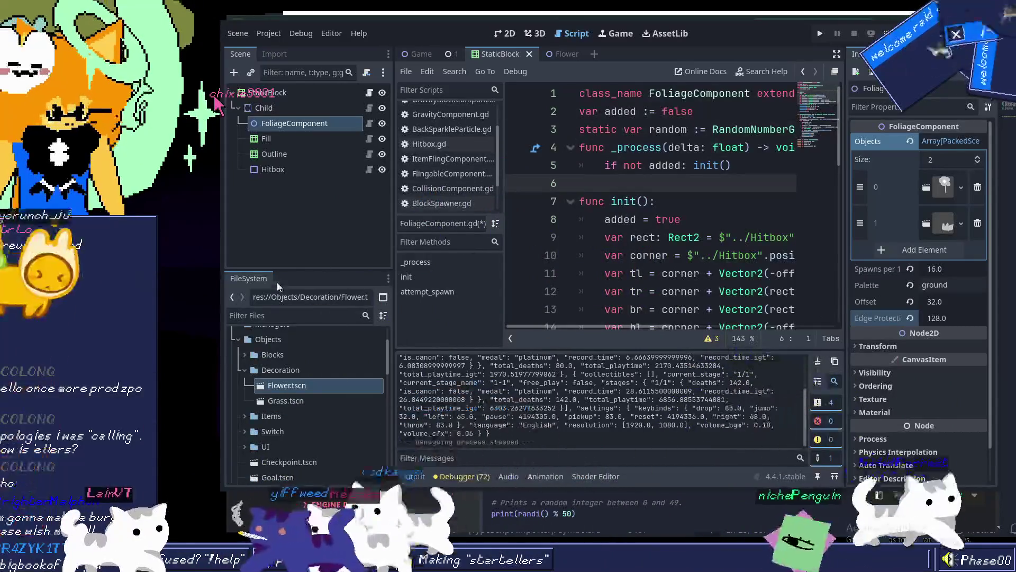
{"action": "left_click", "coordinate": [293, 315]}
Filter FileSystem for 'stage' and open Stage.gd.
{"action": "type", "text": "sta"}
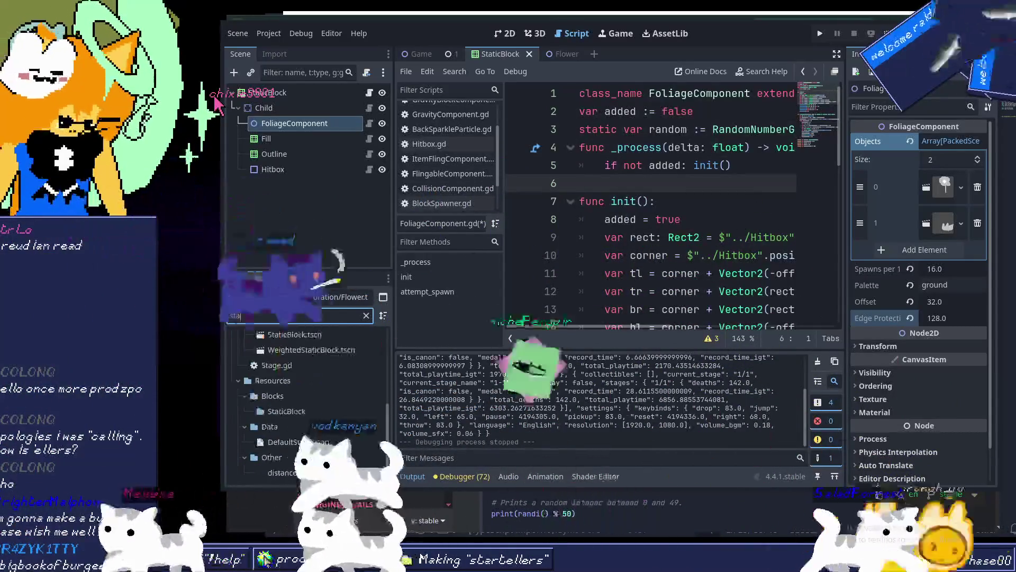
{"action": "type", "text": "ge"}
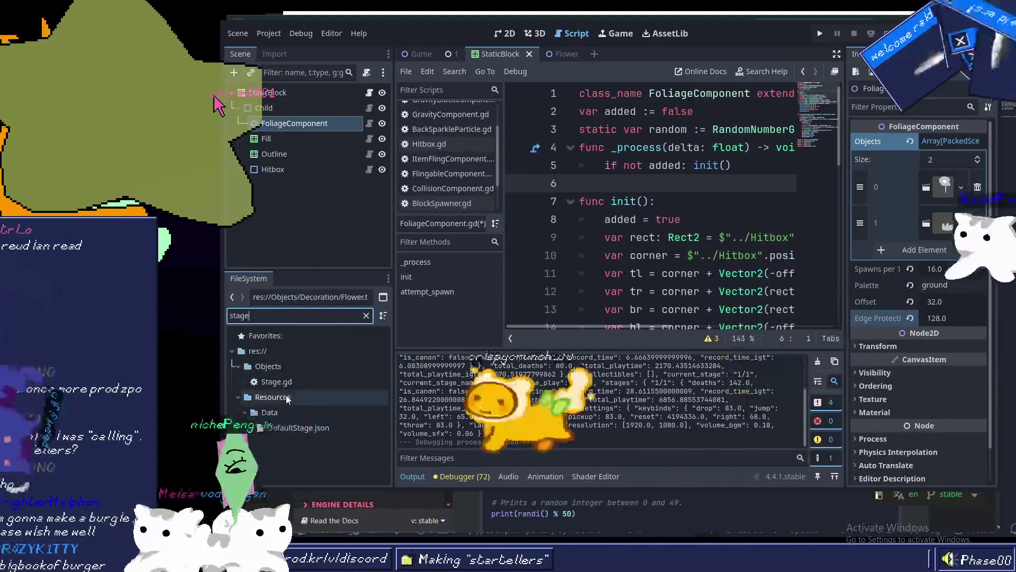
{"action": "double_click", "coordinate": [283, 380]}
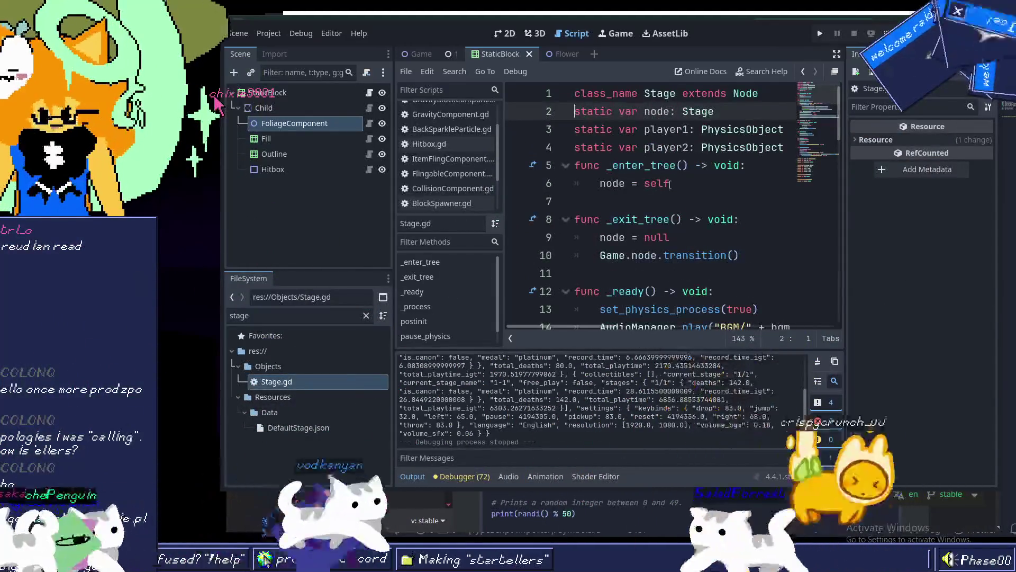
{"action": "scroll", "coordinate": [668, 184], "scroll_direction": "down", "scroll_amount": 2}
{"action": "scroll", "coordinate": [672, 188], "scroll_direction": "up", "scroll_amount": 2}
{"action": "scroll", "coordinate": [675, 192], "scroll_direction": "down", "scroll_amount": 2}
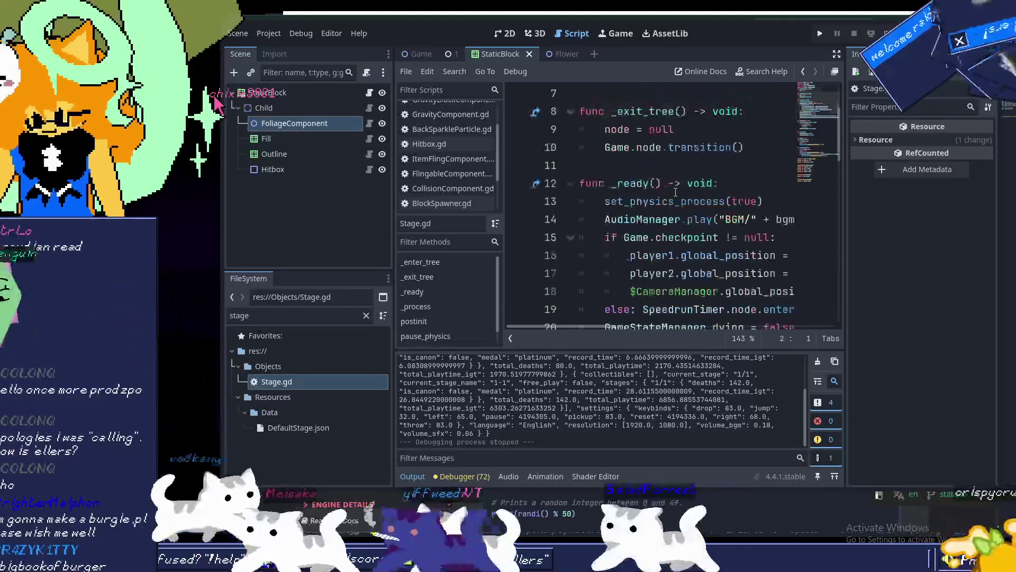
{"action": "scroll", "coordinate": [675, 193], "scroll_direction": "down", "scroll_amount": 2}
{"action": "scroll", "coordinate": [688, 185], "scroll_direction": "up", "scroll_amount": 4}
Paste the RandomNumberGenerator.new() line below 'node = self' in _enter_tree.
{"action": "left_click", "coordinate": [762, 183]}
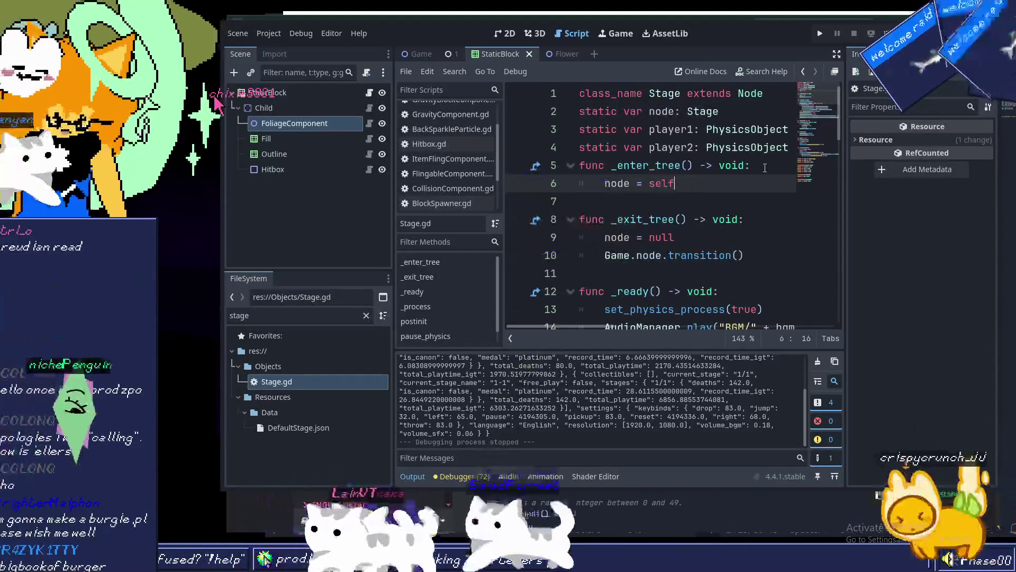
{"action": "key", "text": "Return"}
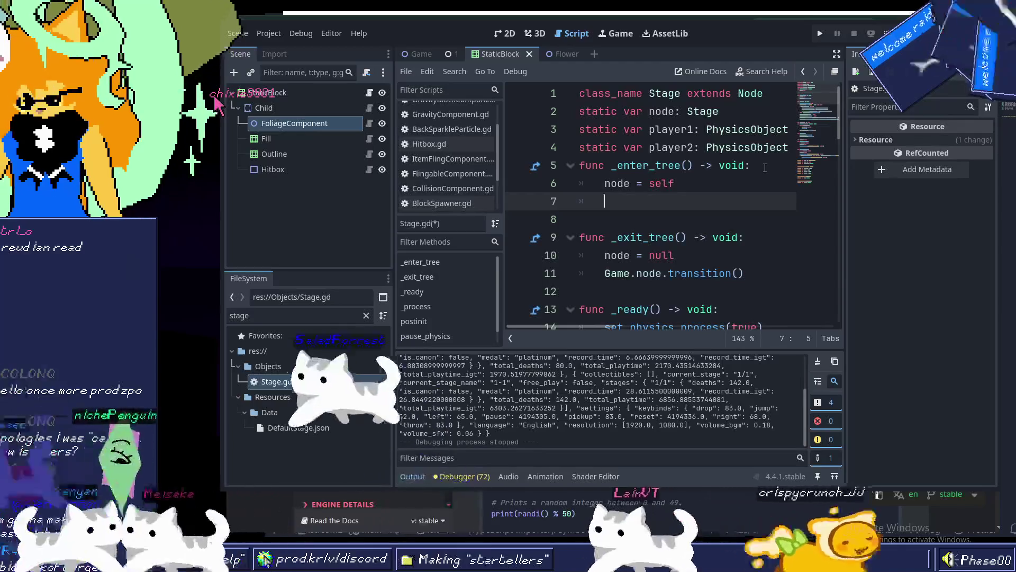
{"action": "type", "text": "random := RandomNumberGenerator.new()"}
{"action": "key", "text": "ctrl+z"}
{"action": "key", "text": "ctrl+v"}
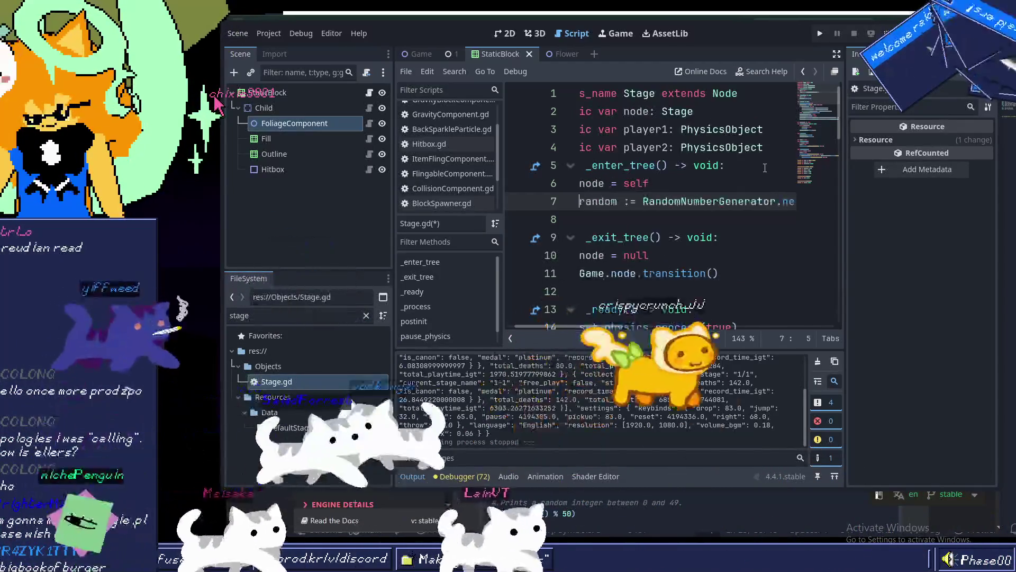
{"action": "scroll", "coordinate": [741, 185], "scroll_direction": "down", "scroll_amount": 3}
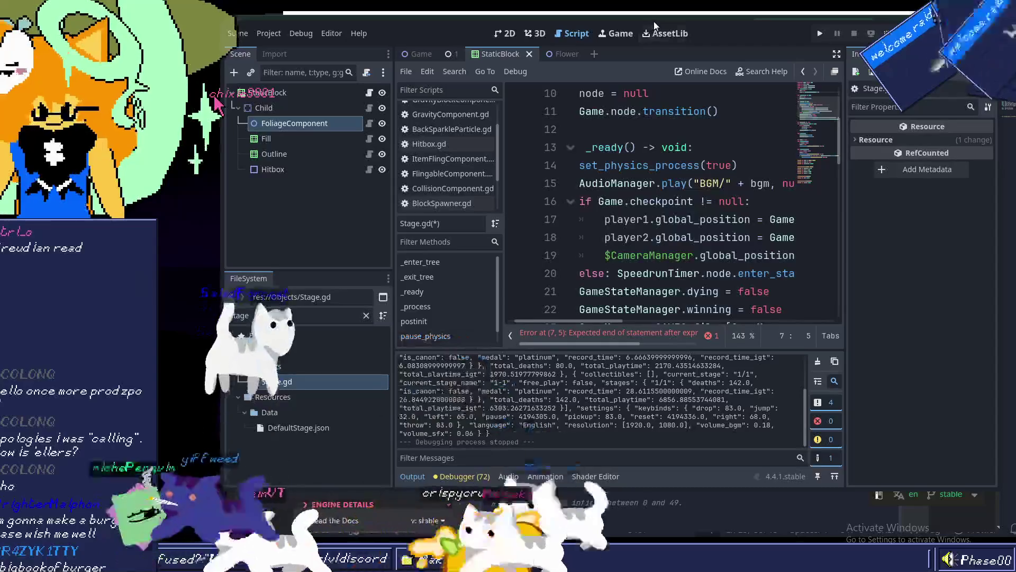
{"action": "key", "text": "super+Up"}
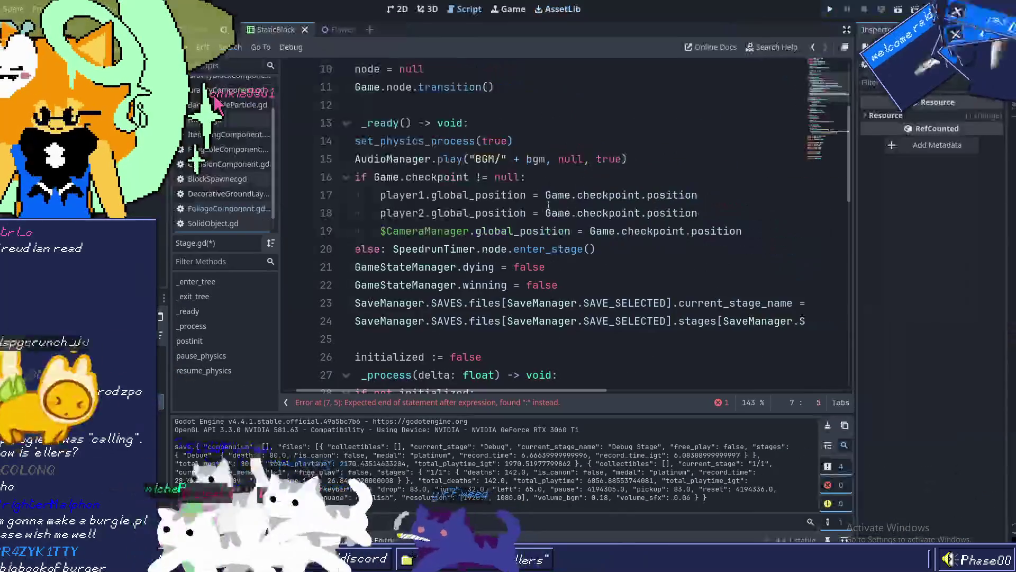
{"action": "scroll", "coordinate": [559, 188], "scroll_direction": "up", "scroll_amount": 3}
{"action": "scroll", "coordinate": [559, 188], "scroll_direction": "down", "scroll_amount": 6}
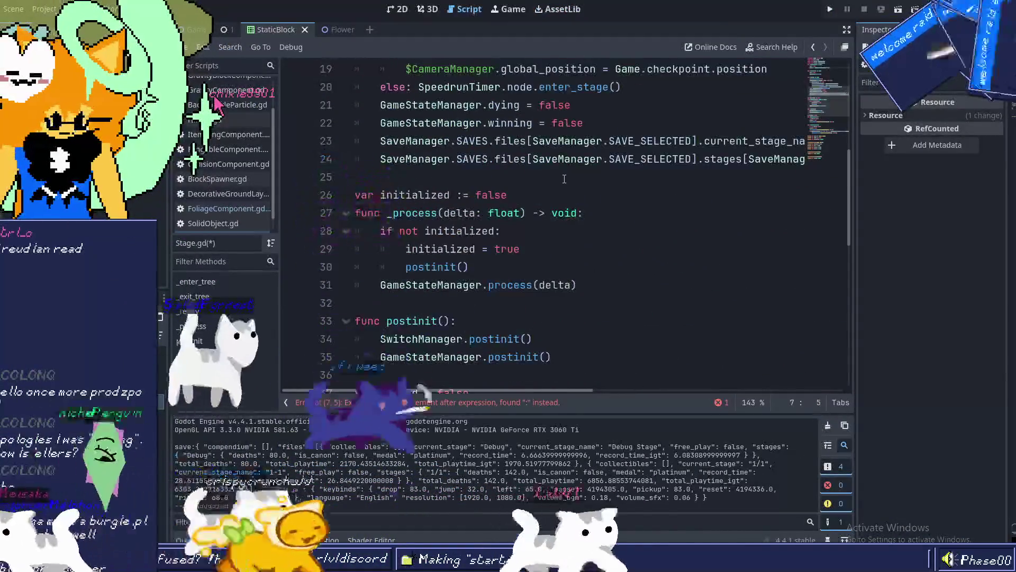
{"action": "scroll", "coordinate": [557, 153], "scroll_direction": "up", "scroll_amount": 6}
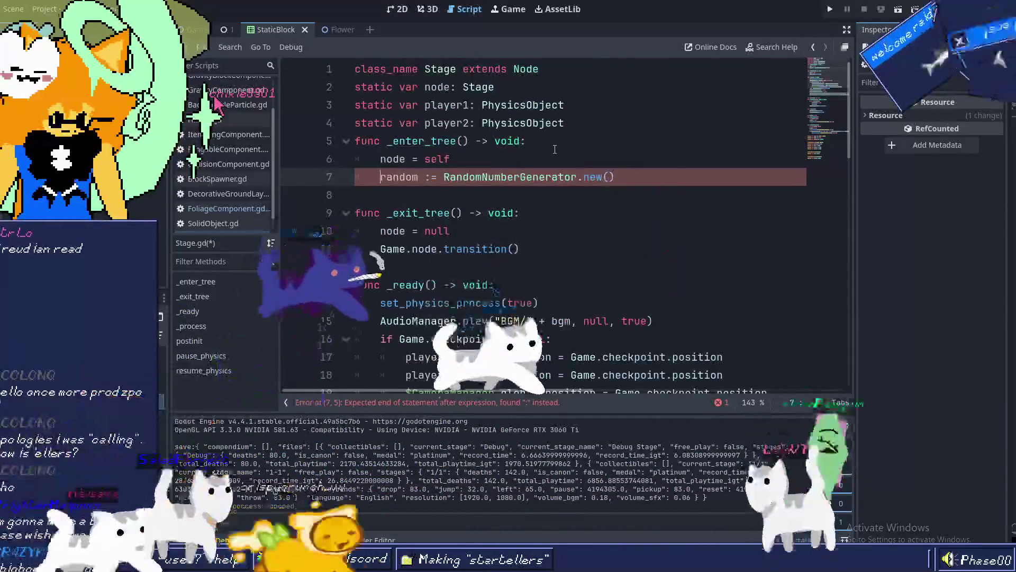
Make the line assign to FoliageComponent.random.
{"action": "type", "text": "FoliageCompon"}
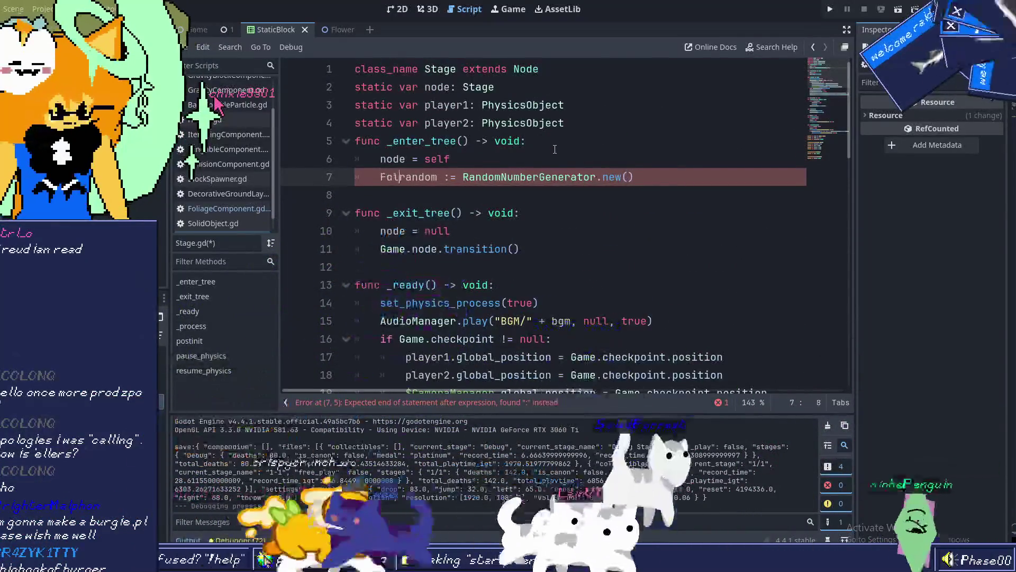
{"action": "key", "text": "Tab"}
{"action": "type", "text": ".random"}
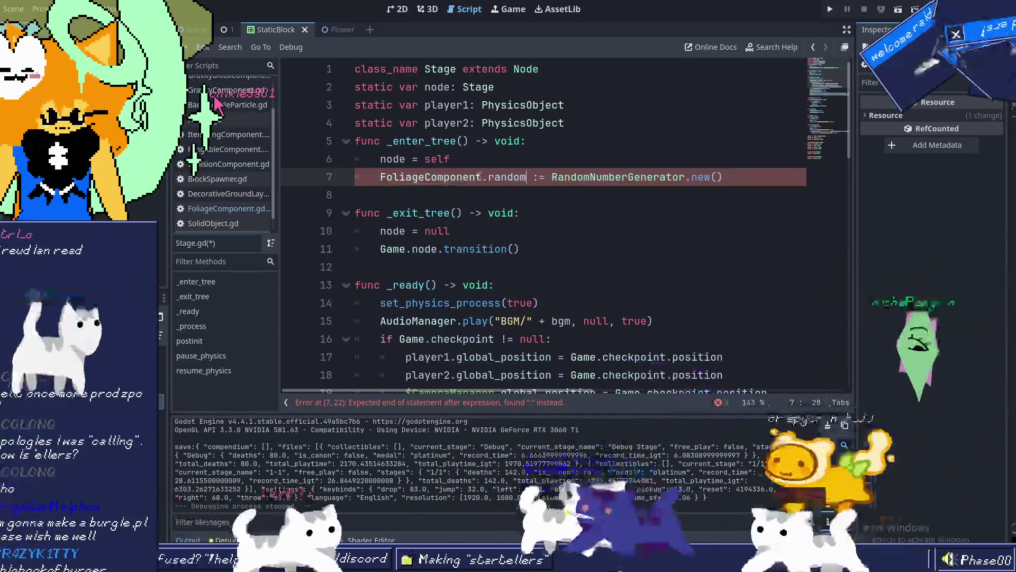
{"action": "key", "text": "Delete"}
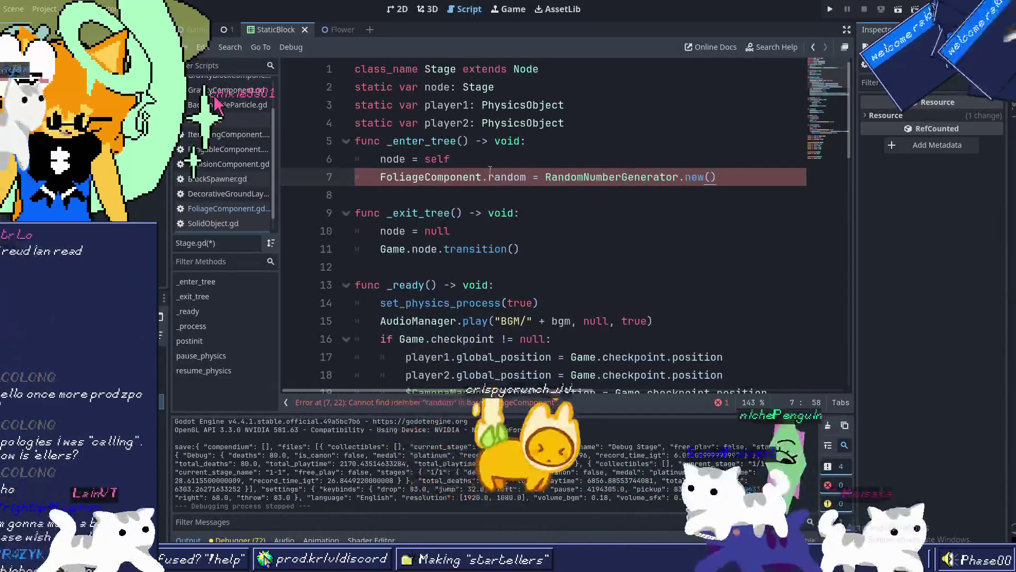
Verify FoliageComponent's static random declaration, then add a line below the assignment in Stage.gd.
{"action": "left_click", "coordinate": [228, 208]}
{"action": "left_click", "coordinate": [413, 104]}
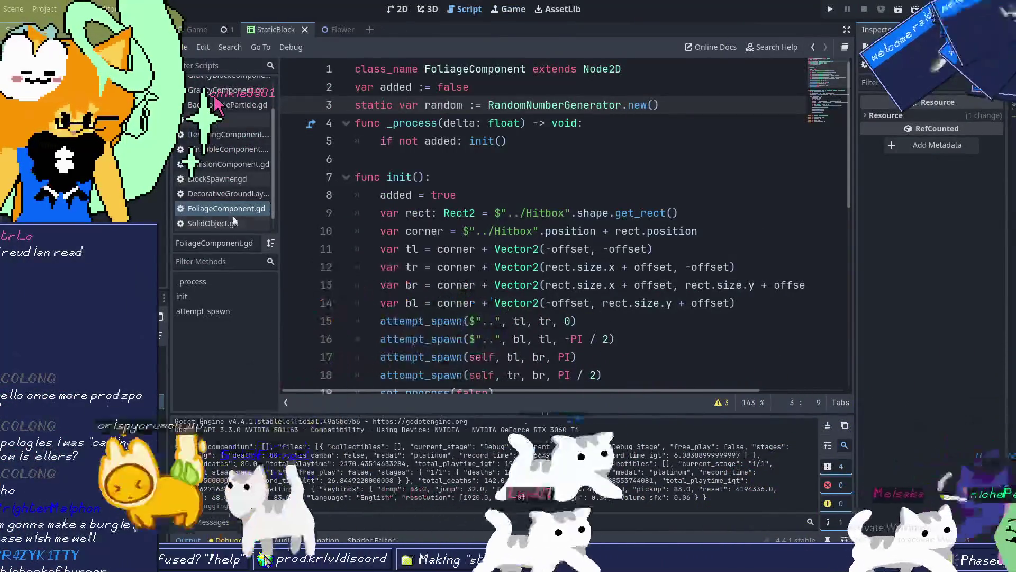
{"action": "scroll", "coordinate": [233, 205], "scroll_direction": "down", "scroll_amount": 1}
{"action": "left_click", "coordinate": [225, 220]}
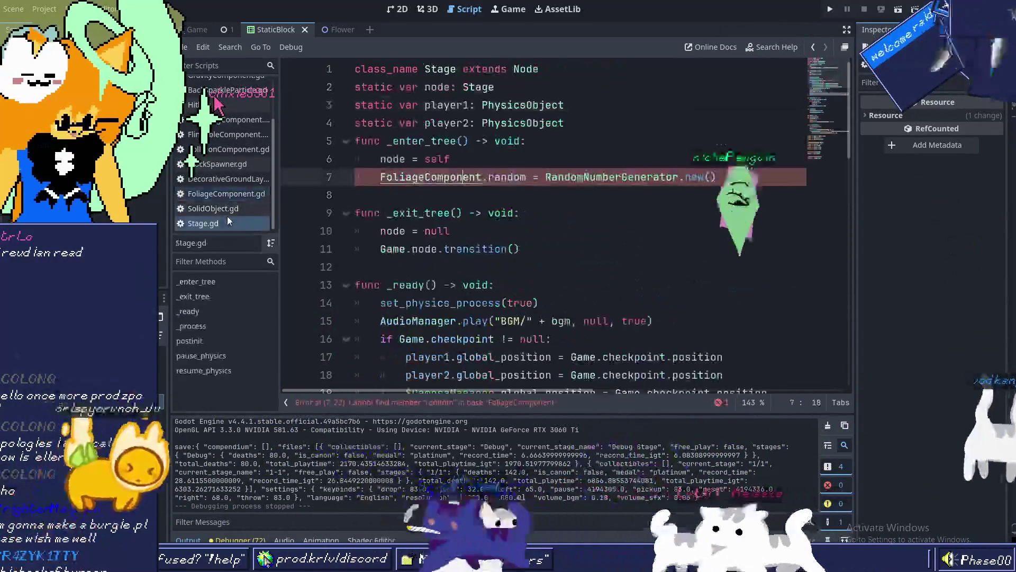
{"action": "double_click", "coordinate": [576, 166]}
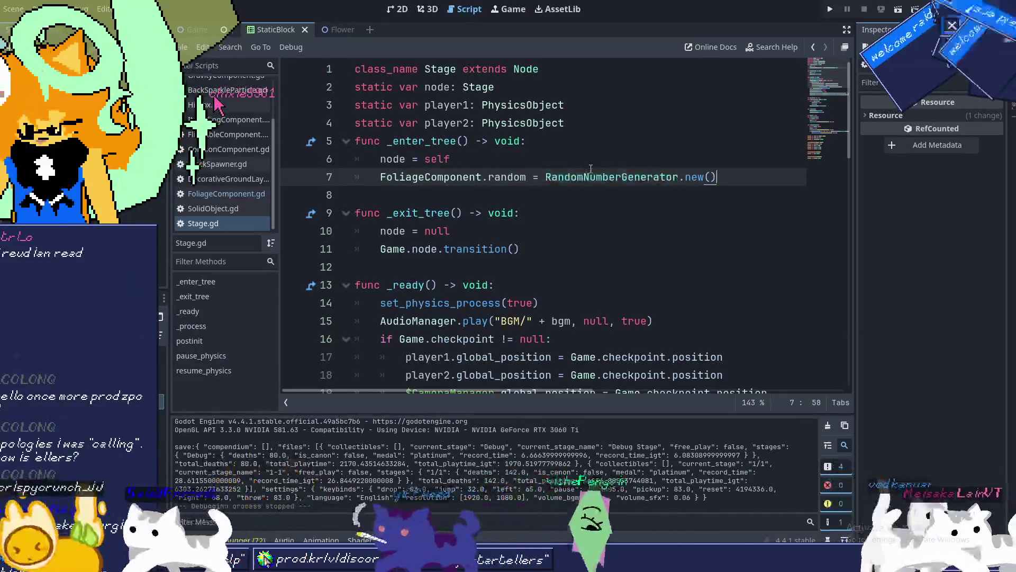
{"action": "key", "text": "Return"}
Copy FoliageComponent.random from line 7 onto line 8.
{"action": "type", "text": "random"}
{"action": "key", "text": "BackSpace"}
{"action": "key", "text": "BackSpace"}
{"action": "key", "text": "BackSpace"}
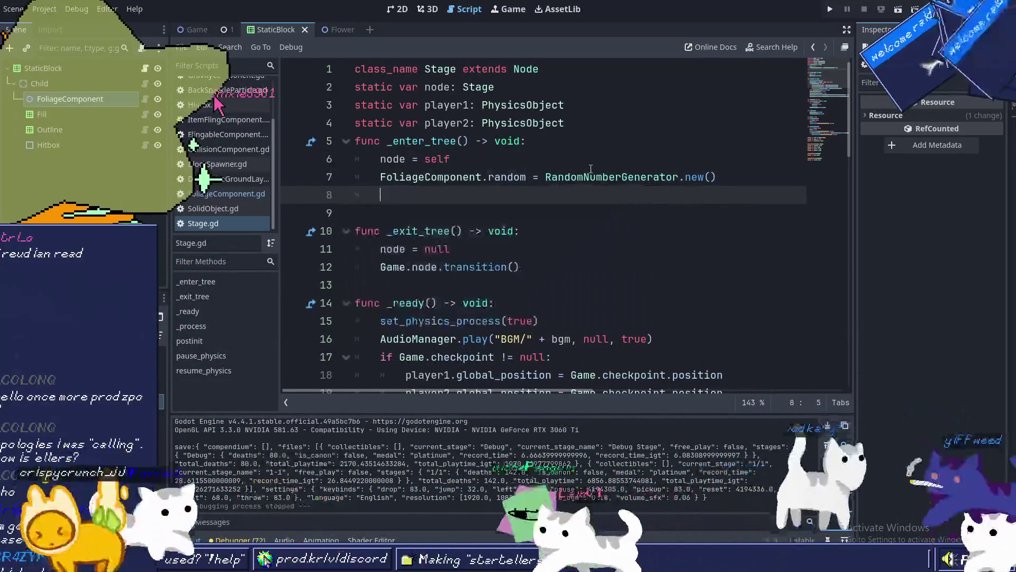
{"action": "key", "text": "Up"}
{"action": "key", "text": "ctrl+c"}
{"action": "key", "text": "Down"}
{"action": "key", "text": "ctrl+v"}
Call set_seed(_name.hash()) on it and save Stage.gd.
{"action": "type", "text": ".seed"}
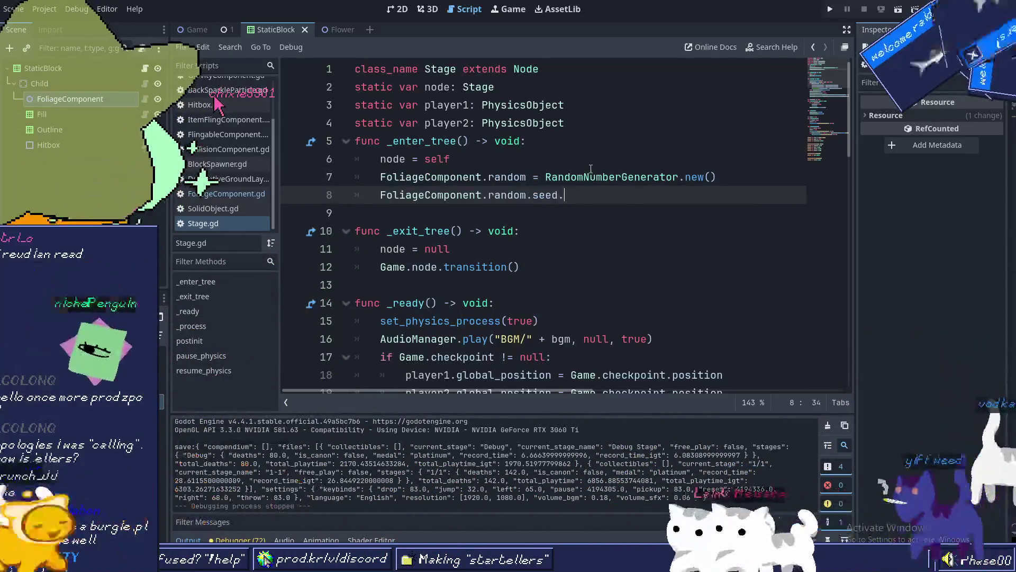
{"action": "type", "text": "s"}
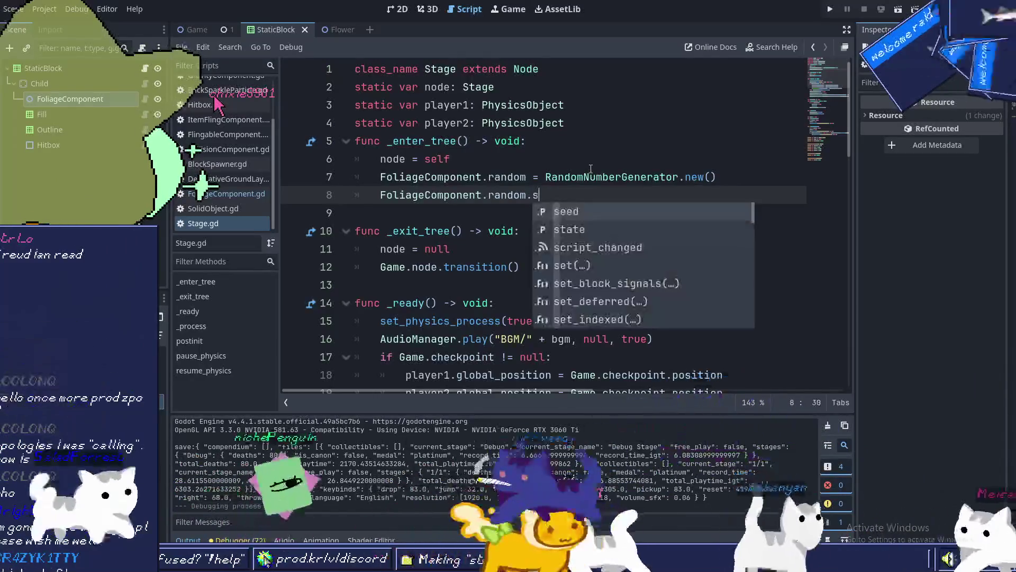
{"action": "key", "text": "BackSpace"}
{"action": "type", "text": "t_se"}
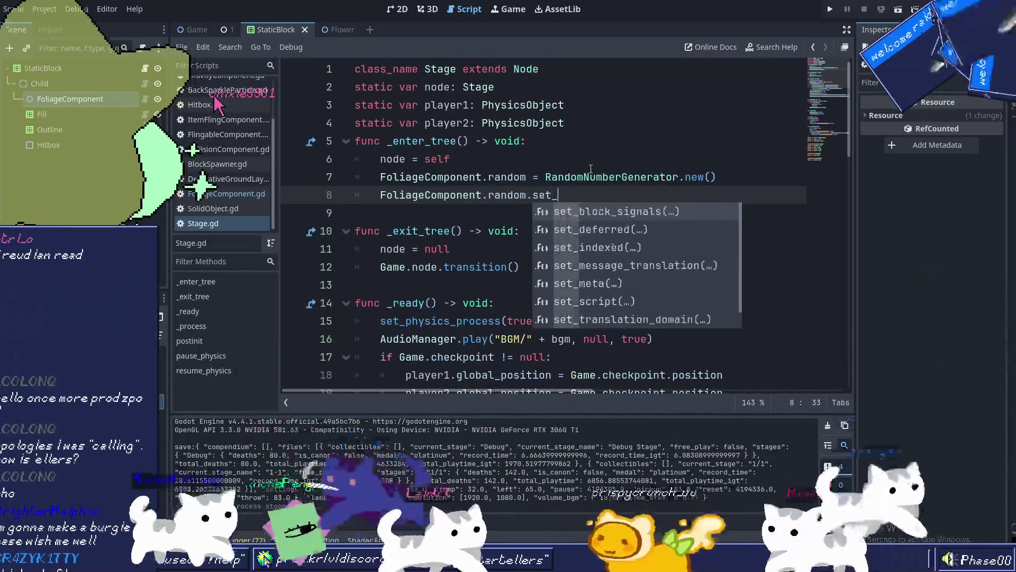
{"action": "key", "text": "Return"}
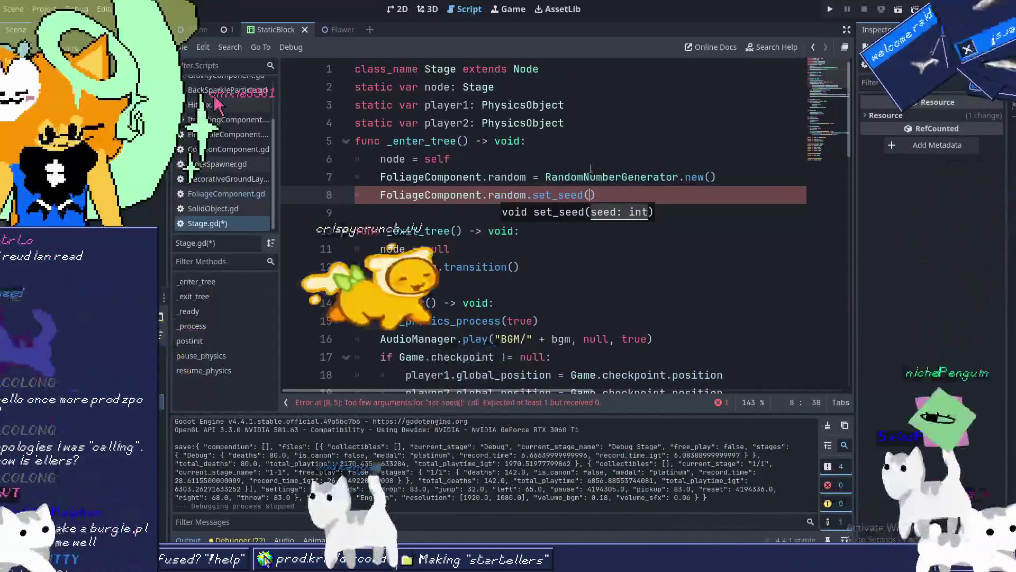
{"action": "type", "text": "na"}
{"action": "key", "text": "BackSpace"}
{"action": "key", "text": "BackSpace"}
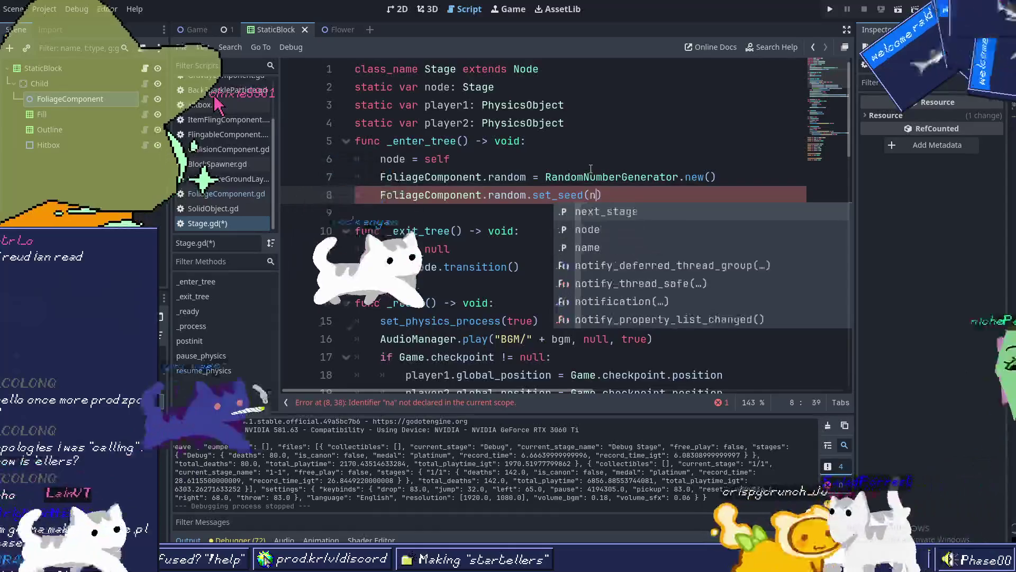
{"action": "scroll", "coordinate": [583, 190], "scroll_direction": "down", "scroll_amount": 14}
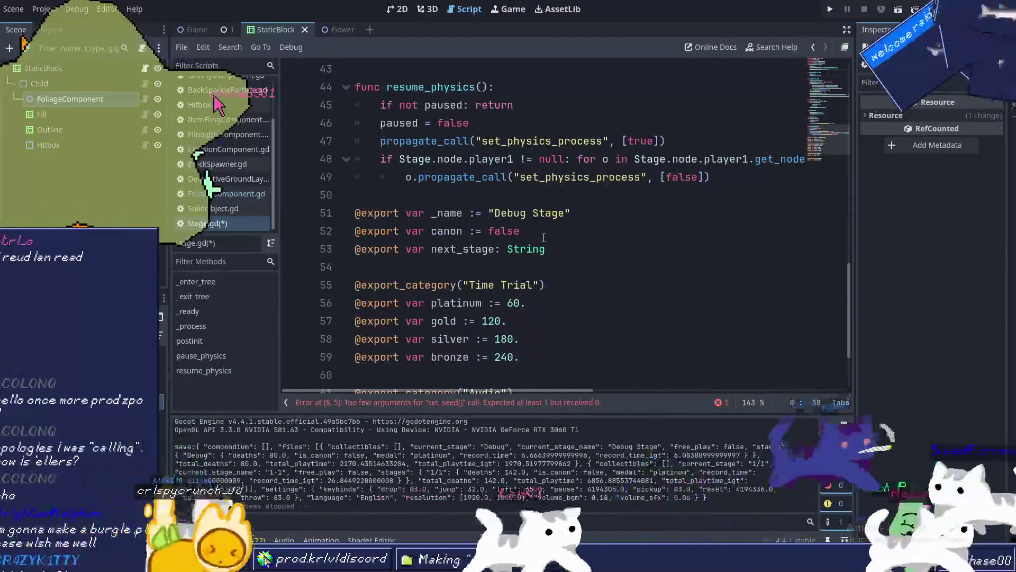
{"action": "type", "text": "_name."}
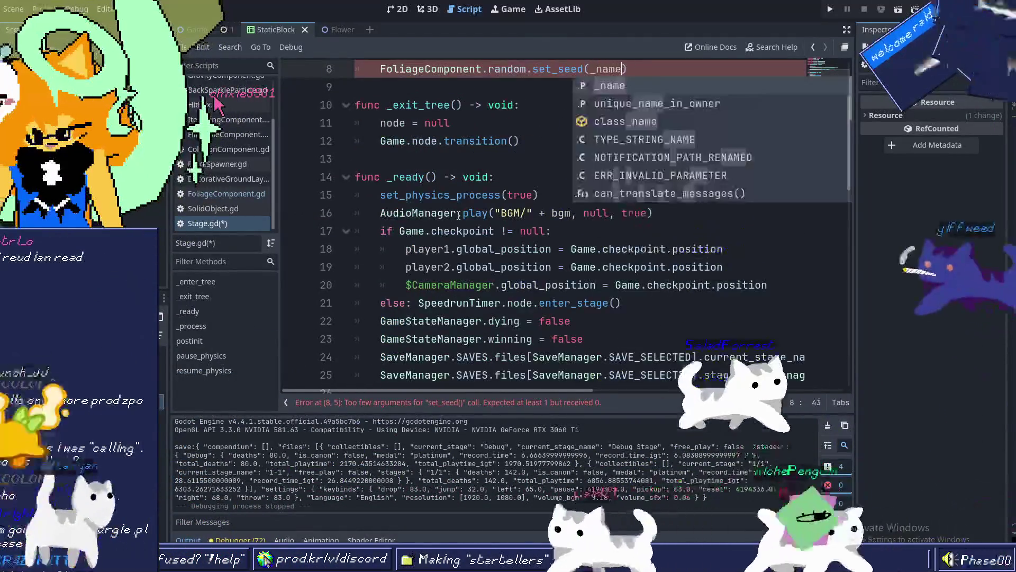
{"action": "type", "text": "hash("}
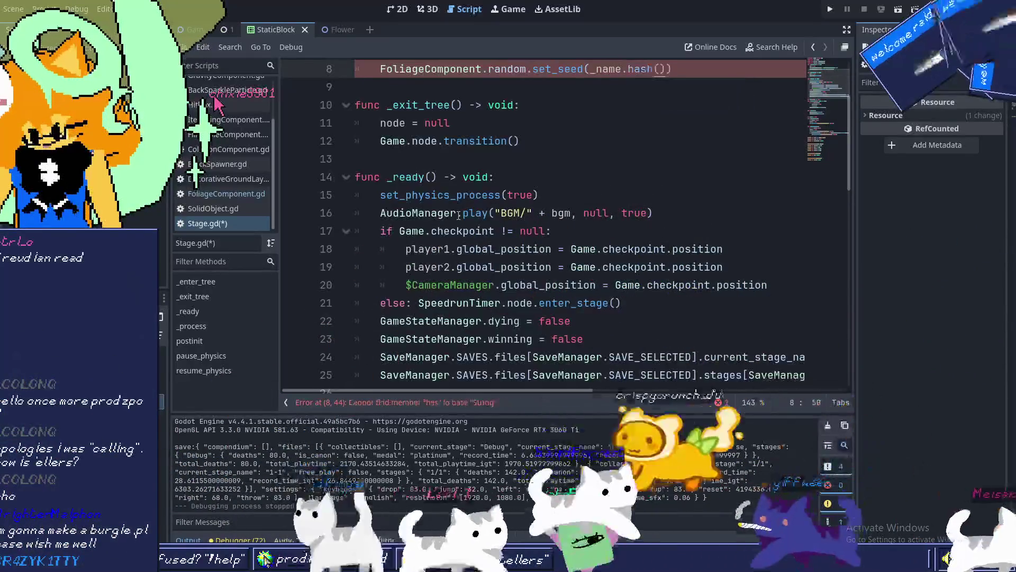
{"action": "key", "text": "ctrl+s"}
{"action": "scroll", "coordinate": [458, 214], "scroll_direction": "up", "scroll_amount": 2}
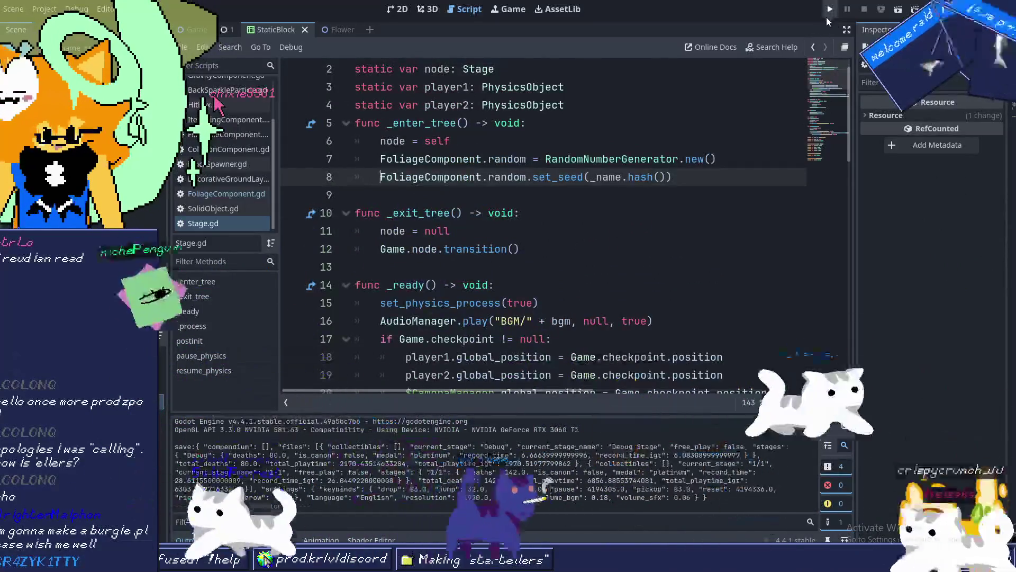
Open FoliageComponent.gd and prefix the randf() calls on lines 24 and 27 with 'random.'.
{"action": "left_click", "coordinate": [441, 161], "text": "ctrl"}
{"action": "scroll", "coordinate": [442, 165], "scroll_direction": "down", "scroll_amount": 3}
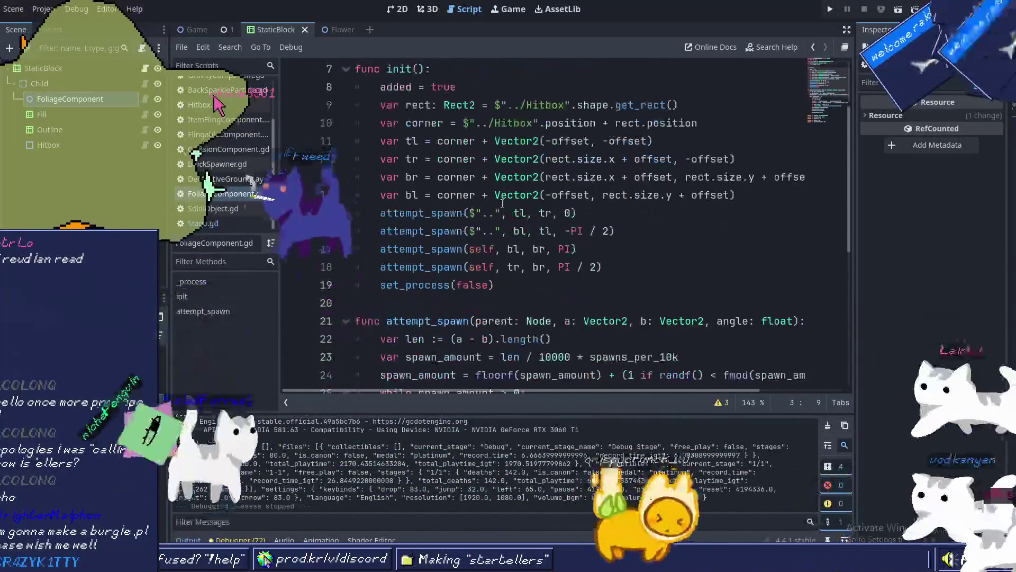
{"action": "scroll", "coordinate": [442, 164], "scroll_direction": "up", "scroll_amount": 1}
{"action": "scroll", "coordinate": [564, 228], "scroll_direction": "down", "scroll_amount": 3}
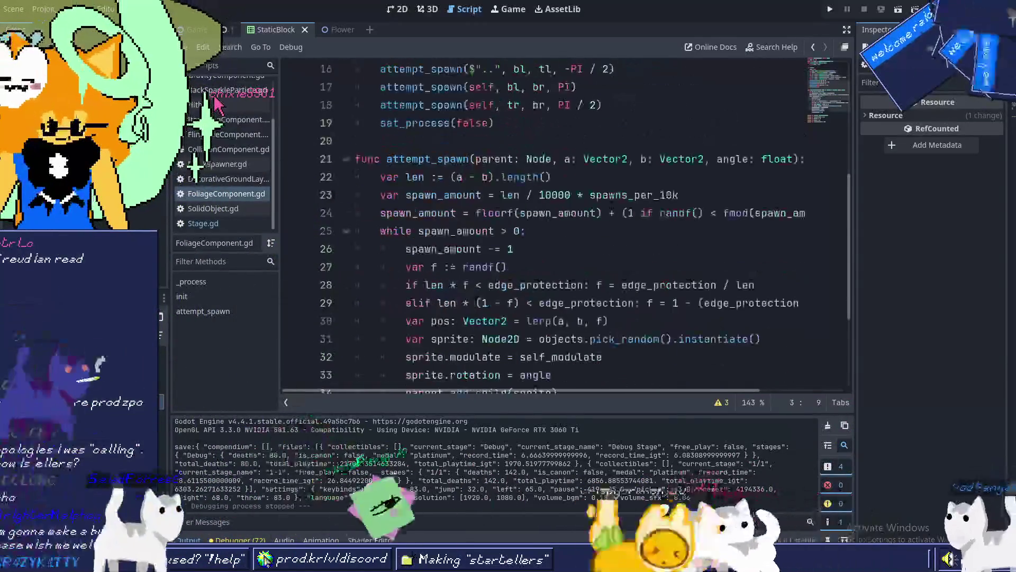
{"action": "scroll", "coordinate": [657, 211], "scroll_direction": "right", "scroll_amount": 3}
{"action": "scroll", "coordinate": [657, 211], "scroll_direction": "left", "scroll_amount": 3}
{"action": "scroll", "coordinate": [658, 210], "scroll_direction": "right", "scroll_amount": 3}
{"action": "scroll", "coordinate": [659, 210], "scroll_direction": "left", "scroll_amount": 3}
{"action": "left_click", "coordinate": [659, 212]}
{"action": "type", "text": "random"}
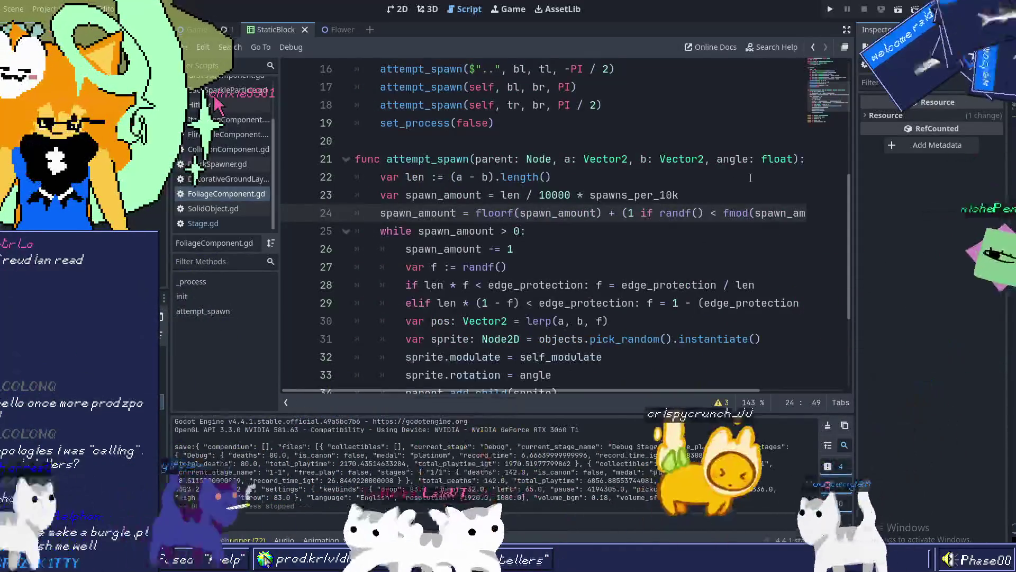
{"action": "type", "text": ".rand"}
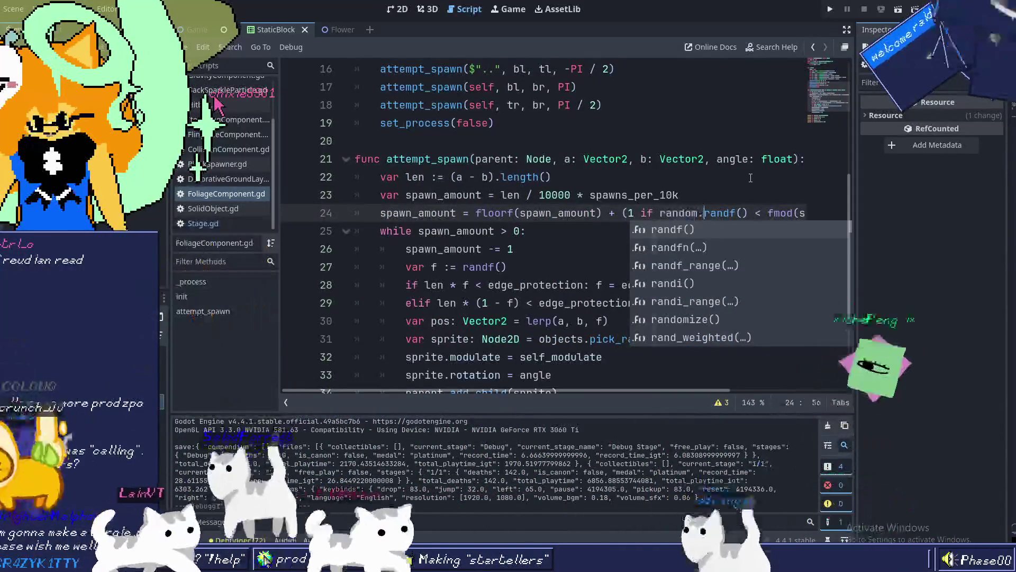
{"action": "key", "text": "End"}
{"action": "key", "text": "Down"}
{"action": "key", "text": "Home"}
{"action": "key", "text": "Down"}
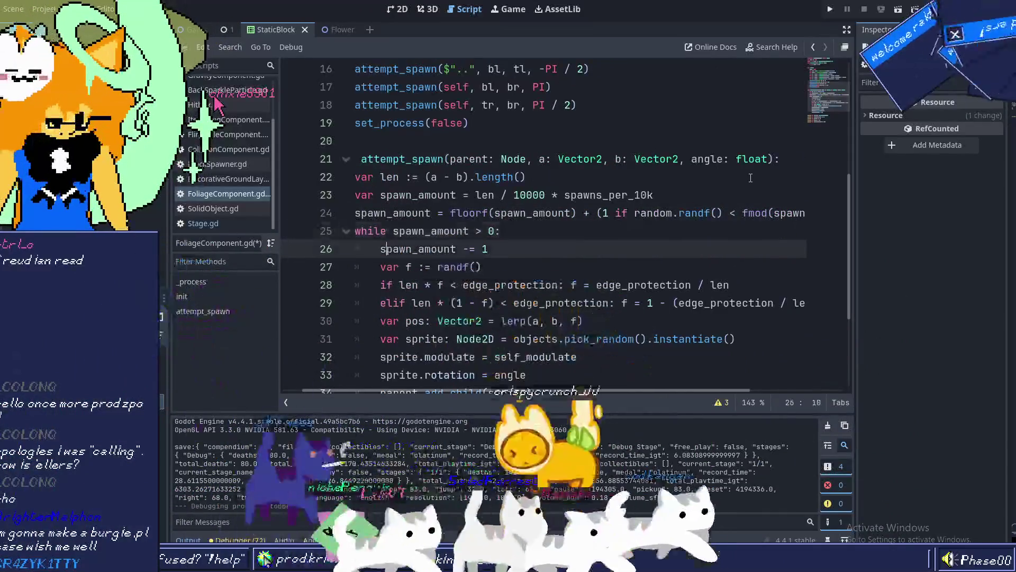
{"action": "key", "text": "Down"}
{"action": "key", "text": "ctrl+Right"}
{"action": "key", "text": "ctrl+Right"}
{"action": "key", "text": "Right"}
{"action": "key", "text": "Right"}
{"action": "key", "text": "Right"}
{"action": "type", "text": "random."}
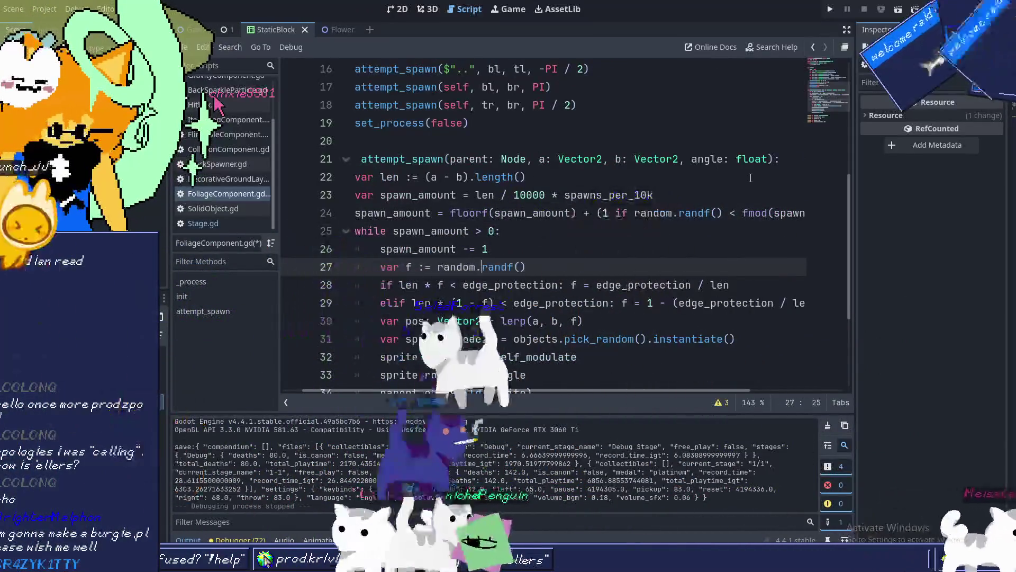
Replace pick_random() on line 31 with objects[random.randi_range(0, len(objects) - 1)] and run the game.
{"action": "key", "text": "Down"}
{"action": "key", "text": "Down"}
{"action": "key", "text": "Down"}
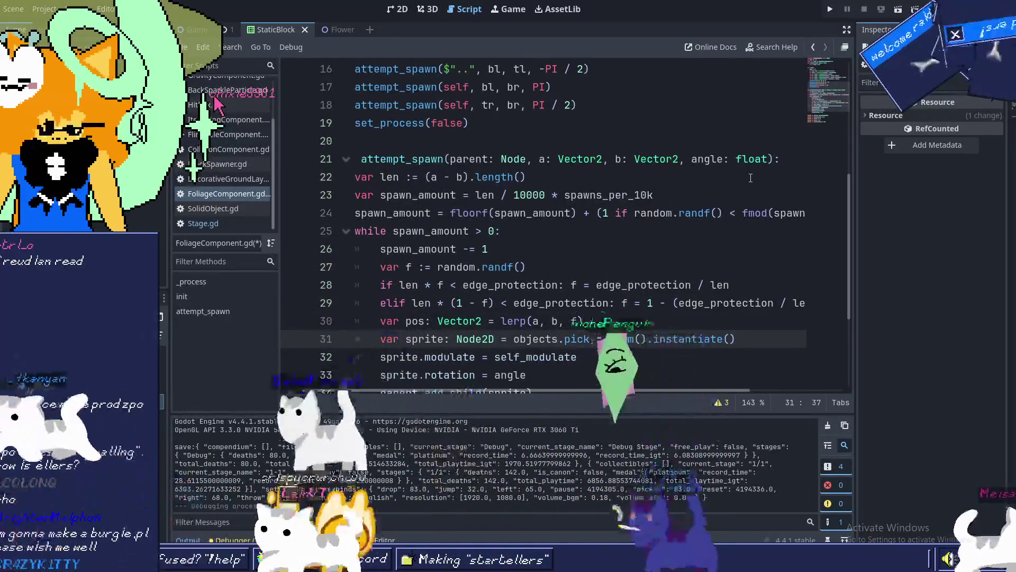
{"action": "key", "text": "ctrl+Left"}
{"action": "key", "text": "ctrl+Left"}
{"action": "key", "text": "ctrl+Left"}
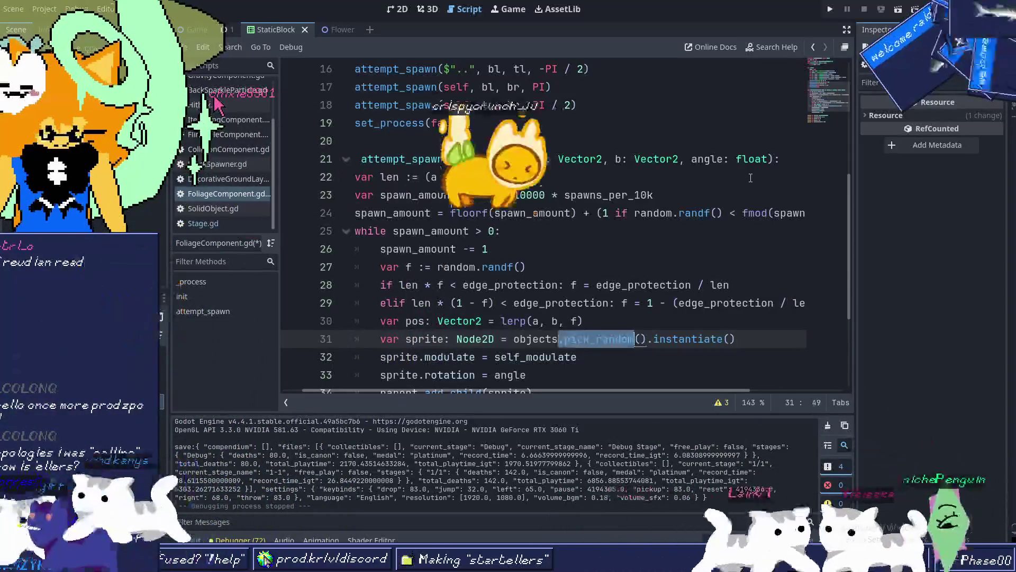
{"action": "type", "text": "["}
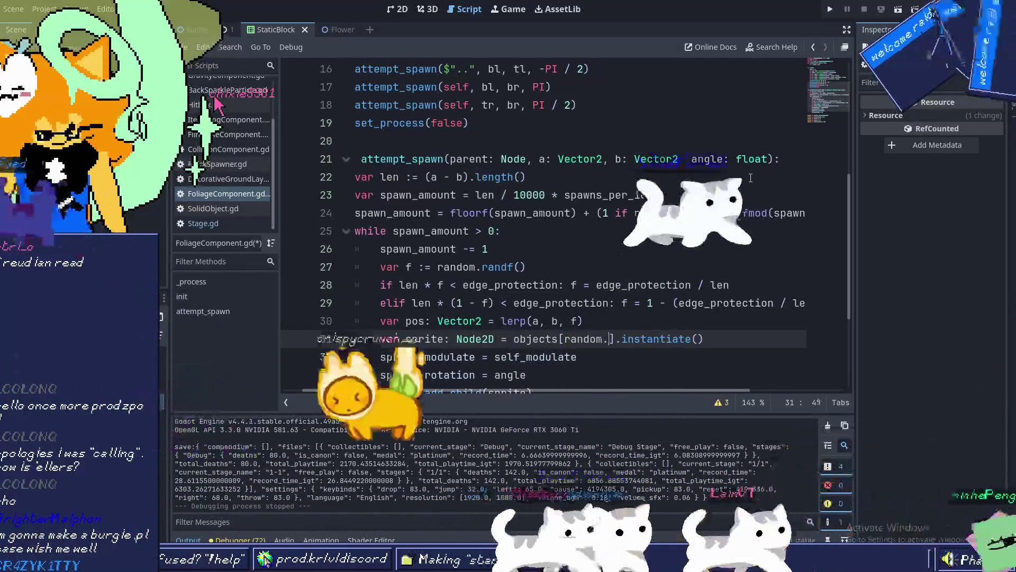
{"action": "type", "text": "randi"}
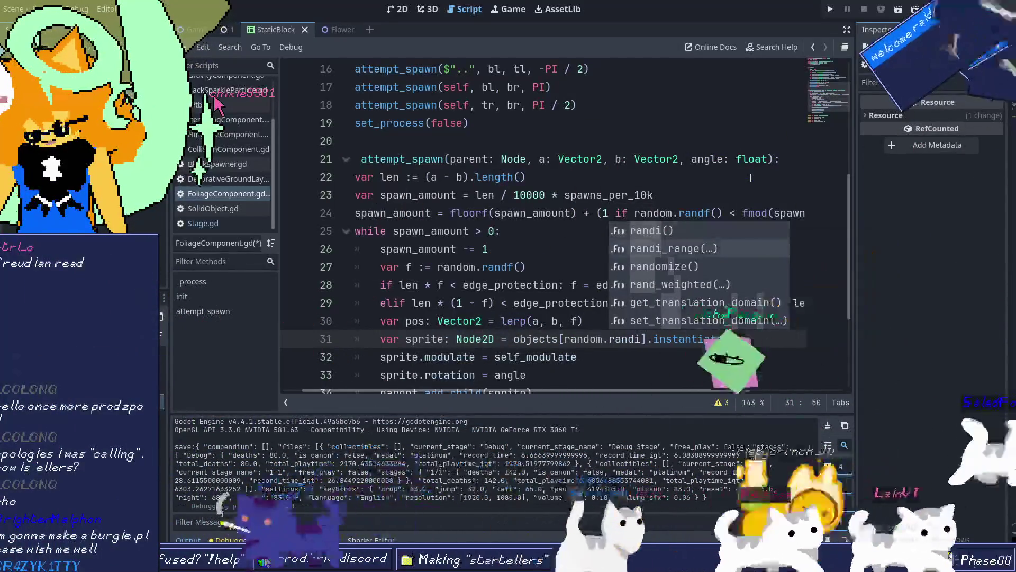
{"action": "key", "text": "Return"}
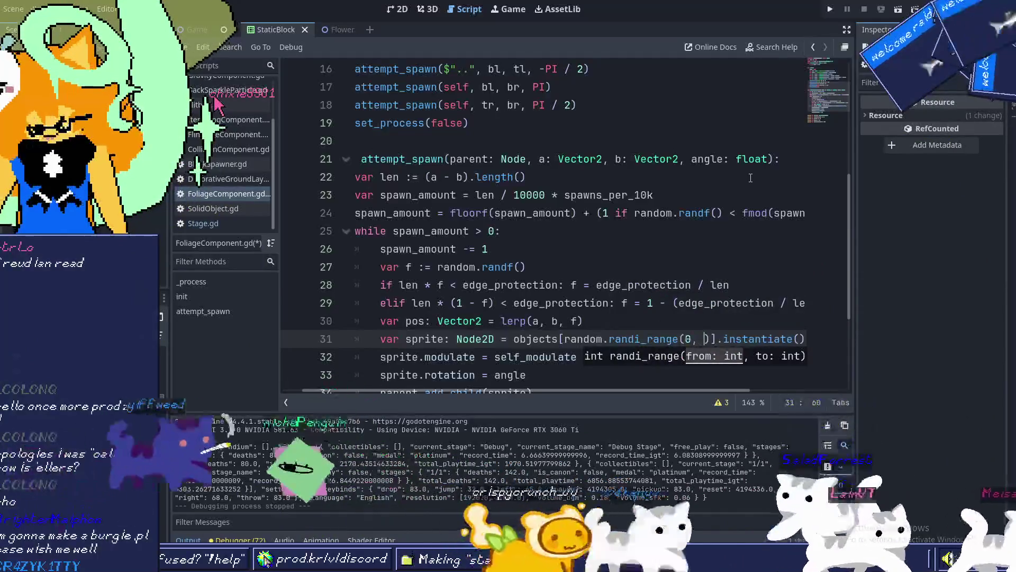
{"action": "type", "text": "len"}
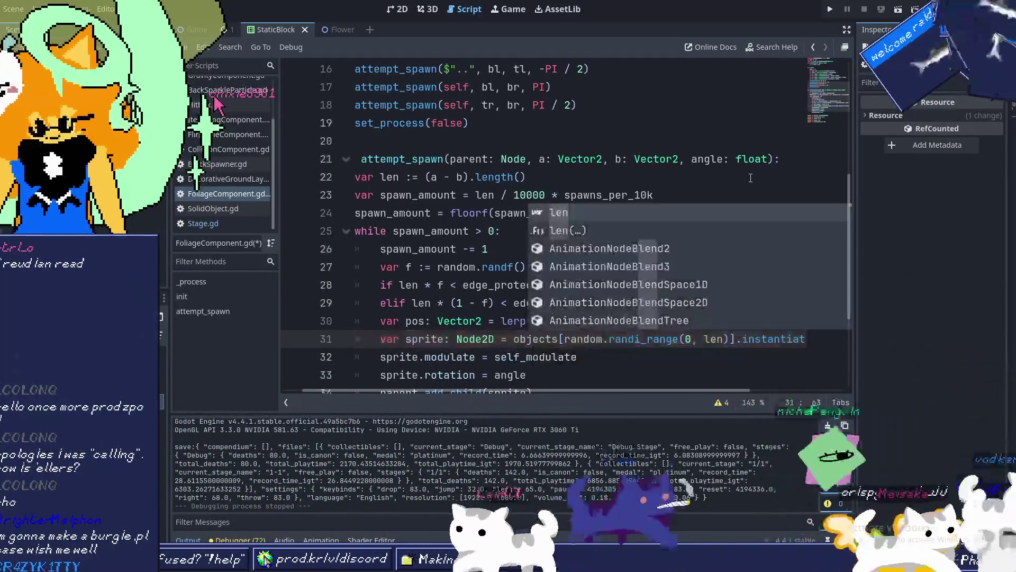
{"action": "key", "text": "Return"}
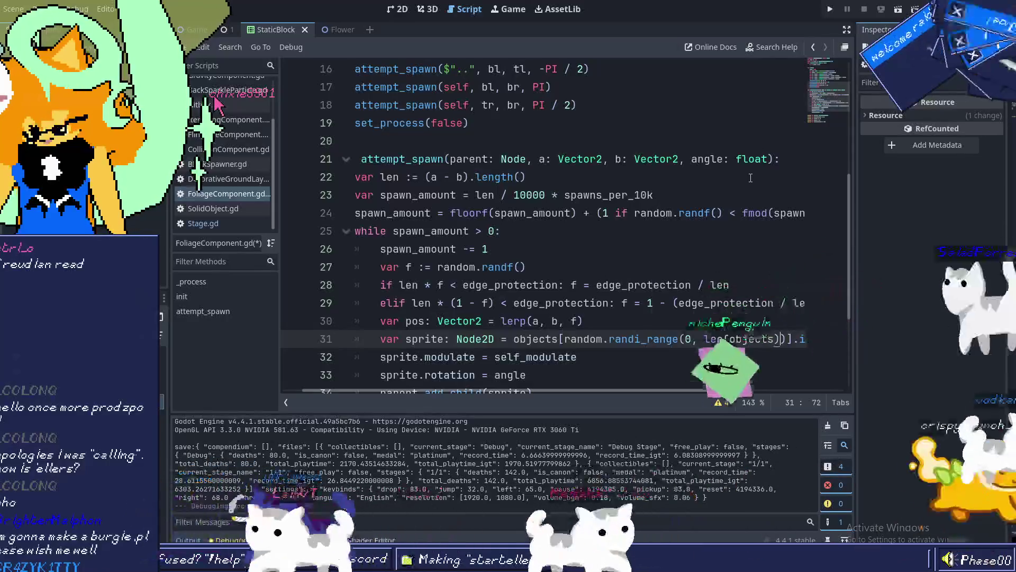
{"action": "left_click", "coordinate": [649, 338], "text": "ctrl"}
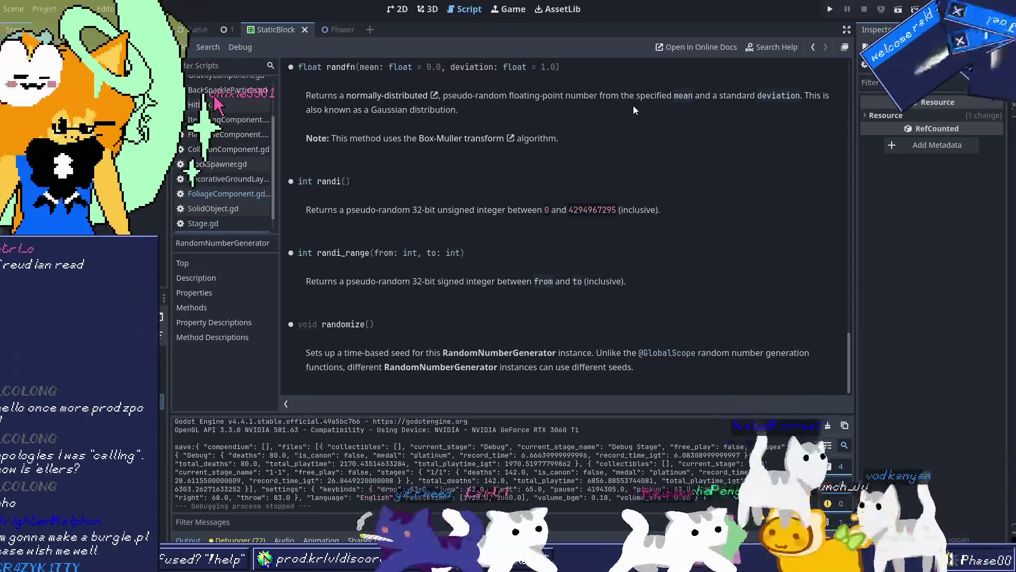
{"action": "key", "text": "alt+Left"}
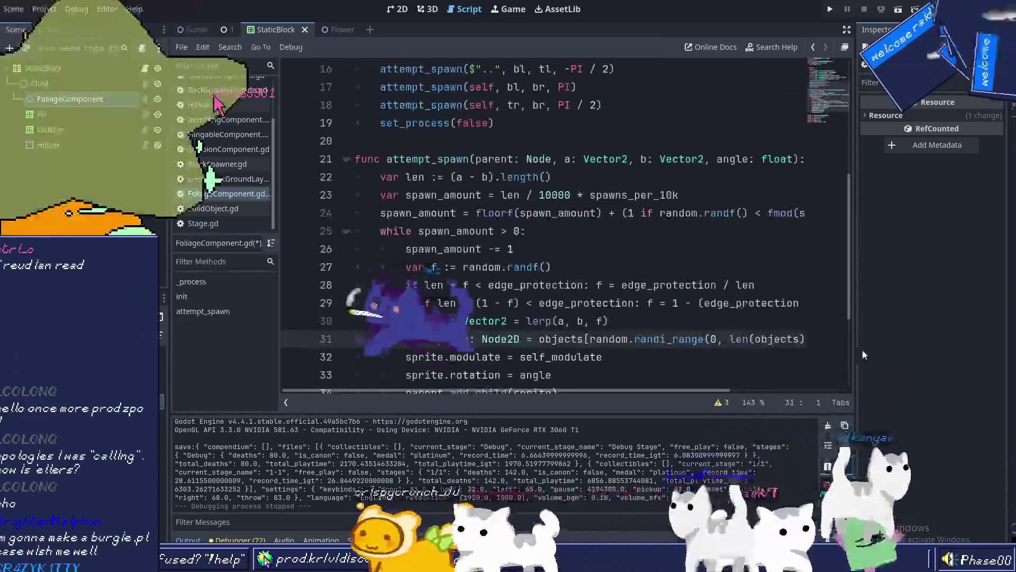
{"action": "type", "text": "objects) - 1"}
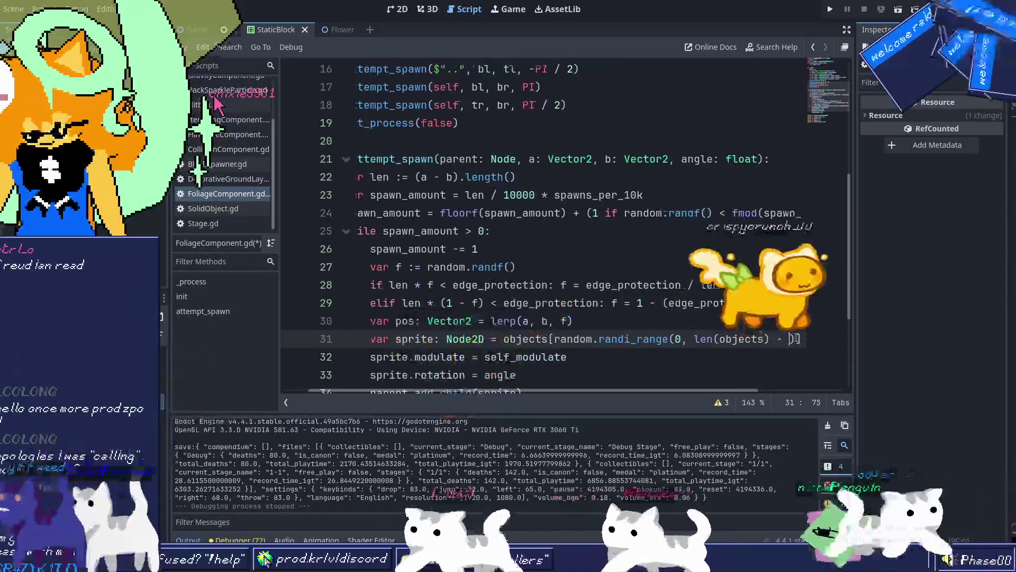
{"action": "left_click", "coordinate": [830, 9]}
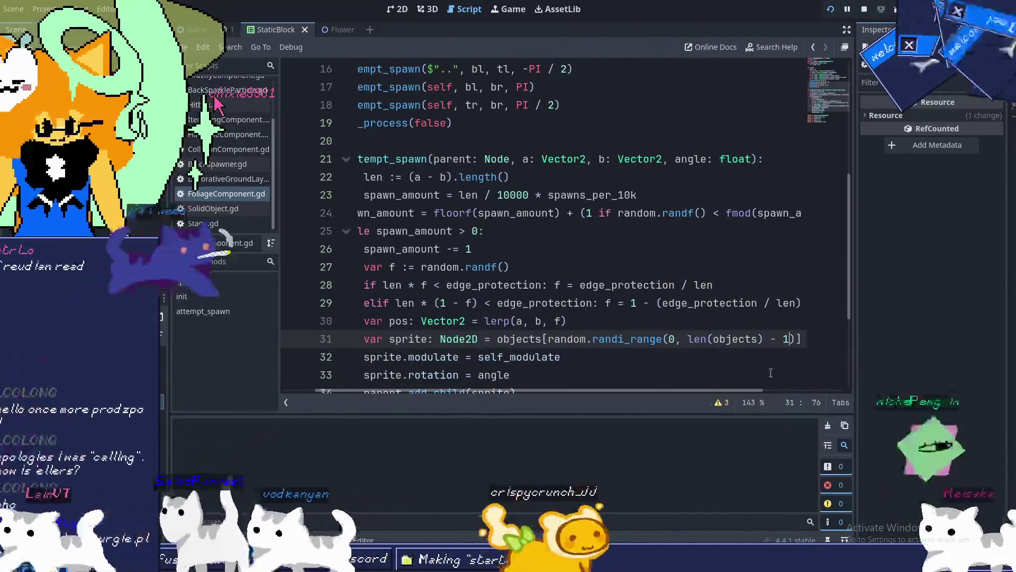
{"action": "scroll", "coordinate": [741, 350], "scroll_direction": "down", "scroll_amount": 3}
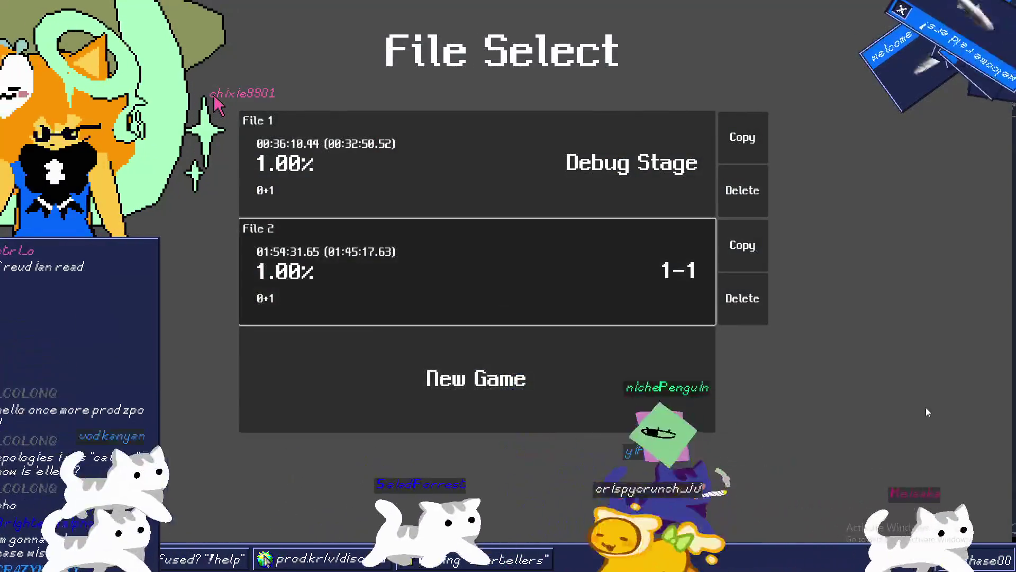
Load File 2, run the yellow character right, jump up the golden platforms and aim a launch.
{"action": "key", "text": "Return"}
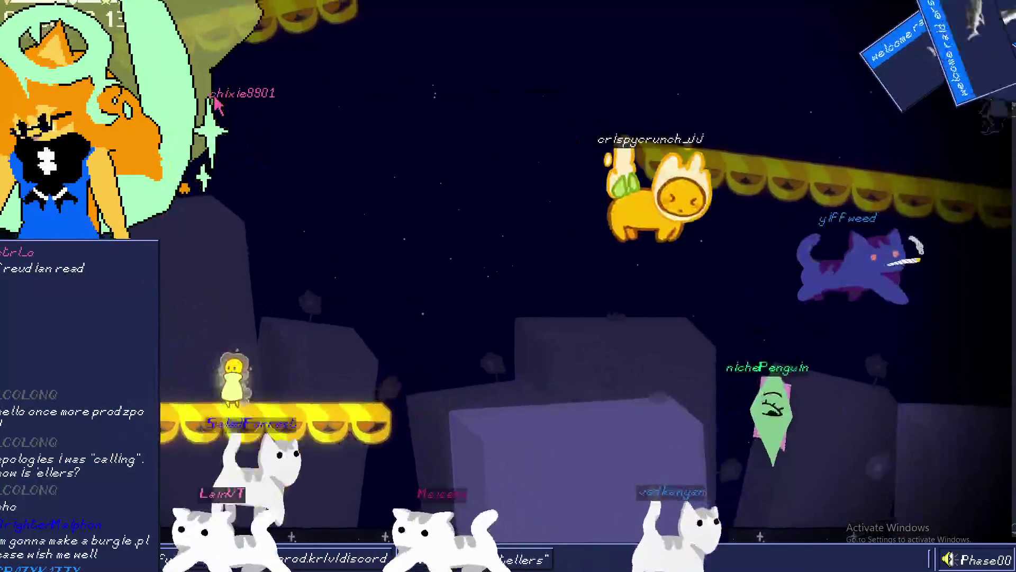
{"action": "key", "text": "Right"}
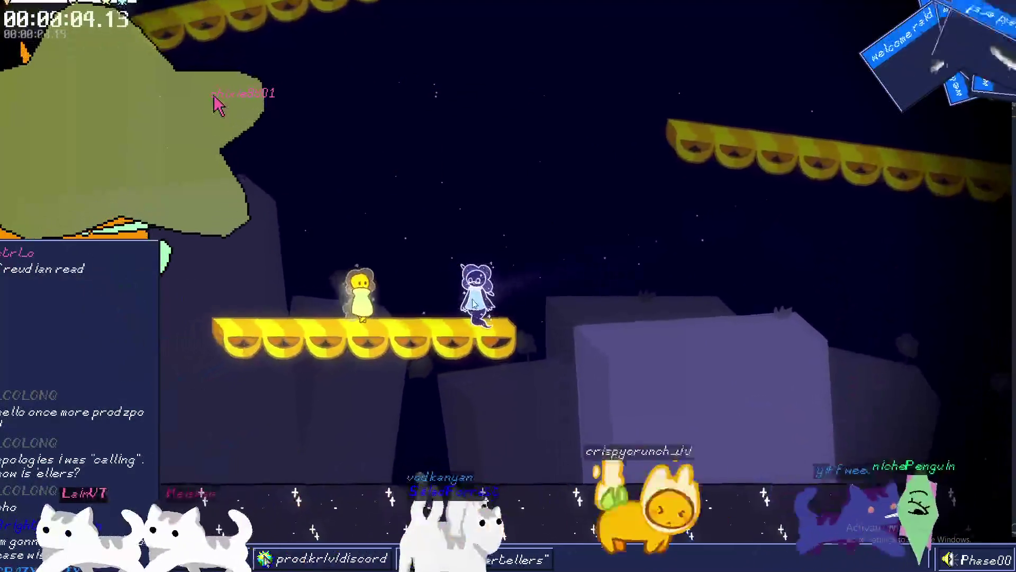
{"action": "key", "text": "Up"}
{"action": "key", "text": "Right"}
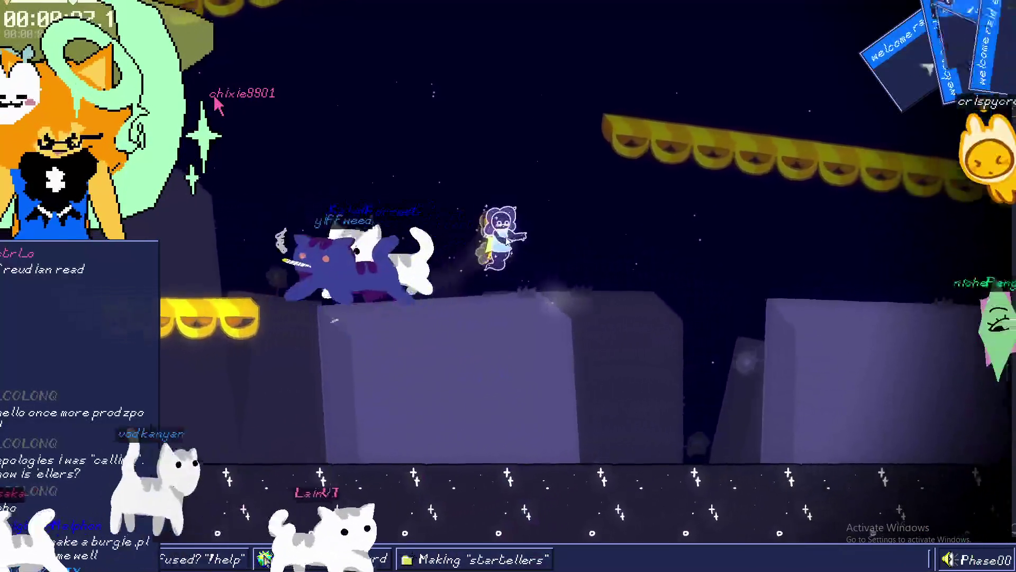
{"action": "key", "text": "Up"}
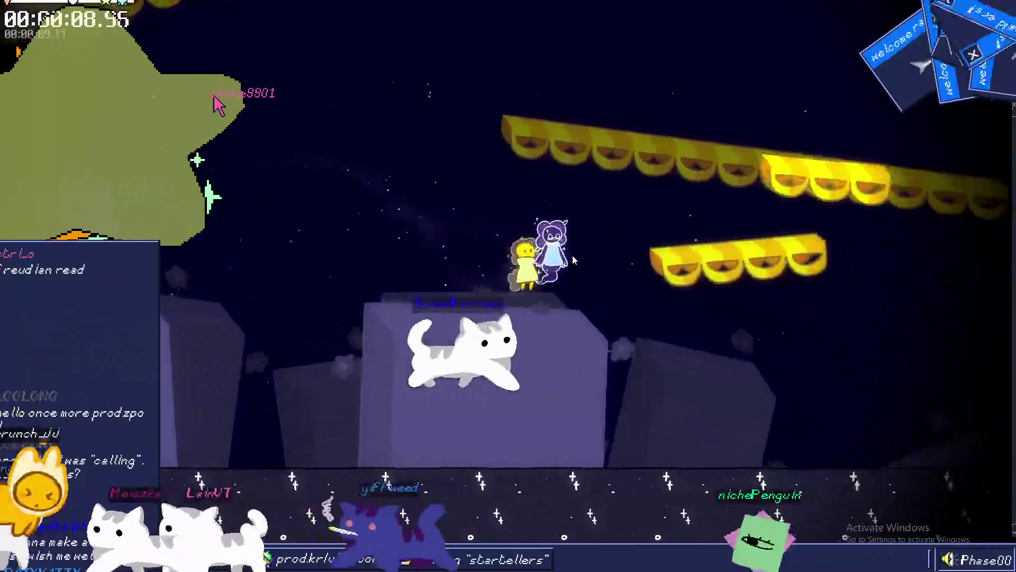
{"action": "key", "text": "Right"}
{"action": "key", "text": "Up"}
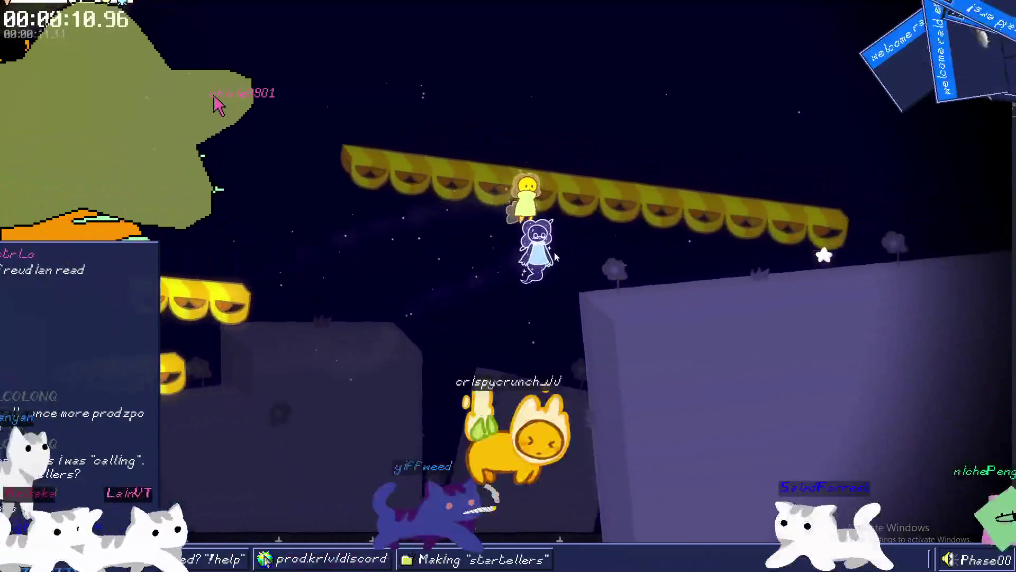
{"action": "key", "text": "Right"}
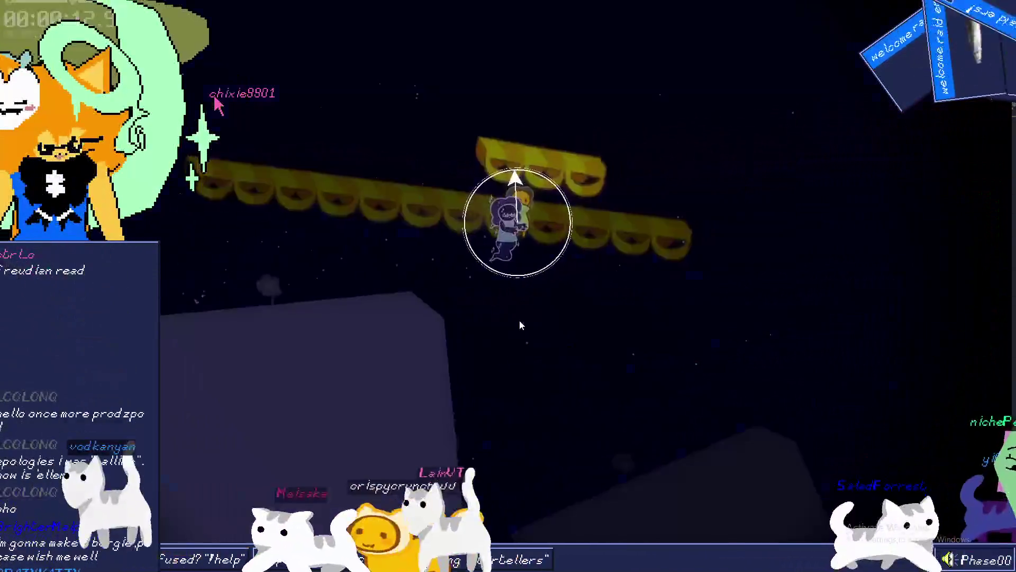
{"action": "key", "text": "Up"}
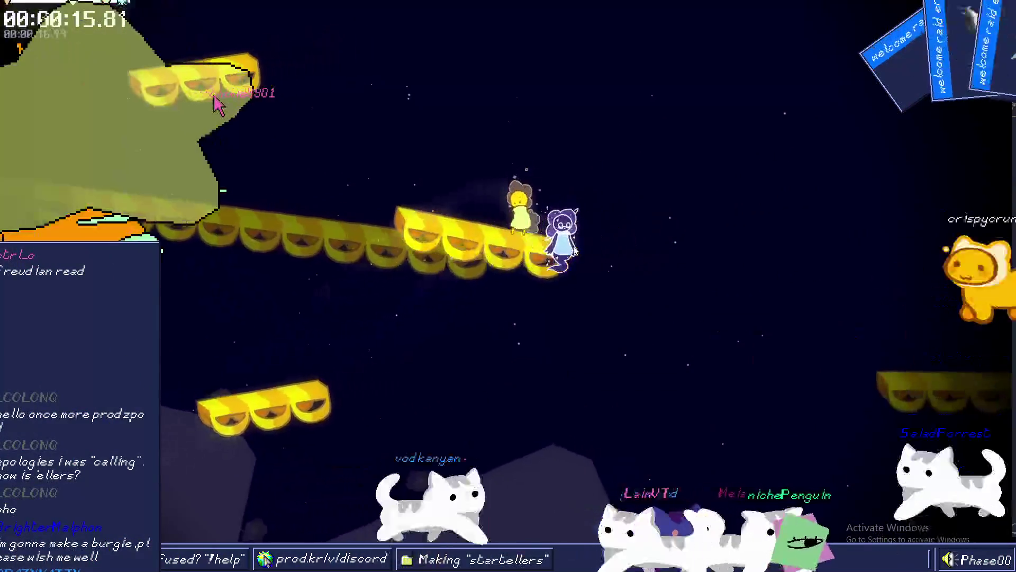
{"action": "mouse_move", "coordinate": [569, 263]}
{"action": "left_mouse_down"}
{"action": "mouse_move", "coordinate": [369, 320]}
{"action": "mouse_move", "coordinate": [401, 328]}
{"action": "left_mouse_up"}
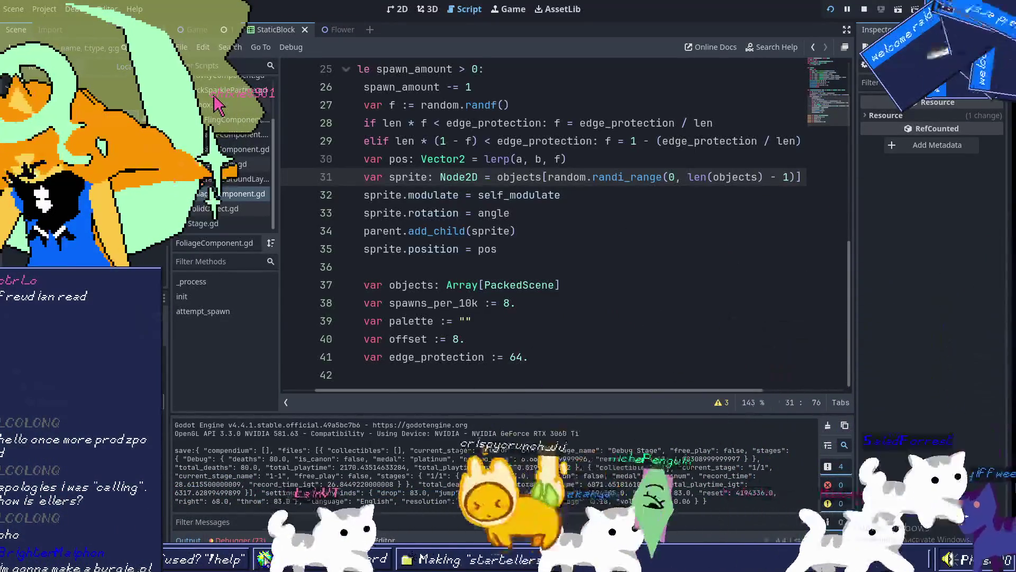
Stop the game with F8, restore the editor to a floating window, and relaunch the project.
{"action": "key", "text": "F8"}
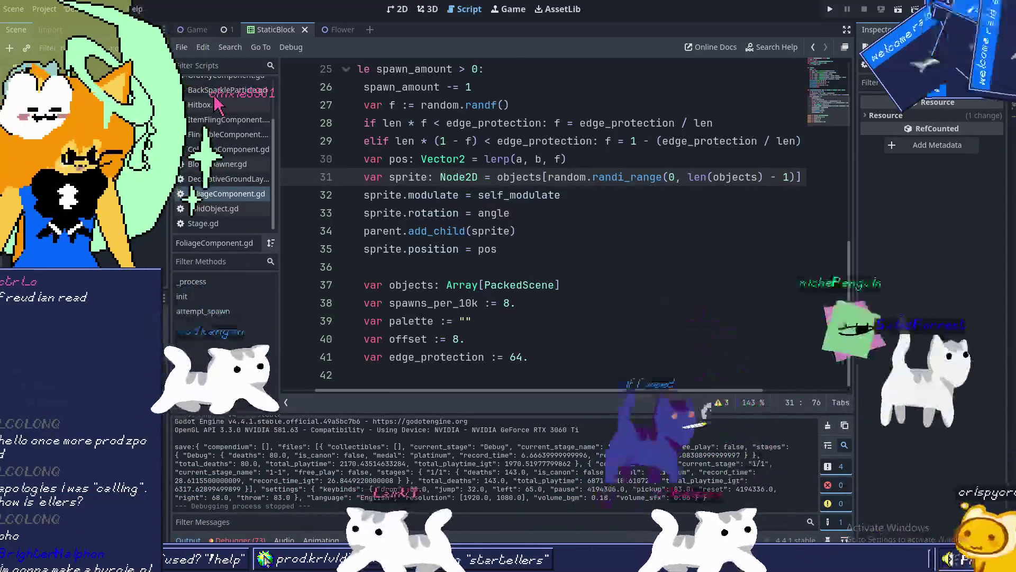
{"action": "left_click_drag", "start_coordinate": [772, 9], "coordinate": [729, 55]}
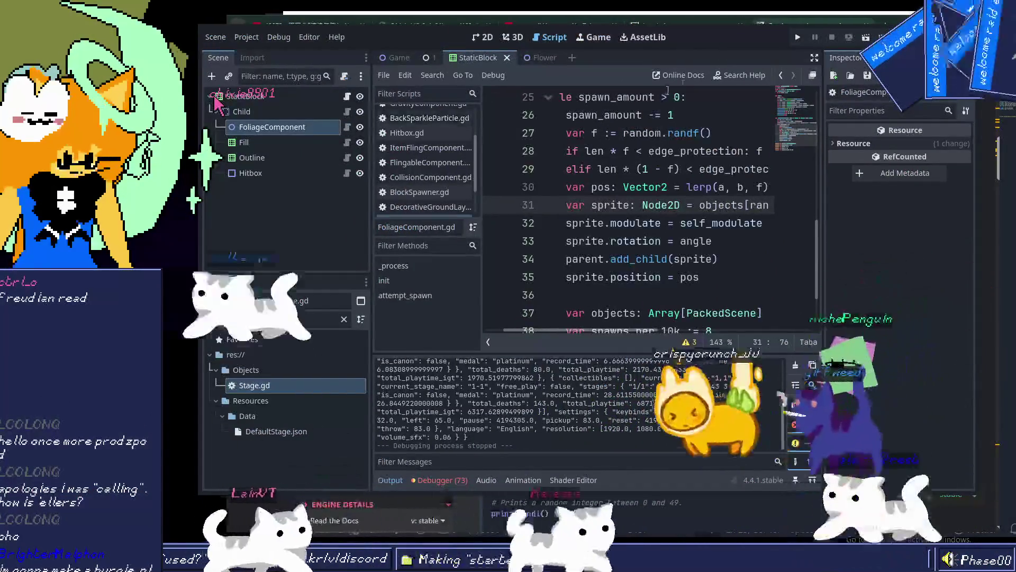
{"action": "left_click", "coordinate": [796, 43]}
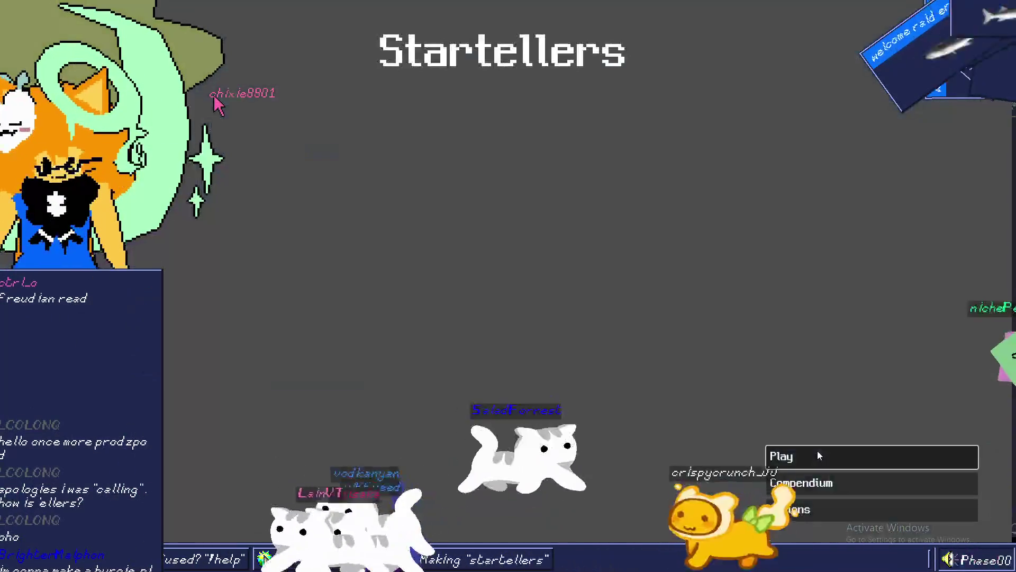
{"action": "left_click", "coordinate": [817, 450]}
Pick a save file, move the character right, and send the blue girl further right.
{"action": "left_click", "coordinate": [576, 369]}
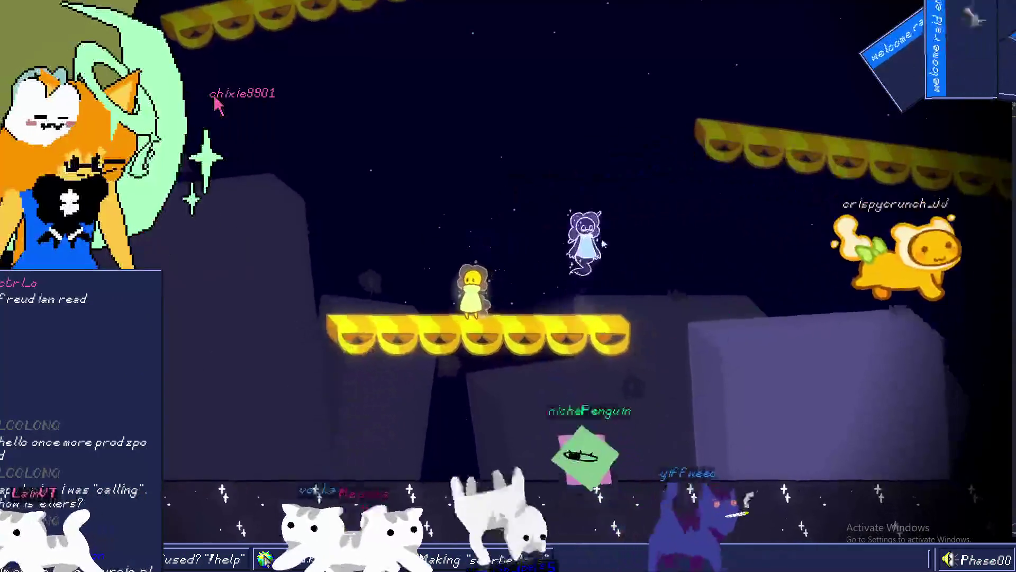
{"action": "key", "text": "Right"}
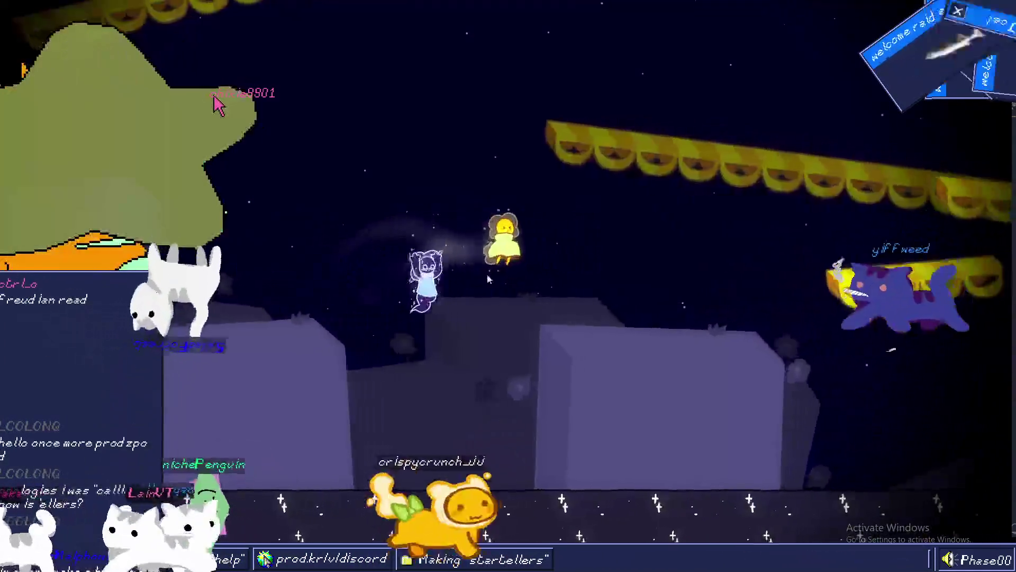
{"action": "left_click", "coordinate": [593, 262]}
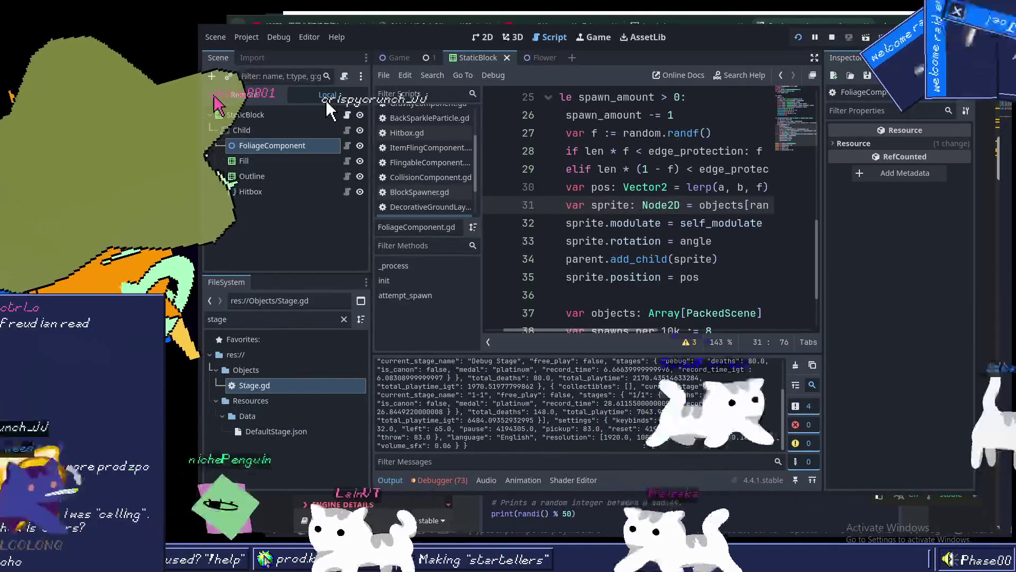
Bring the Godot Docs random number generation page to the front.
{"action": "key", "text": "alt+Tab"}
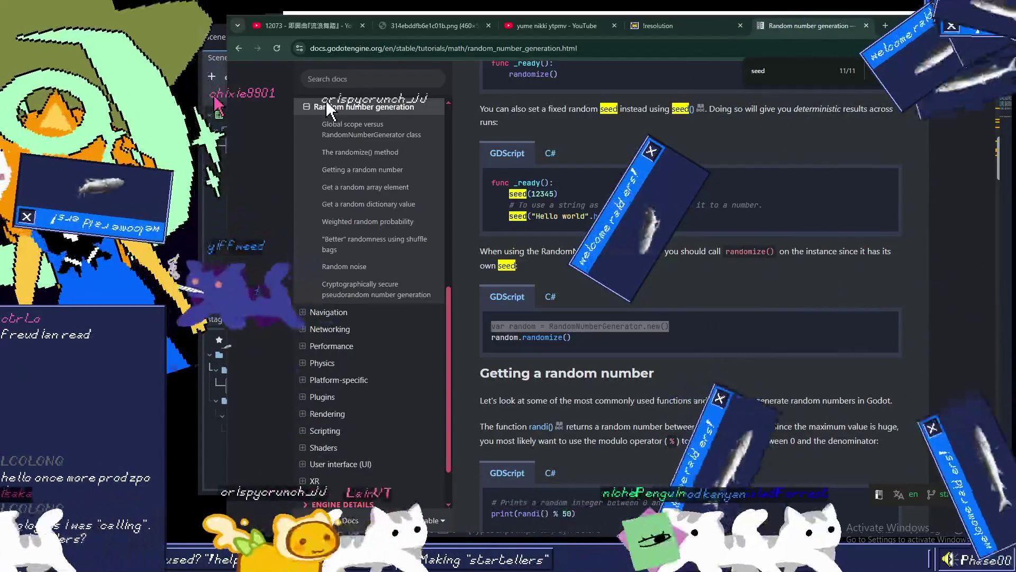
In VS Code, replace the spaces between the Startellers hashtags with commas and cut the list.
{"action": "key", "text": "alt+Tab"}
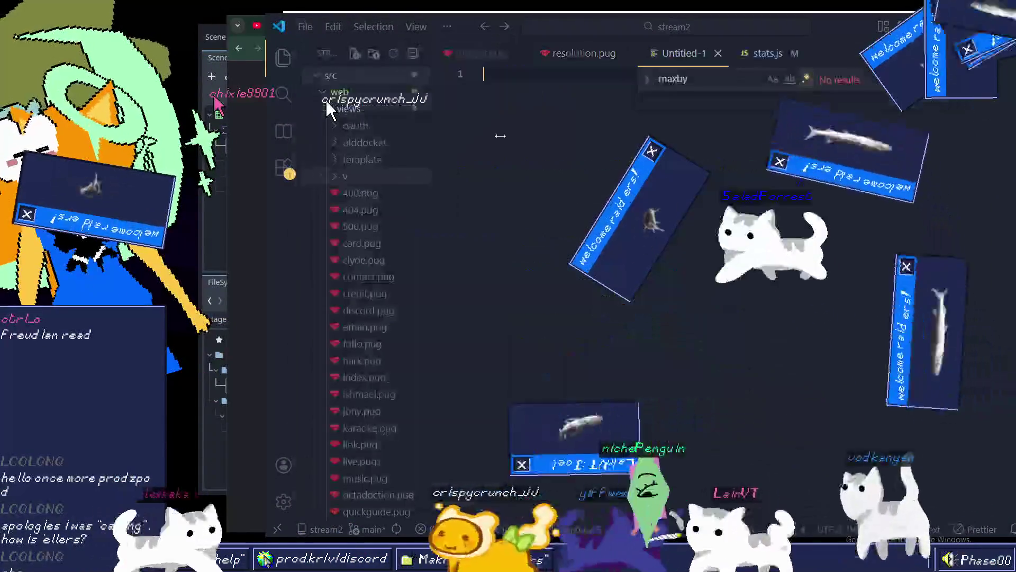
{"action": "key", "text": "Escape"}
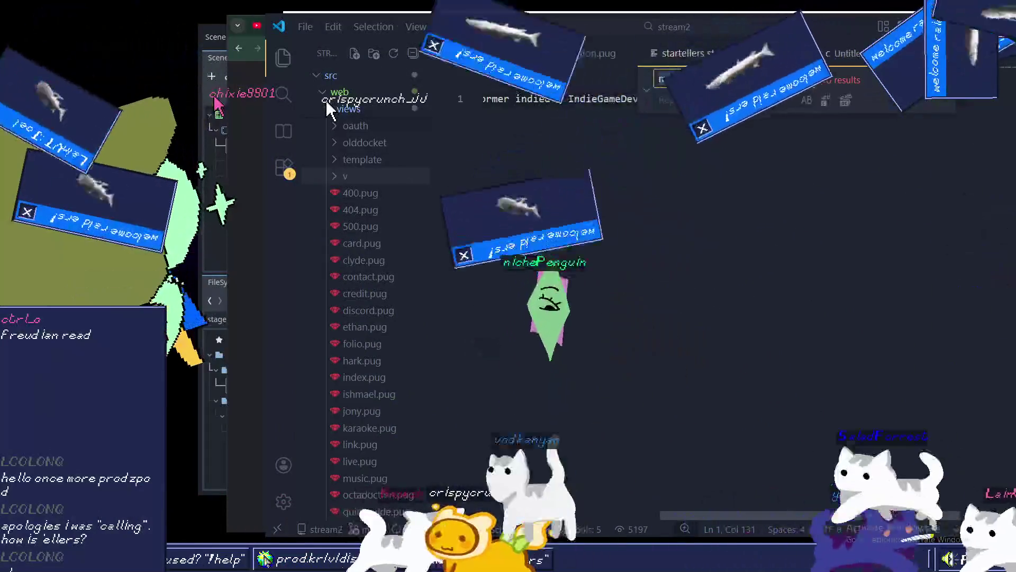
{"action": "key", "text": "Home"}
{"action": "key", "text": "shift+Right"}
{"action": "key", "text": "ctrl+h"}
{"action": "type", "text": ","}
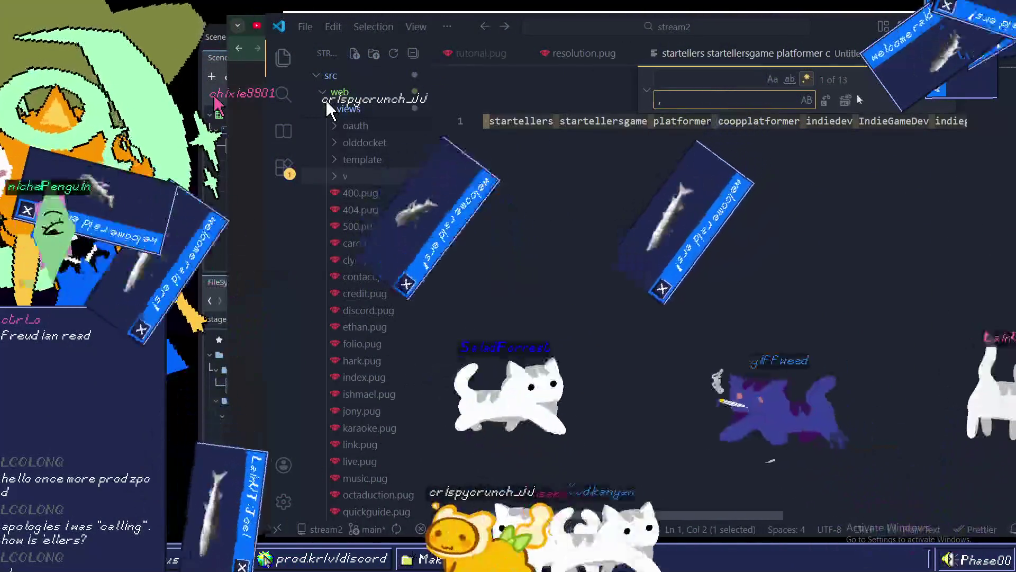
{"action": "key", "text": "ctrl+alt+Return"}
{"action": "left_click", "coordinate": [875, 120]}
{"action": "key", "text": "ctrl+a"}
{"action": "key", "text": "ctrl+x"}
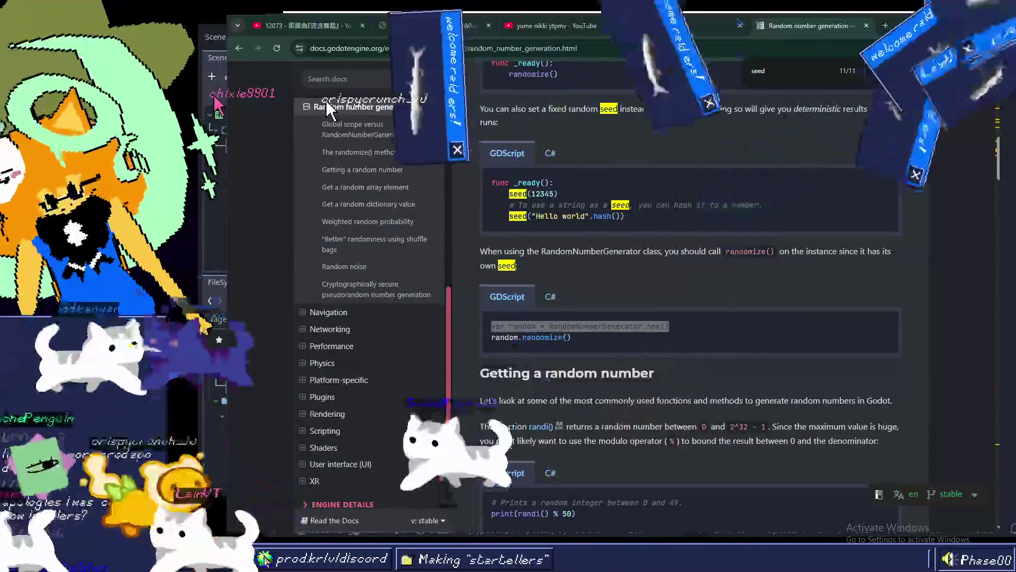
Switch to the Startellers post tab on X, pasting the clipboard text and confirming.
{"action": "left_click", "coordinate": [580, 47]}
{"action": "key", "text": "ctrl+v"}
{"action": "key", "text": "Return"}
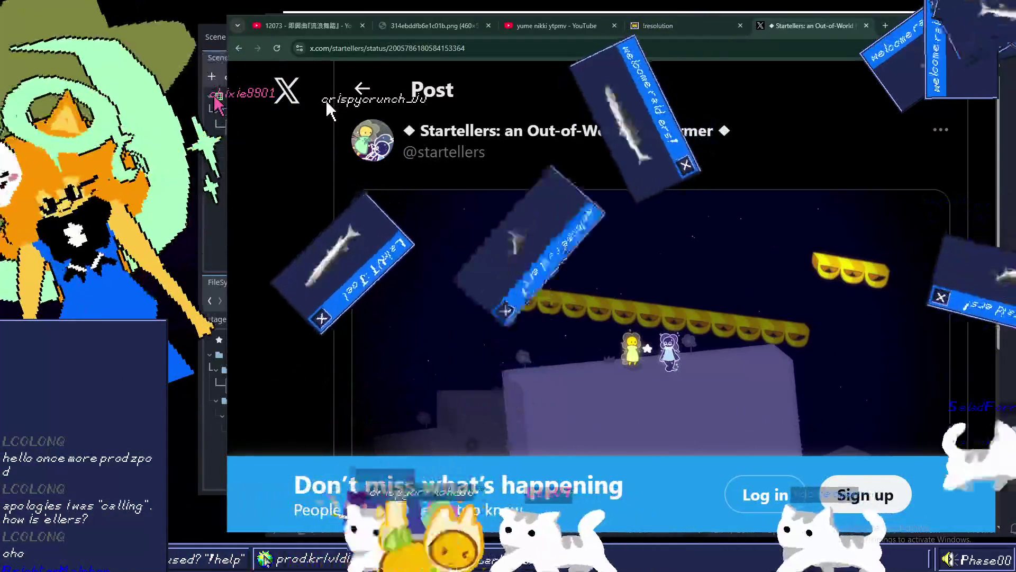
Open the Startellers post's gameplay screenshot full size in the photo viewer.
{"action": "key", "text": "alt+Tab"}
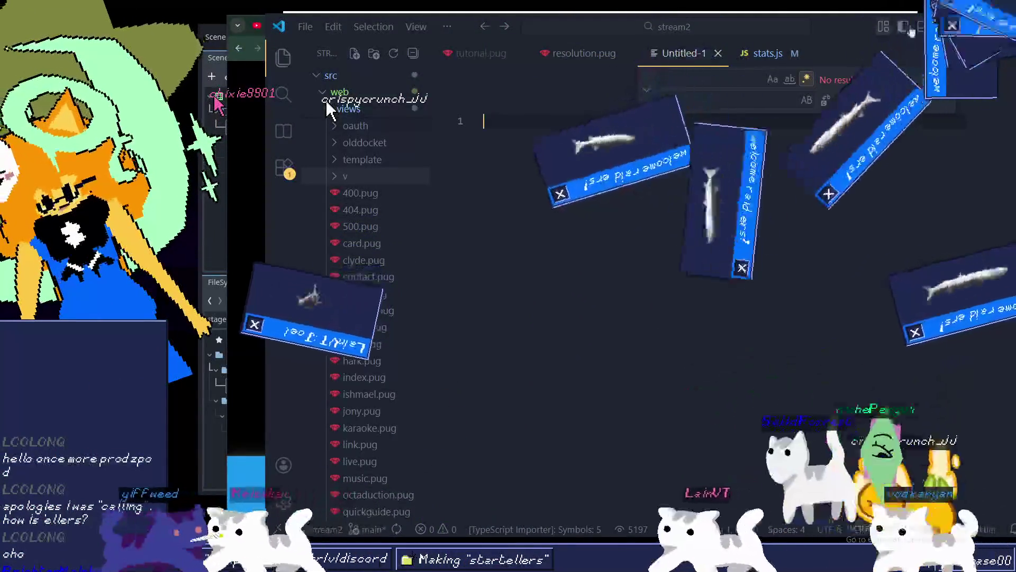
{"action": "key", "text": "alt+Tab"}
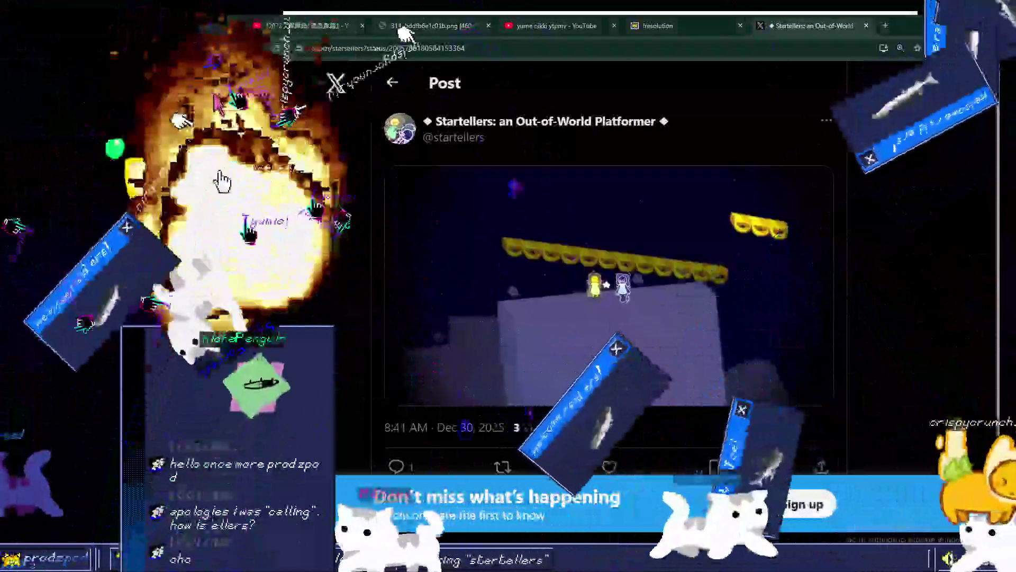
{"action": "left_click", "coordinate": [609, 291]}
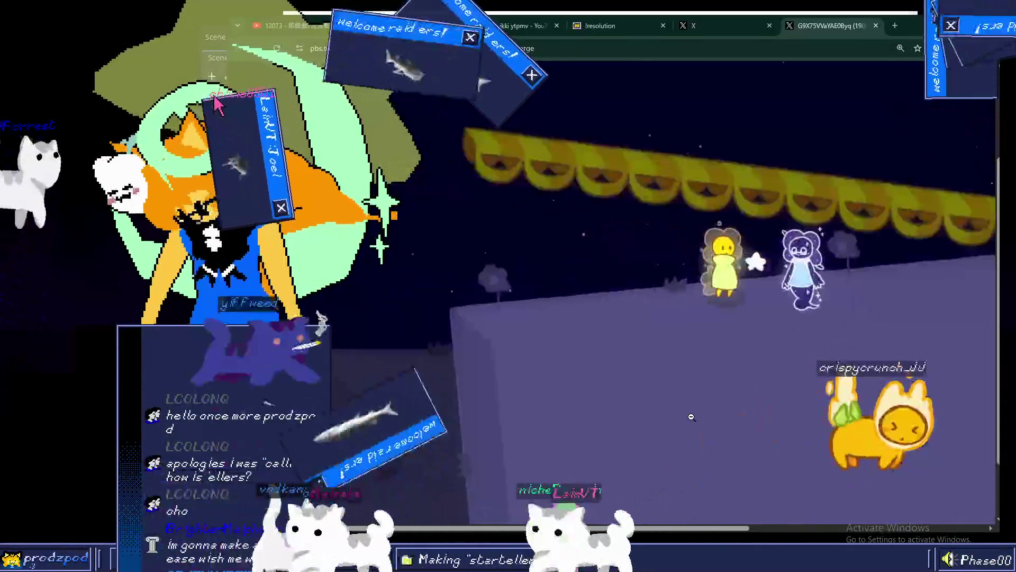
{"action": "left_click", "coordinate": [691, 416]}
{"action": "scroll", "coordinate": [692, 416], "scroll_direction": "up", "scroll_amount": 2, "text": "ctrl"}
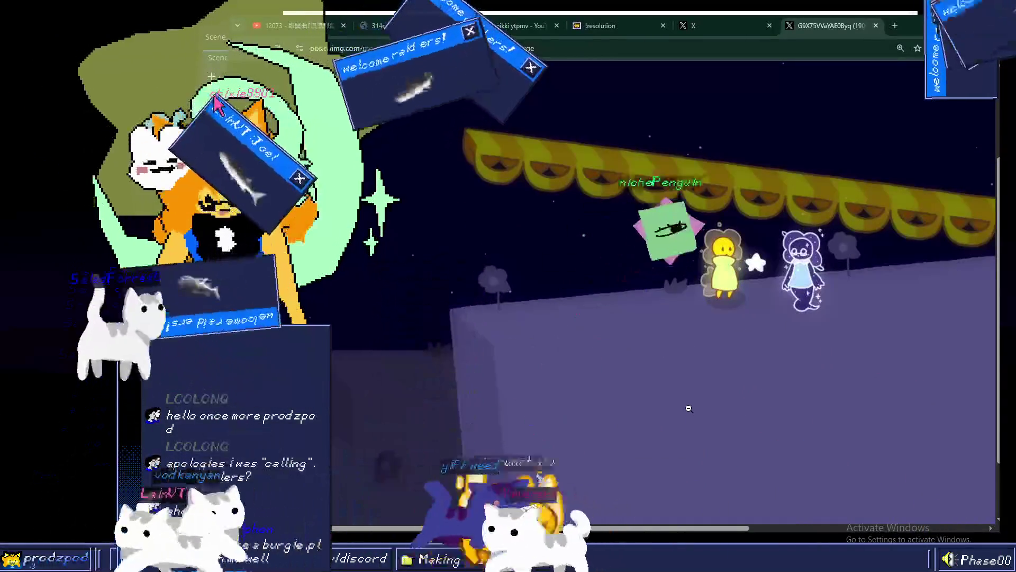